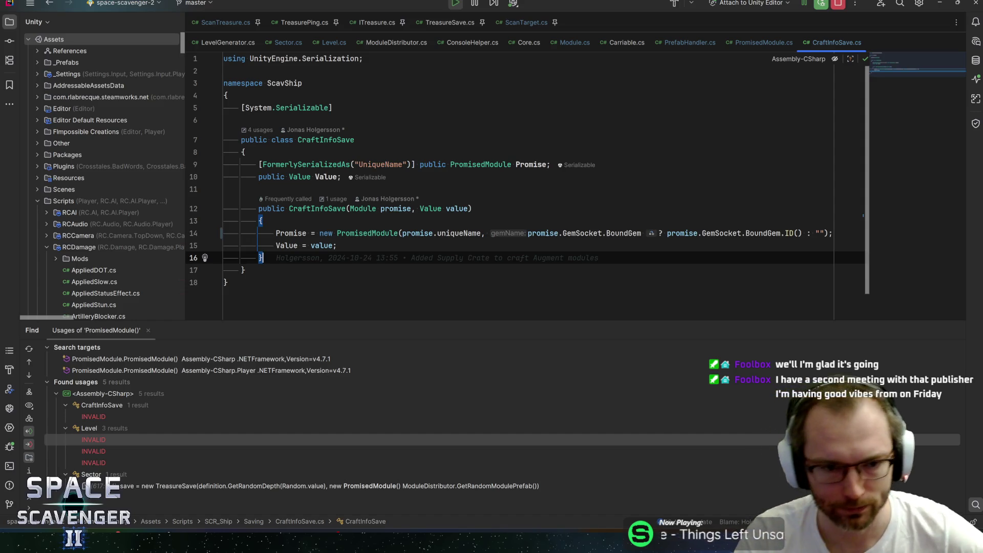
Step: Inspect the PromisedModule and value lines 14–15 of CraftInfoSave.cs, then switch to the Unity Editor
click(328, 245)
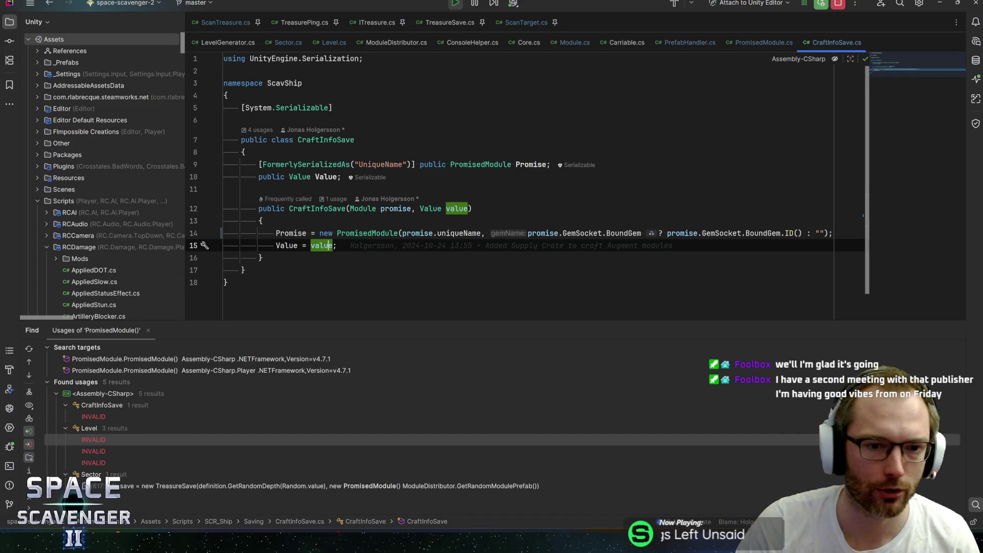
click(333, 233)
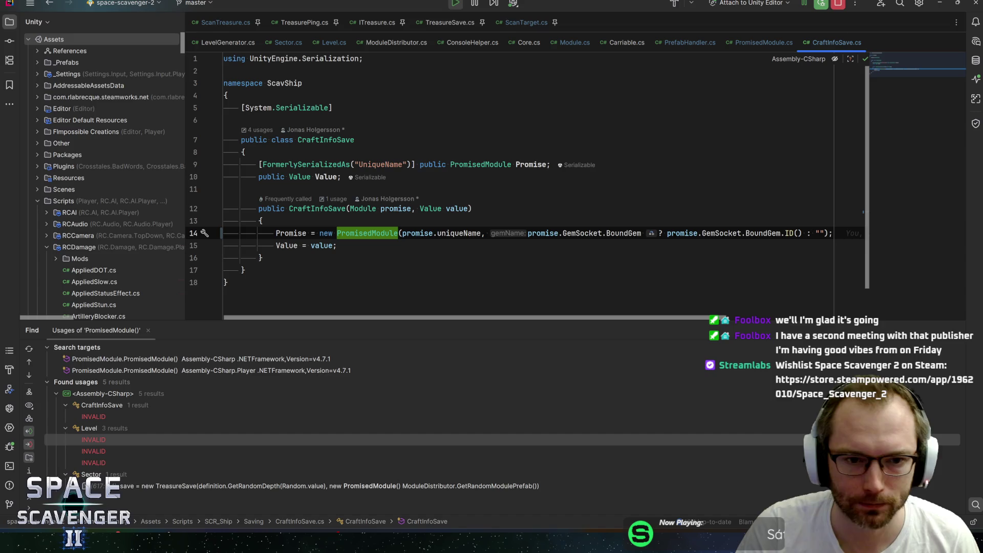
click(336, 245)
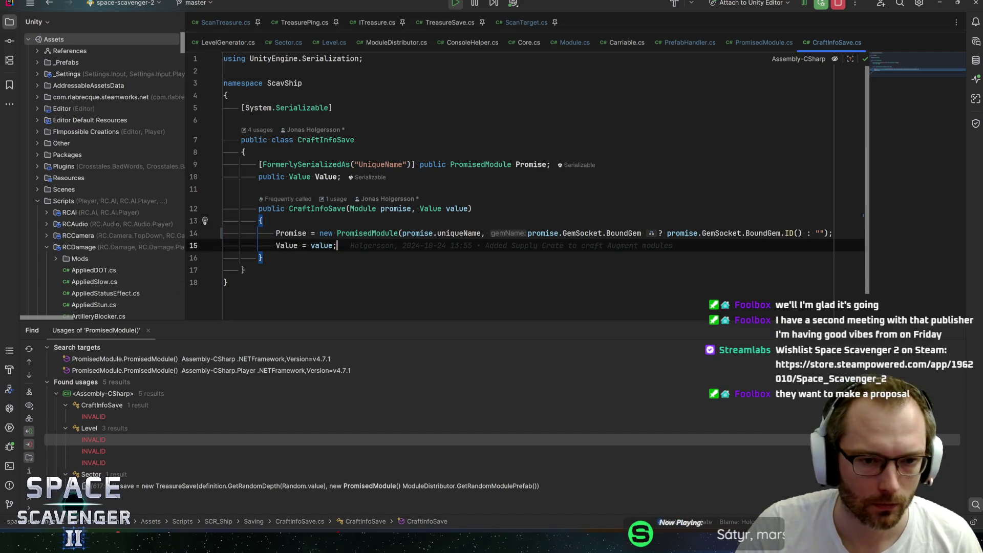
key(alt+Tab)
key(alt+Tab)
key(alt+Tab)
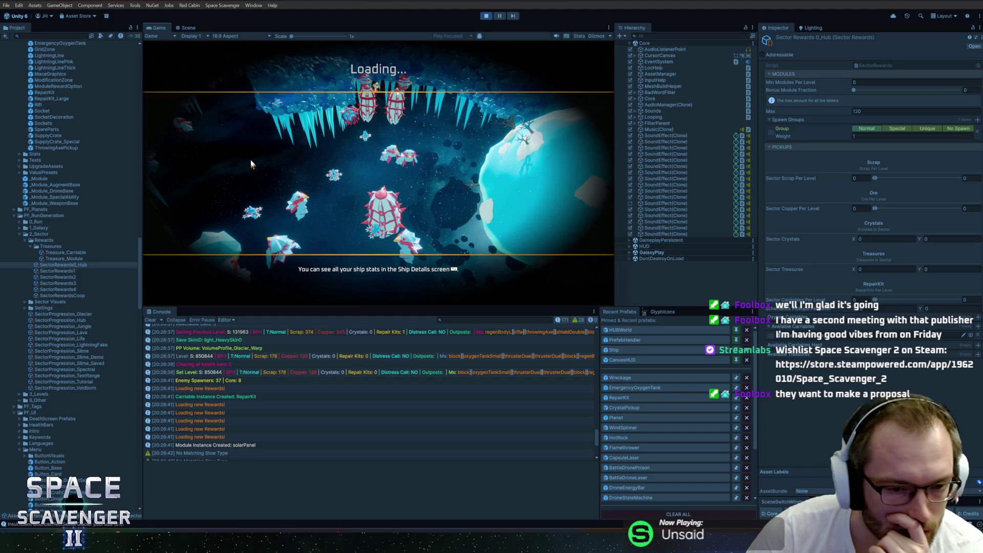
Step: View the 'Loading new Rewards!' log's stack trace in the Unity console, then return to Rider
click(260, 387)
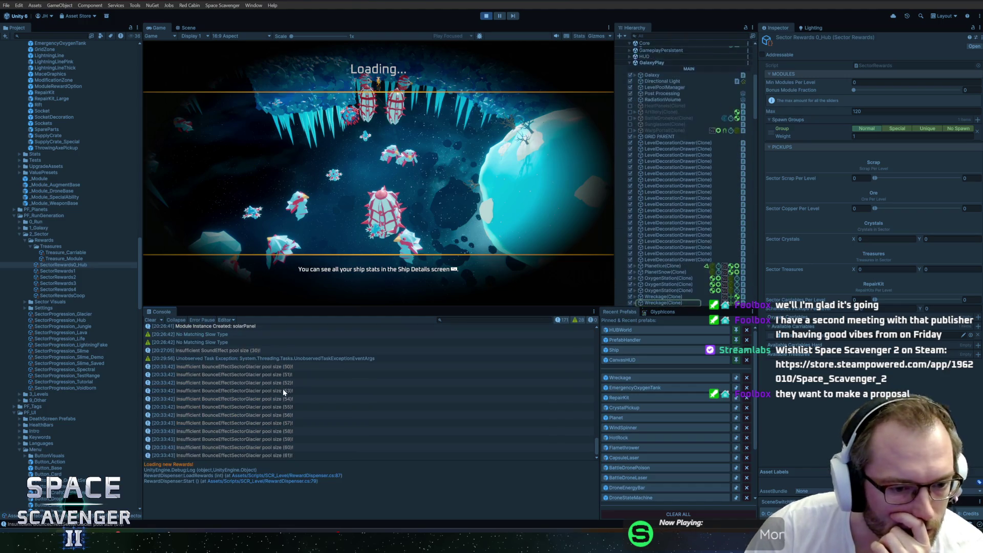
key(alt+Tab)
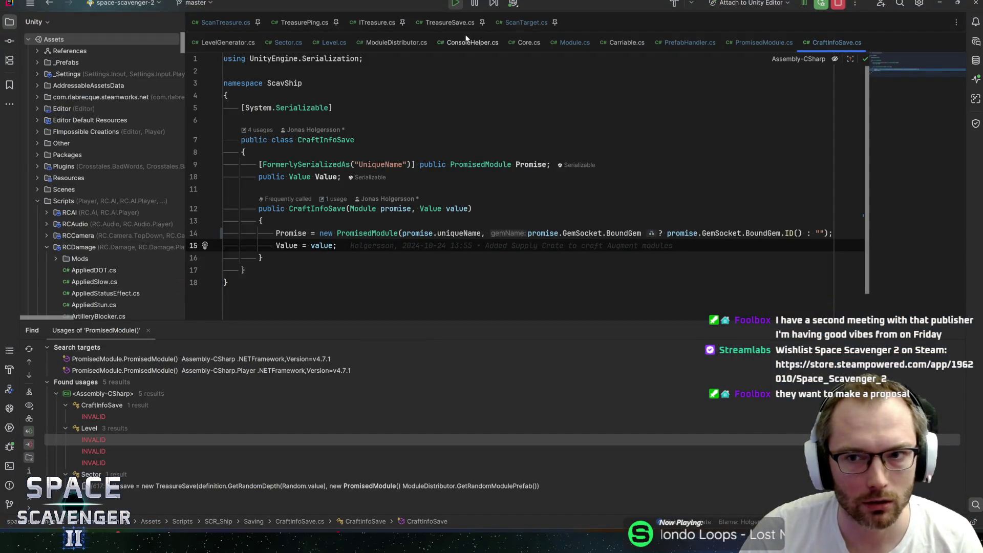
Step: Set a breakpoint on ScanTarget.cs line 426's nextTreasure check and show the Unity debug session
click(329, 45)
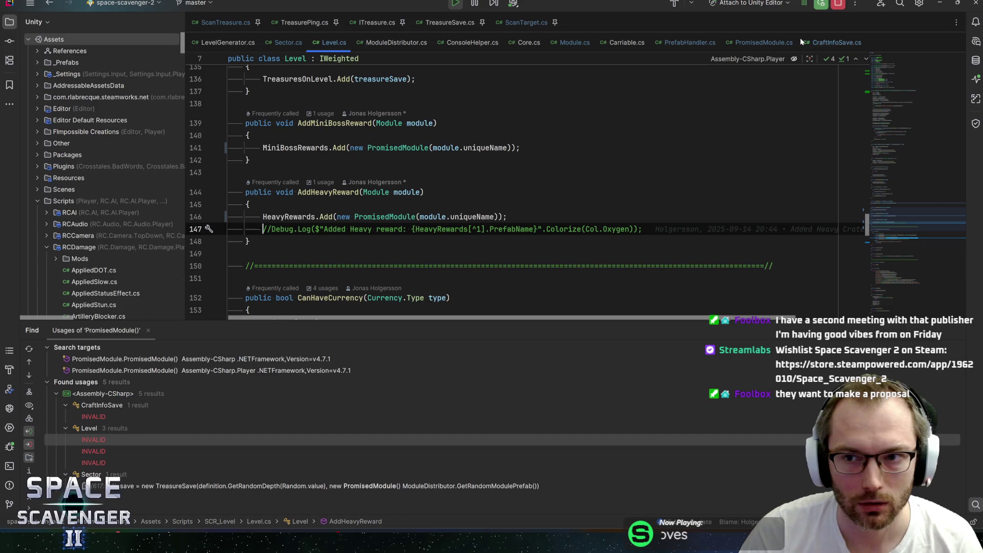
click(526, 26)
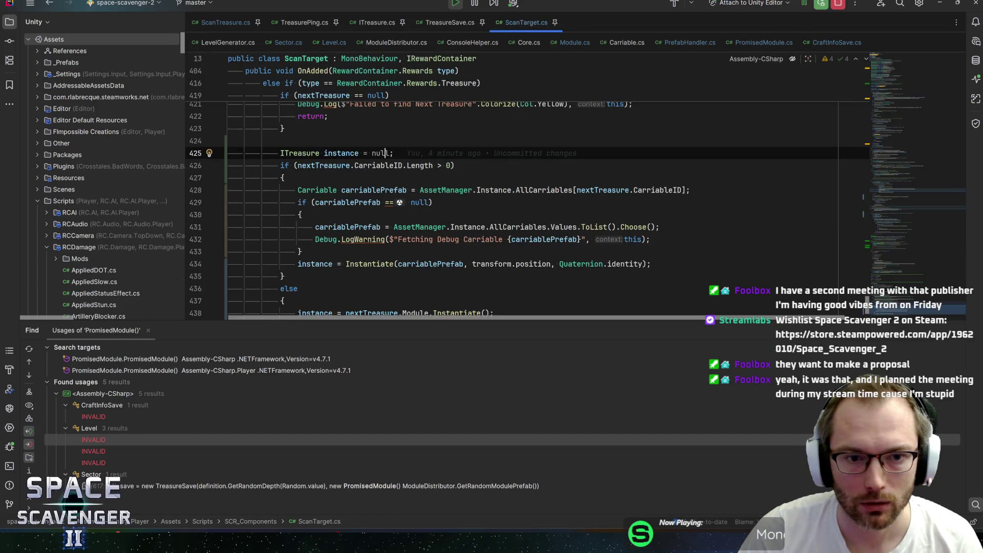
click(324, 165)
key(F9)
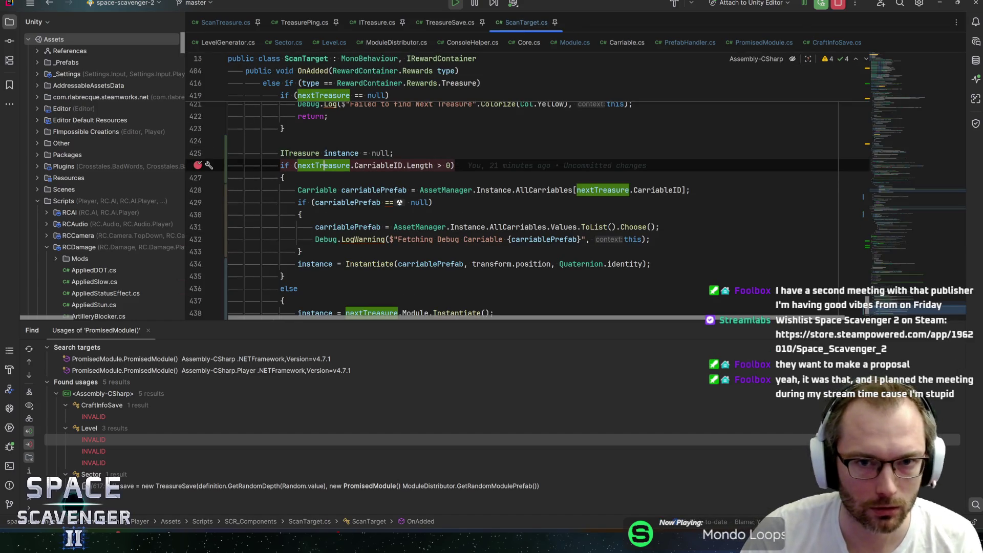
click(803, 4)
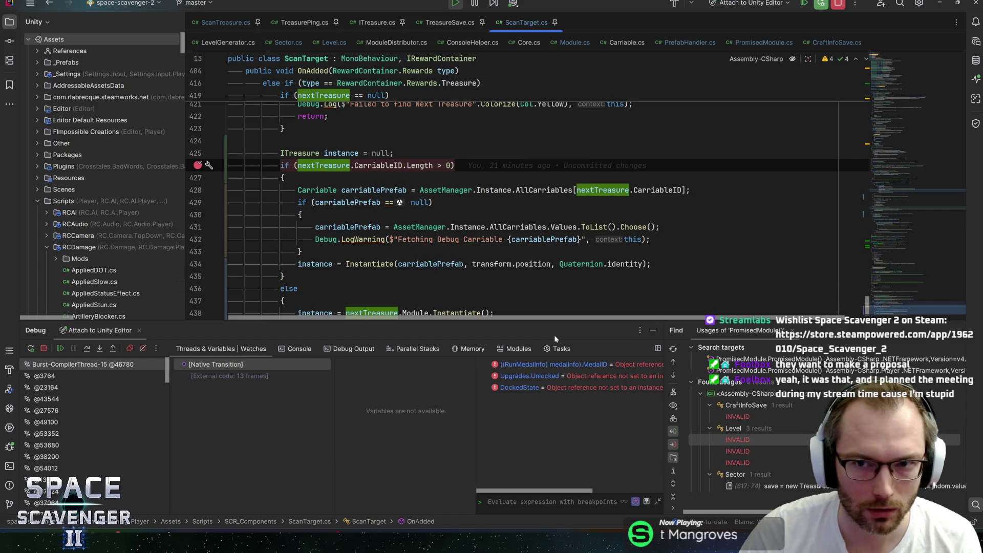
Step: Inspect the MedalID, Upgrades.Unlocked and DockedState watch errors, then return to line 425
click(543, 364)
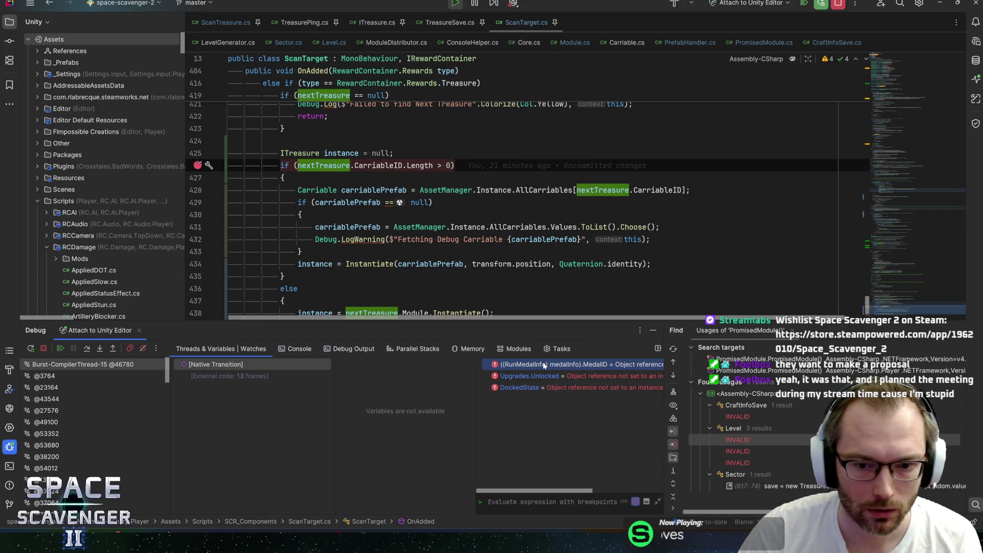
click(549, 376)
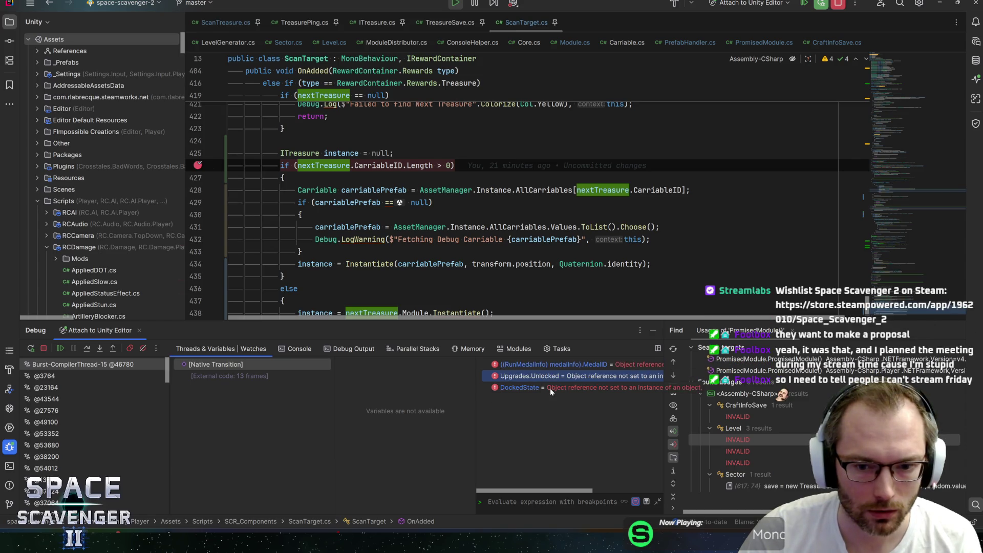
click(549, 388)
click(395, 153)
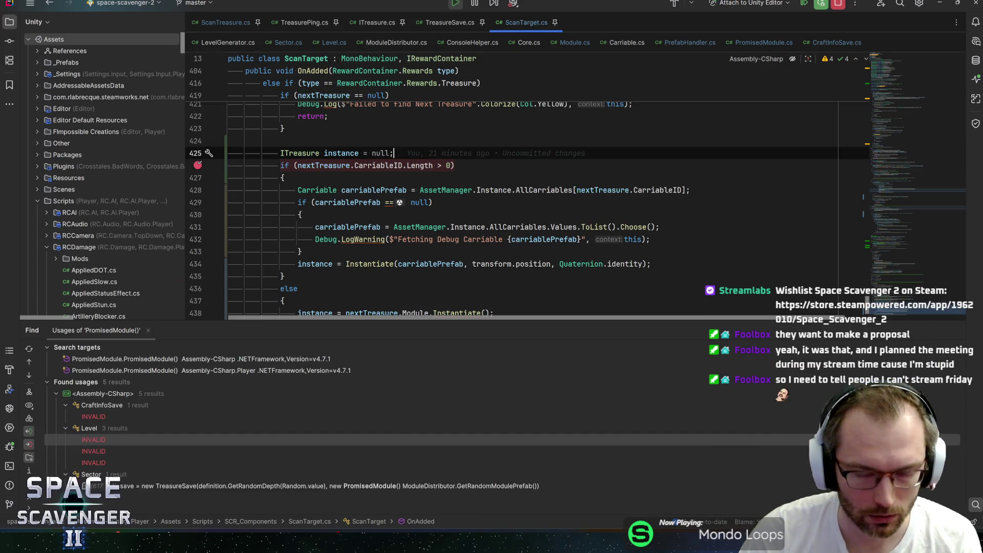
Step: Bring back the debug session window and glance at its attach options without choosing one
click(802, 7)
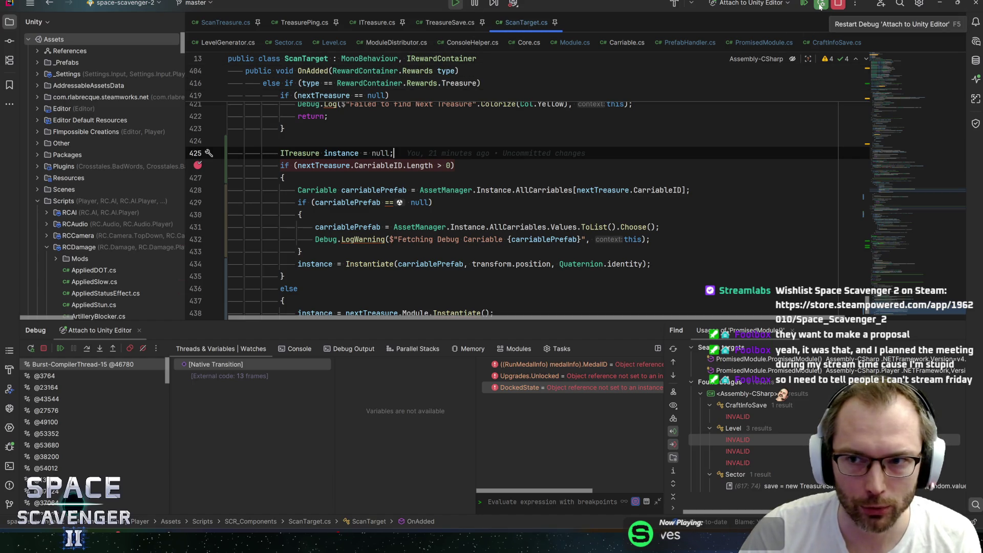
click(856, 4)
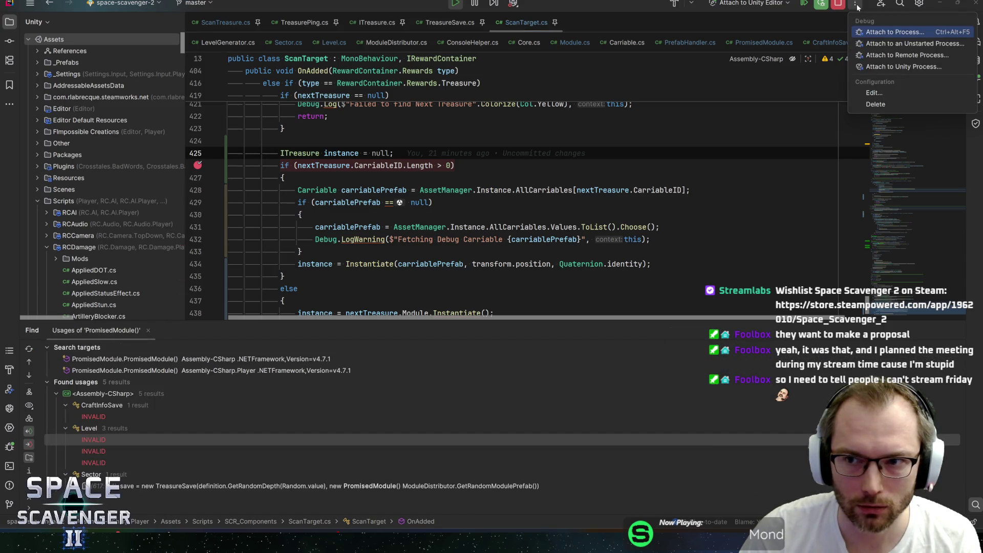
click(857, 6)
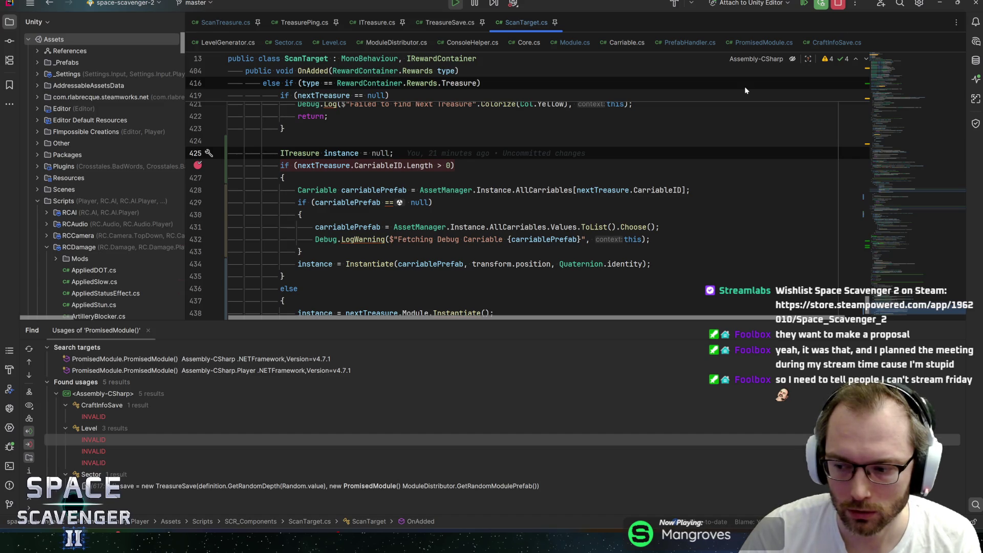
Step: Jump to the top of ScanTarget.cs and enlarge the editor to view the oreSpawnSpeed field
mouse_move(901, 312)
mouse_down()
mouse_move(914, 261)
mouse_move(901, 60)
mouse_up()
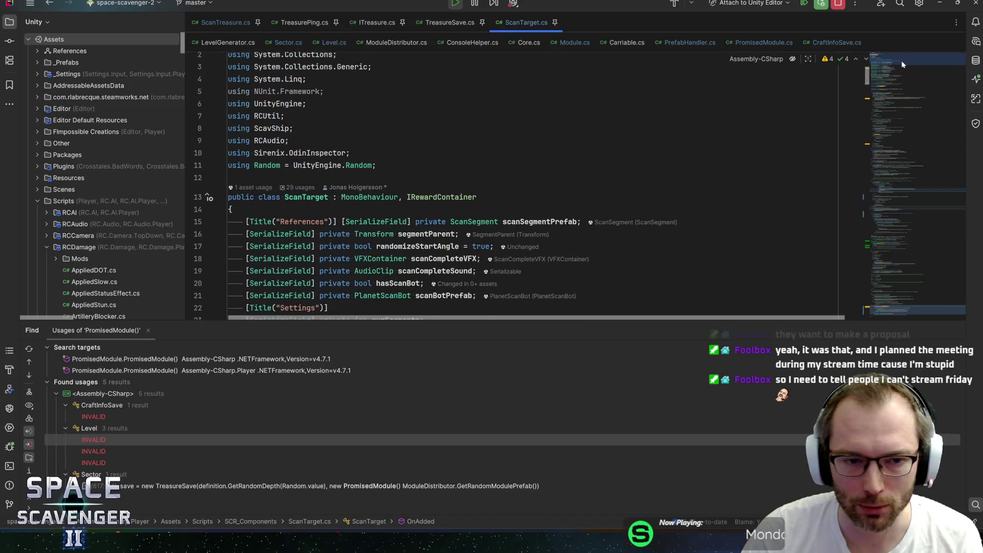
scroll(648, 321, down, 3)
mouse_move(504, 321)
mouse_down()
mouse_move(502, 411)
mouse_move(494, 367)
mouse_up()
click(406, 226)
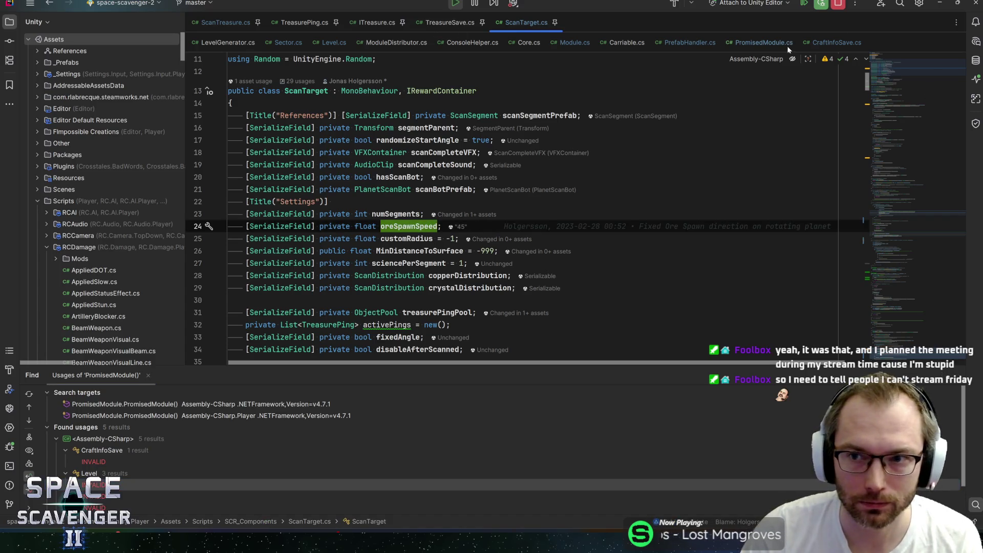
Step: Look up ModuleTreasurePingMaterial in PrefabHandler.cs, then browse PromisedModule.cs and CraftInfoSave.cs
key(ctrl+alt+Left)
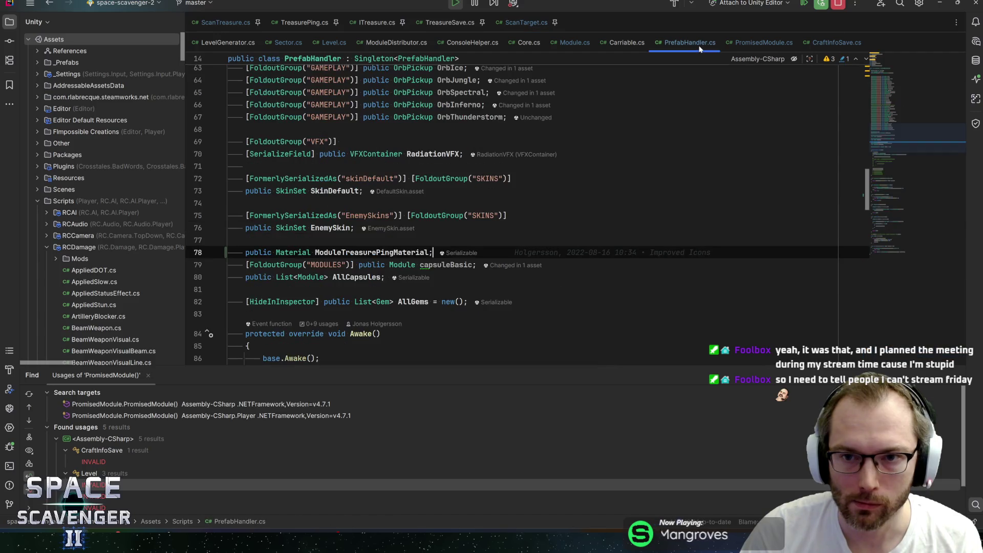
mouse_move(907, 146)
mouse_down()
mouse_move(918, 82)
mouse_move(884, 76)
mouse_up()
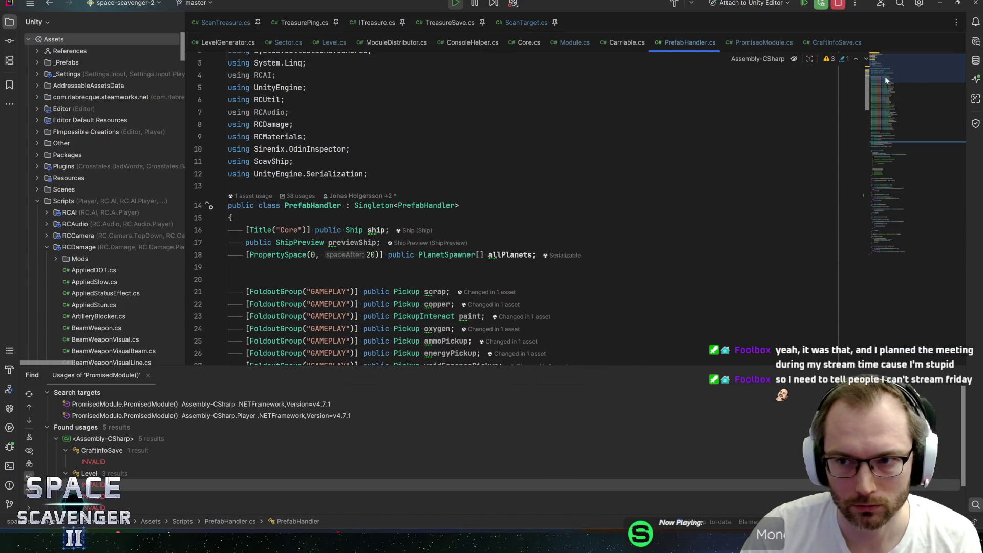
click(766, 44)
click(838, 44)
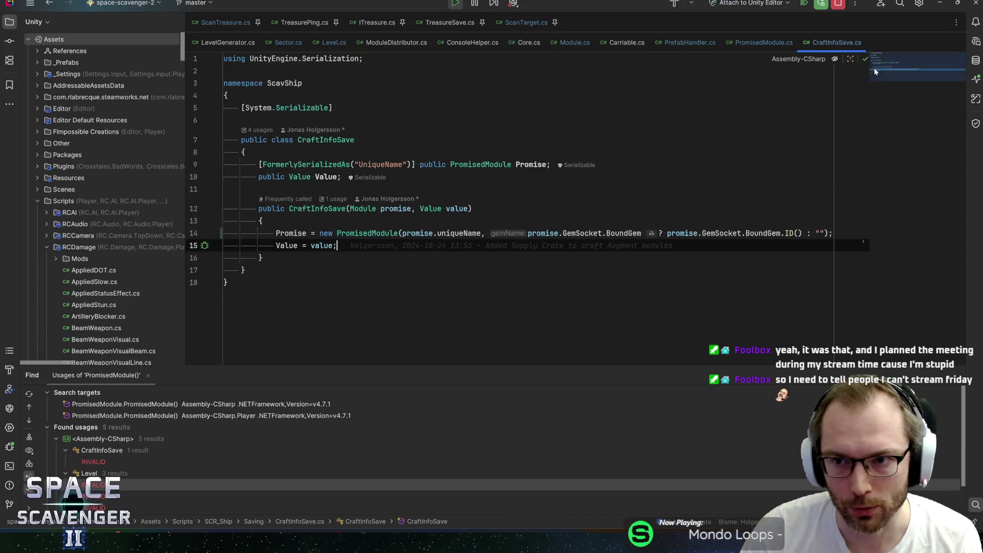
click(751, 41)
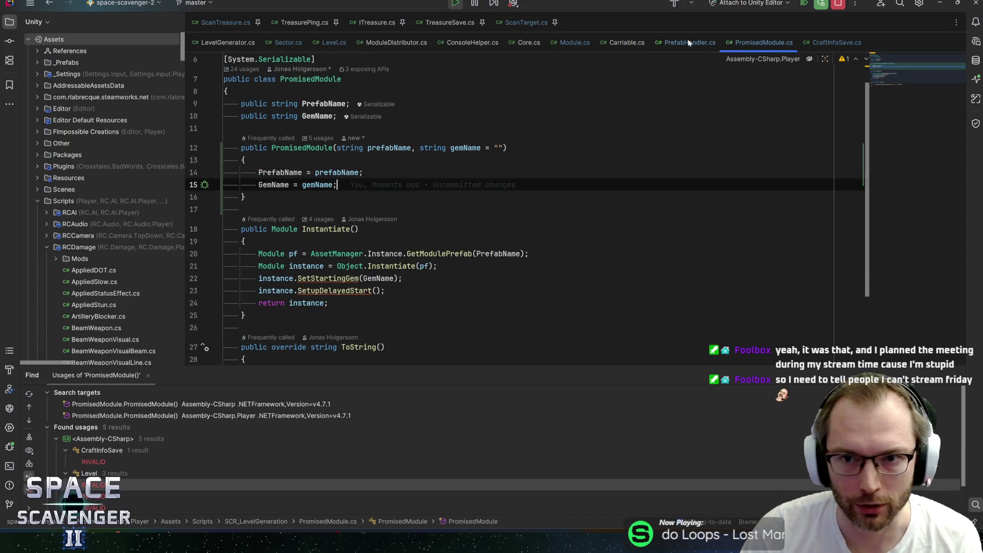
click(689, 41)
Step: View Carriable.cs around GetWeight and Bury, then Module.cs's GetTreasurePingMaterial()
click(607, 43)
key(ctrl+shift+BackSpace)
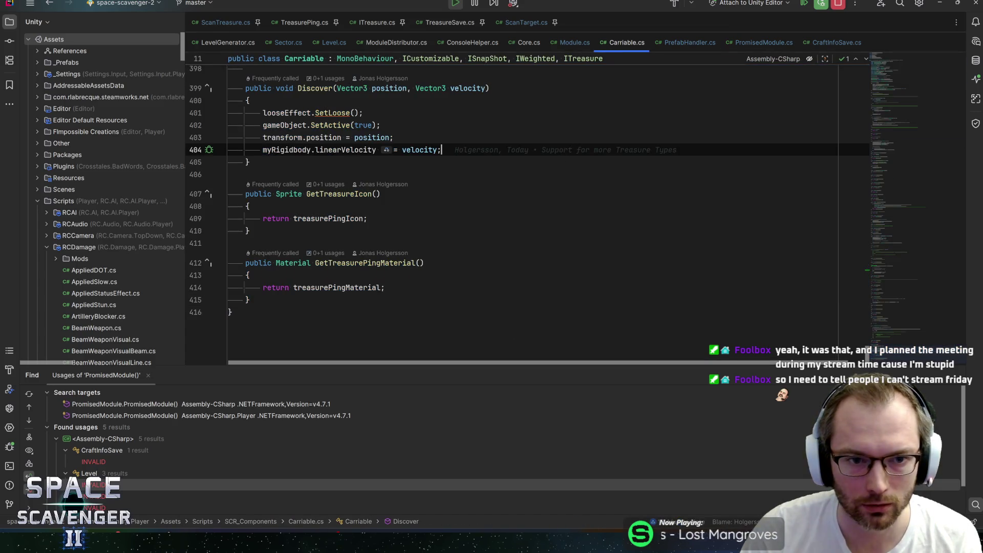
scroll(899, 338, up, 5)
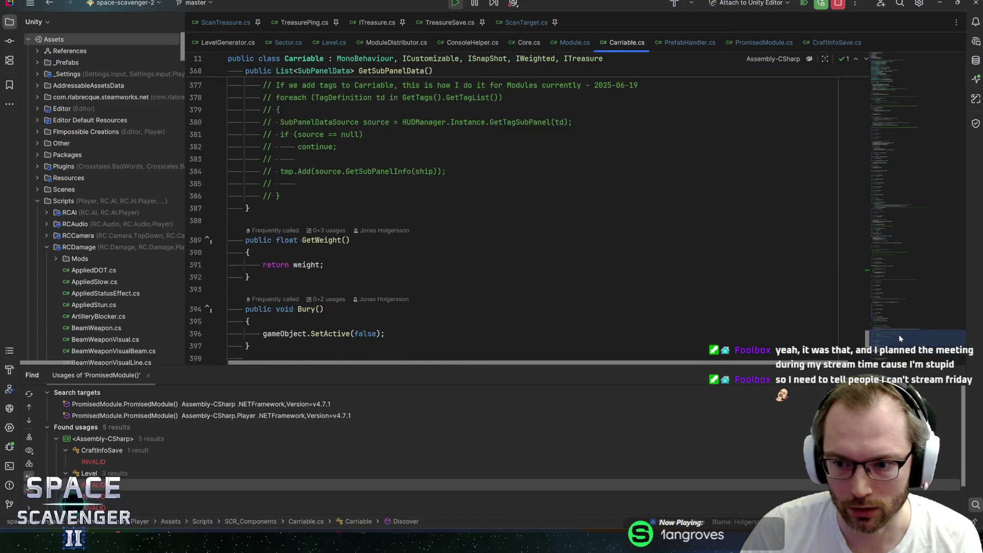
click(579, 41)
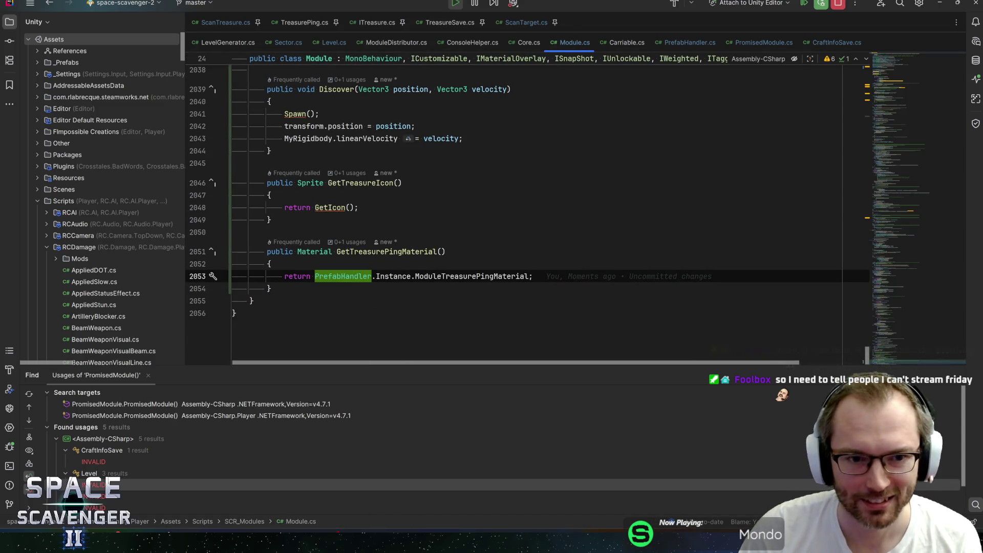
Step: Remove the breakpoint on GetTreasureIcon's return GetIcon() line, then switch to LevelGenerator.cs
click(316, 208)
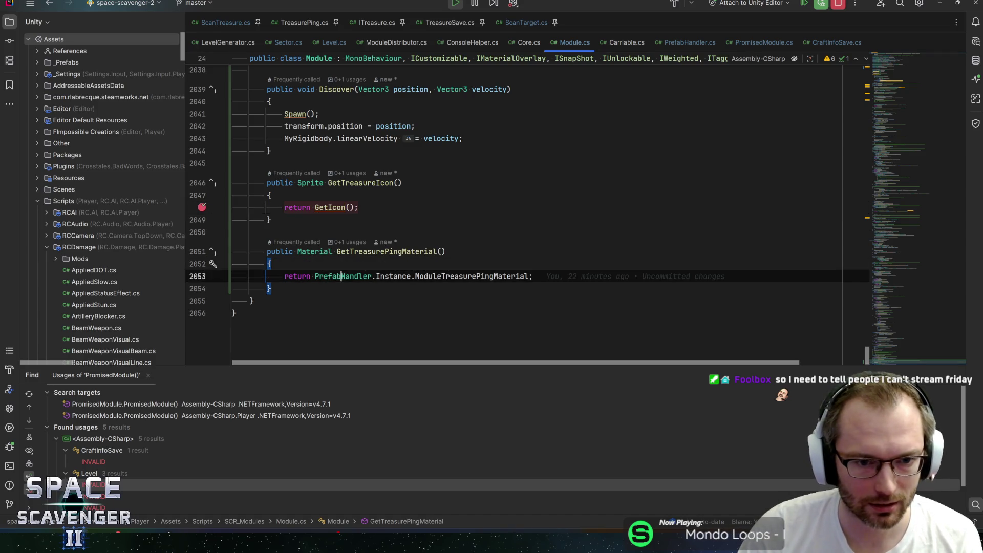
key(ctrl+F8)
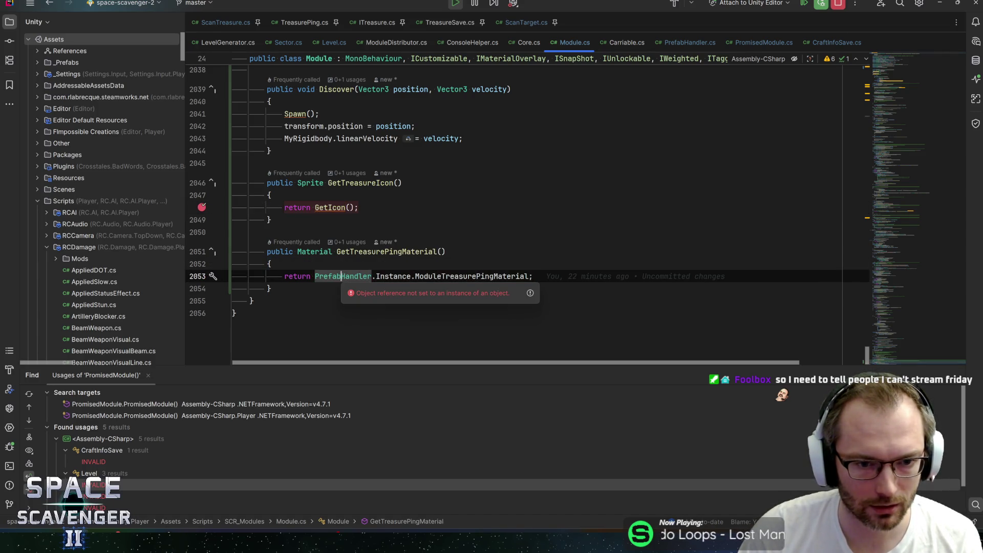
click(378, 277)
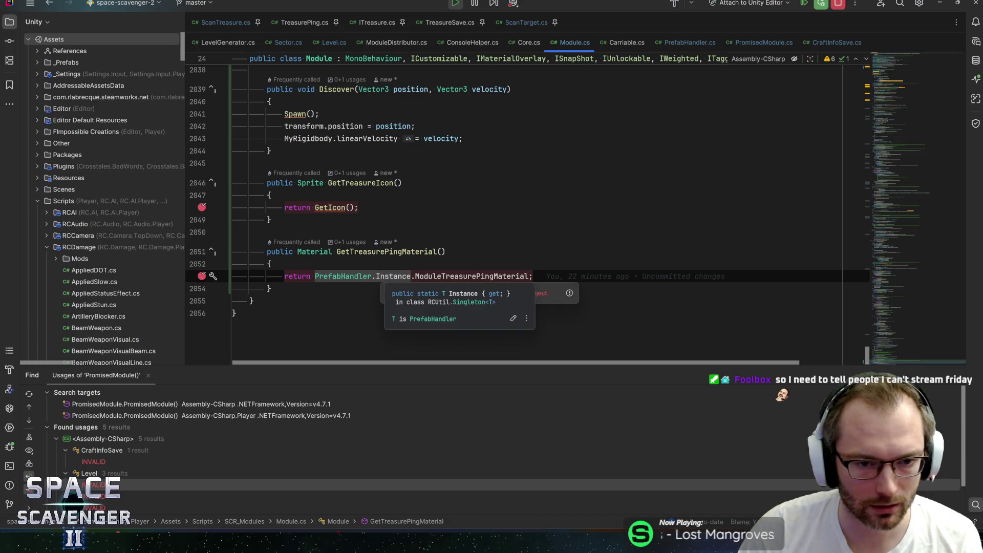
click(344, 207)
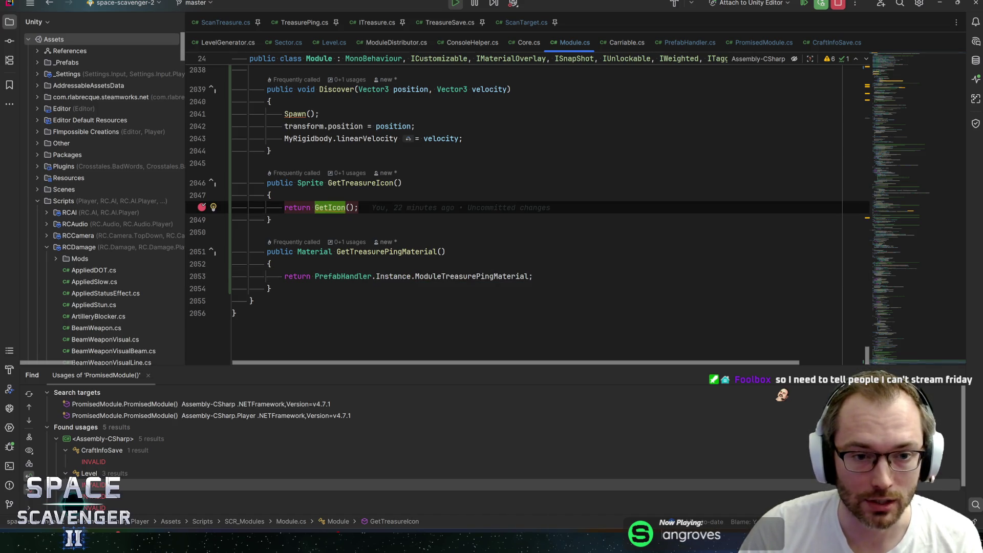
key(ctrl+F8)
mouse_move(393, 277)
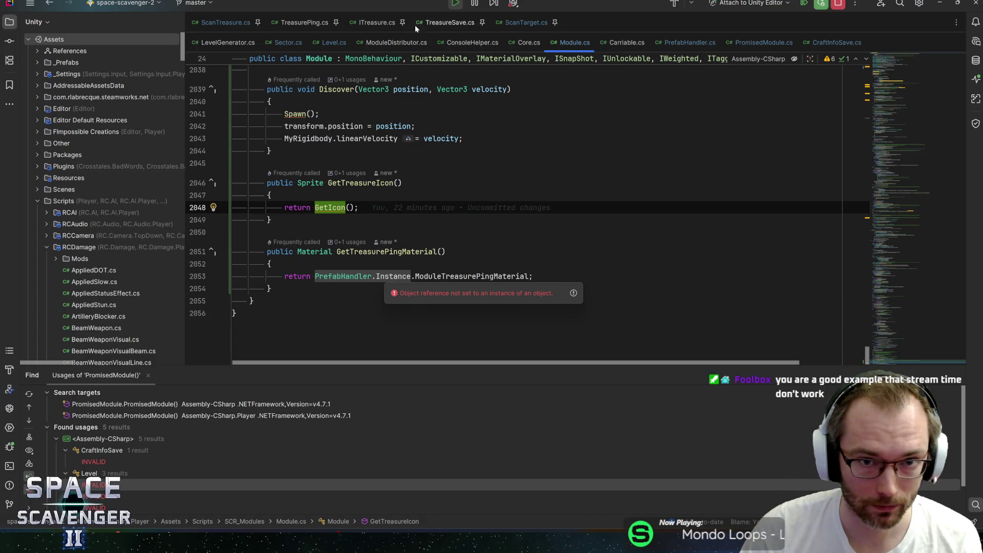
click(227, 42)
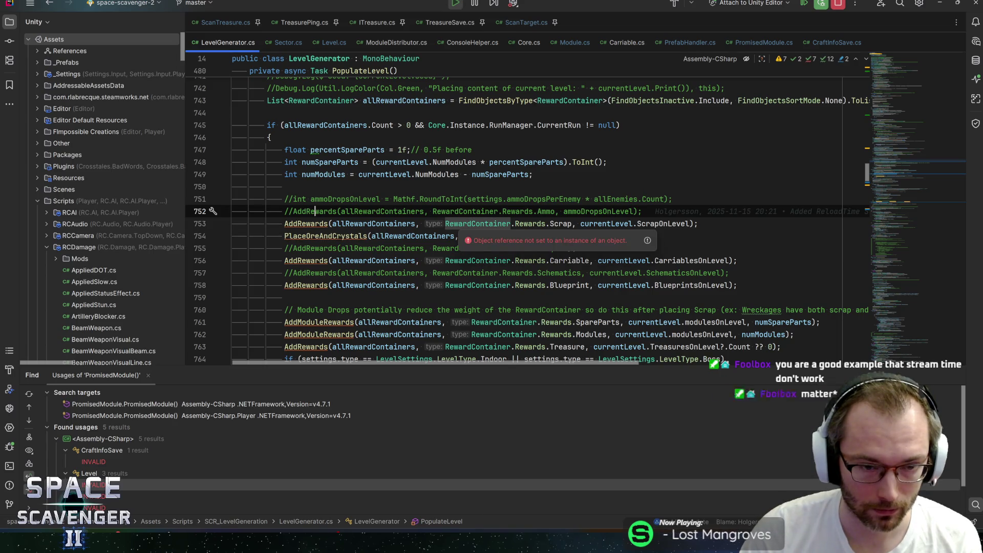
Step: Locate the Carriable AddRewards call in PopulateLevel and give the editor more height above the search results
scroll(353, 162, down, 3)
click(353, 161)
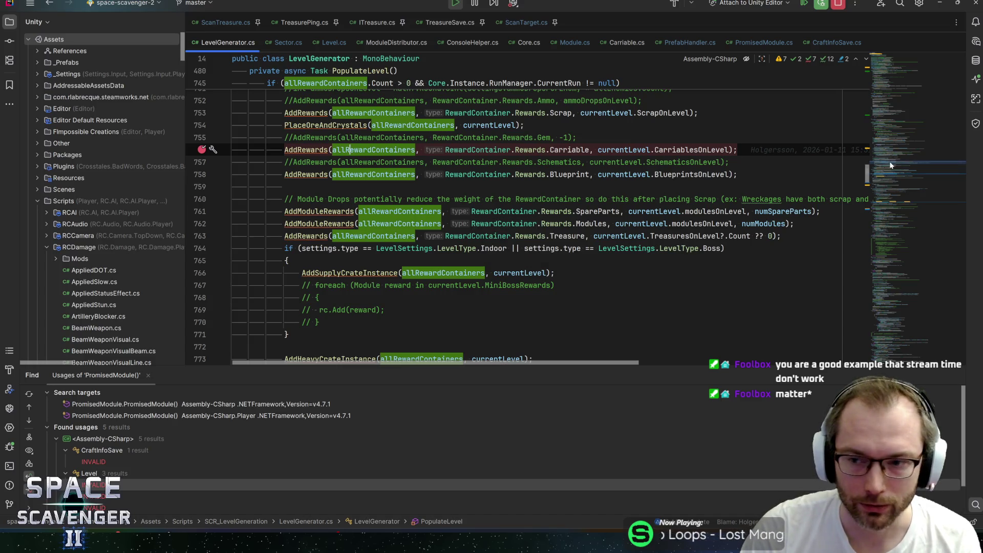
mouse_move(889, 165)
mouse_down()
mouse_move(887, 173)
mouse_move(882, 164)
mouse_up()
drag(420, 372, 419, 389)
mouse_move(906, 201)
mouse_down()
mouse_move(925, 150)
mouse_move(870, 134)
mouse_move(873, 143)
mouse_up()
Step: Set breakpoints on the revive stations line and the wreckageSpawners line 667
click(290, 248)
scroll(532, 240, down, 20)
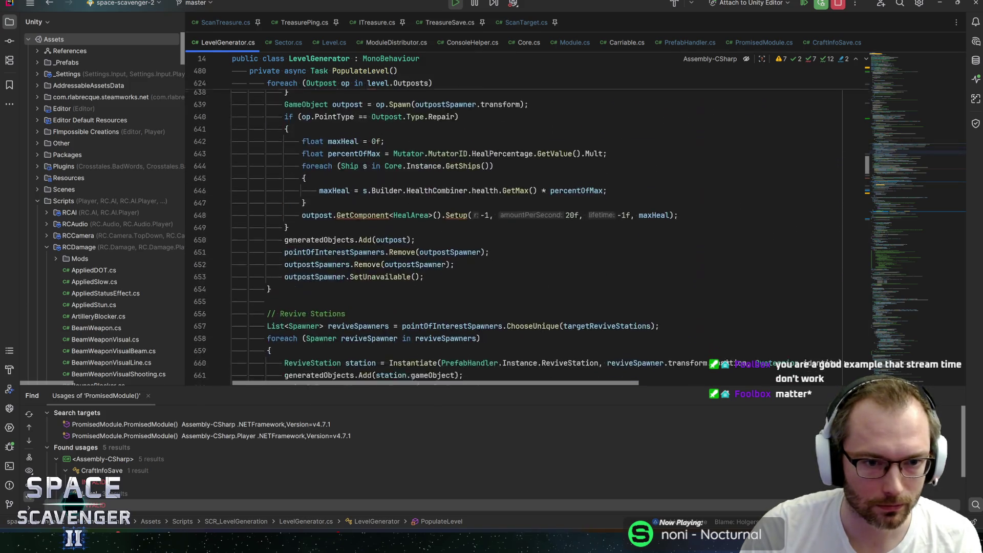
click(315, 212)
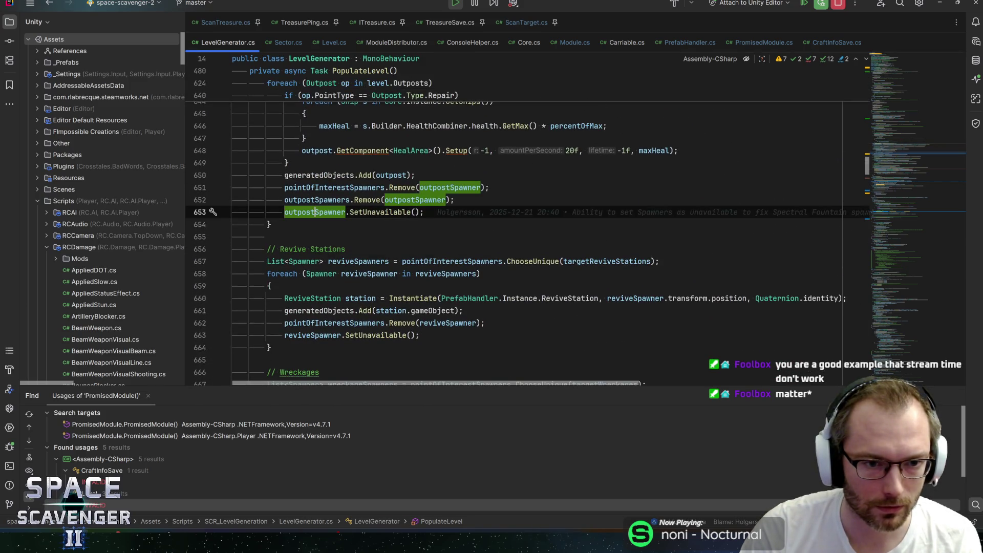
click(302, 261)
key(F9)
scroll(512, 230, down, 5)
click(301, 200)
key(F9)
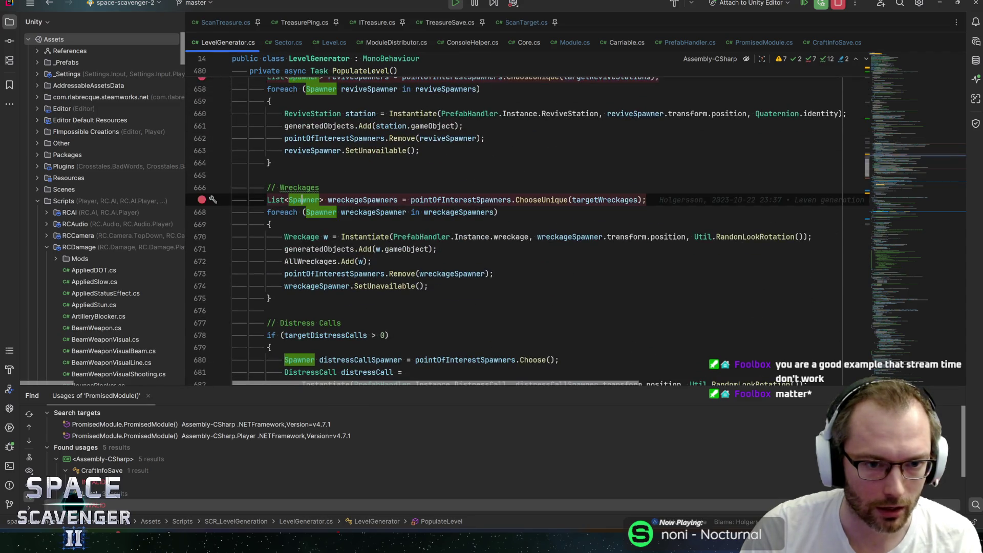
Step: Scroll down to the enemySpawners call at line 729 and the AddRewards call at line 763
scroll(512, 230, down, 6)
scroll(512, 230, down, 10)
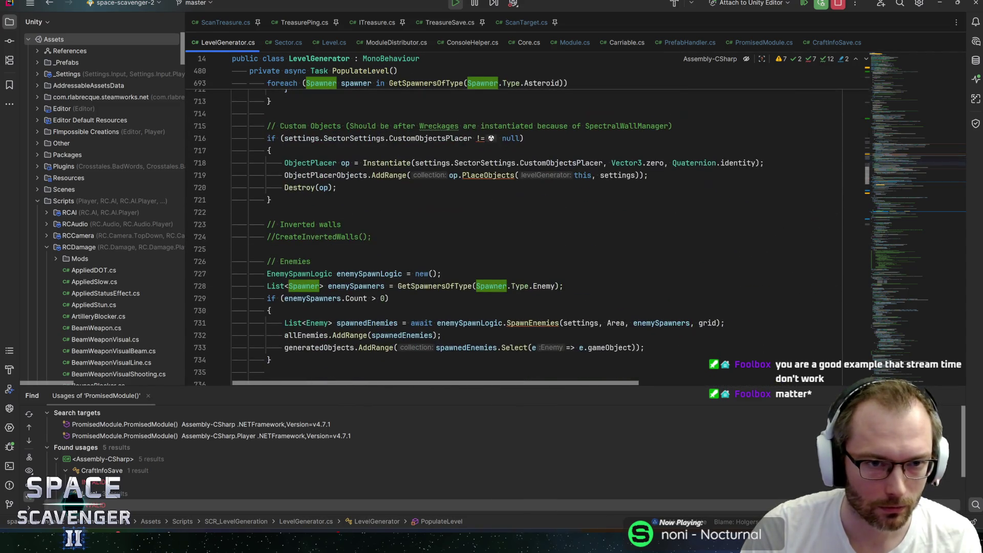
scroll(512, 230, down, 4)
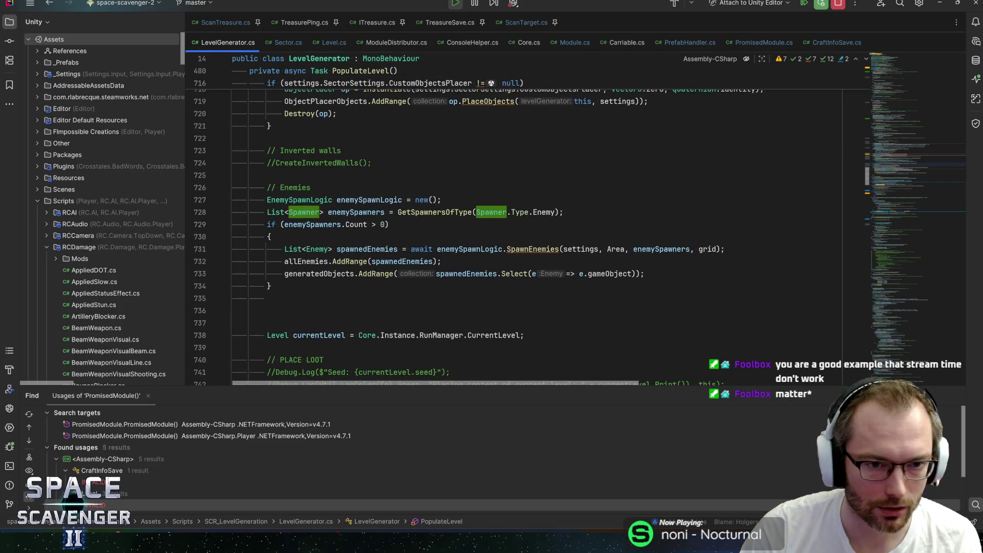
click(319, 224)
scroll(512, 231, down, 18)
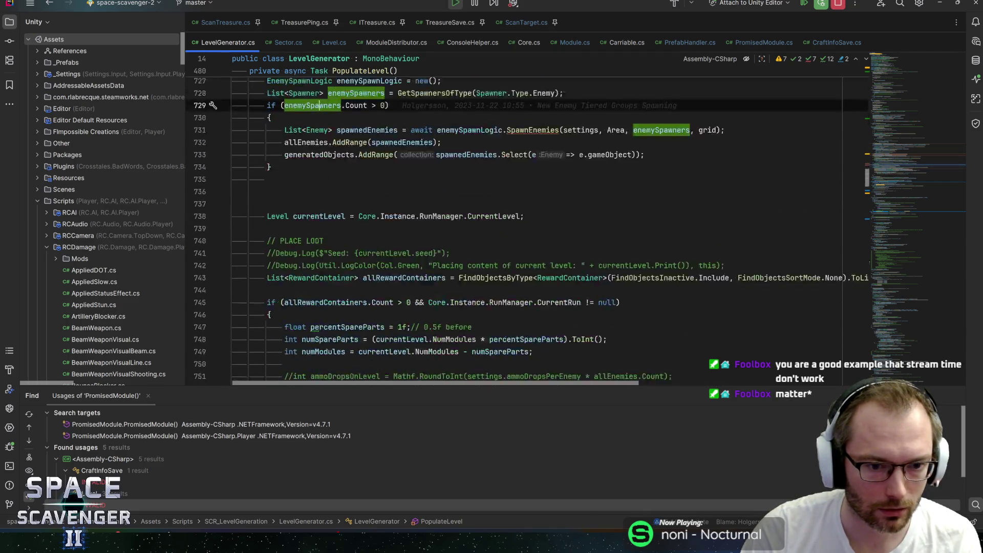
scroll(317, 225, up, 9)
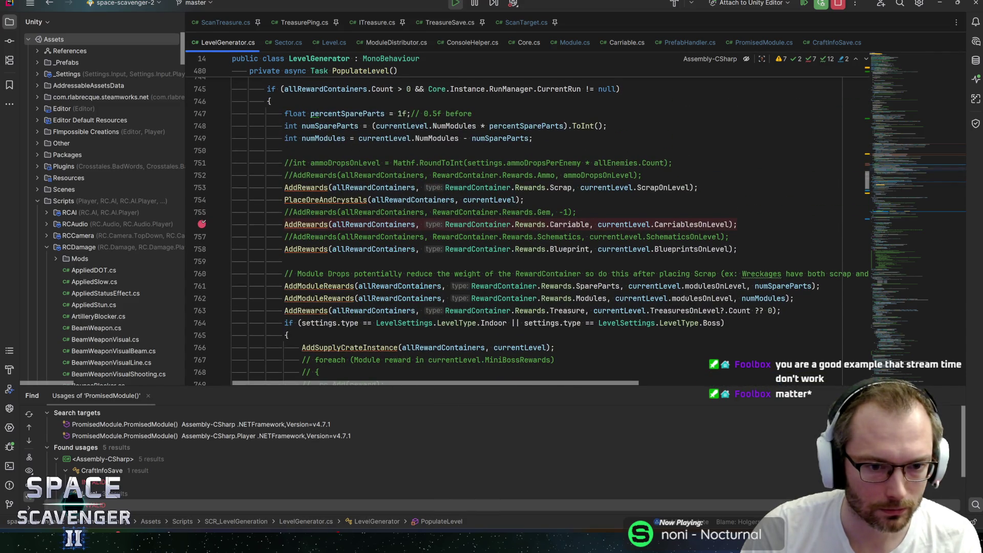
scroll(302, 273, down, 1)
click(302, 273)
Step: Set breakpoints on await Task.Yield() and grid.ReapplySeed() at lines 804–805
scroll(302, 273, down, 5)
scroll(527, 236, down, 6)
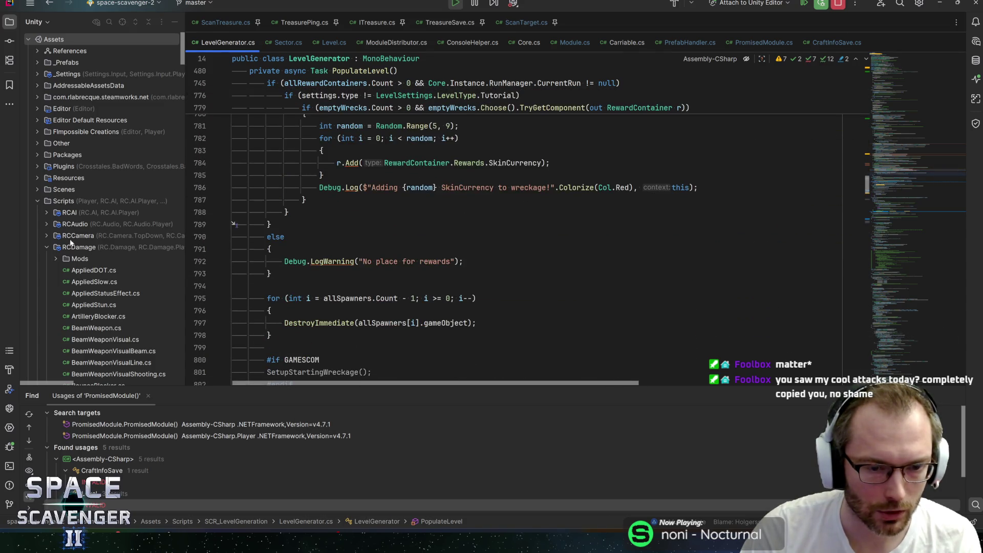
scroll(267, 220, down, 4)
click(202, 224)
click(202, 236)
click(294, 200)
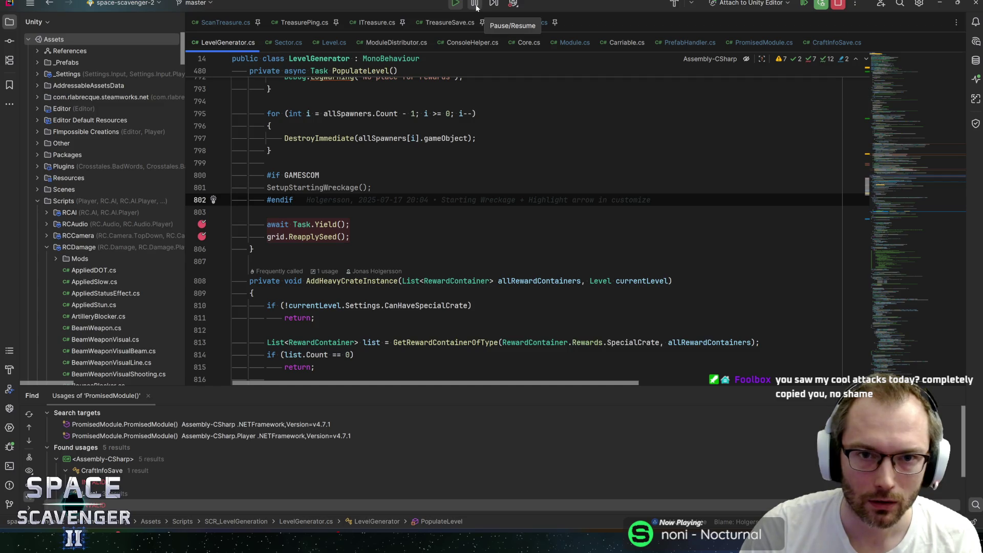
Step: Resume the paused game in the debugger, glancing at the attach options without choosing one
click(802, 6)
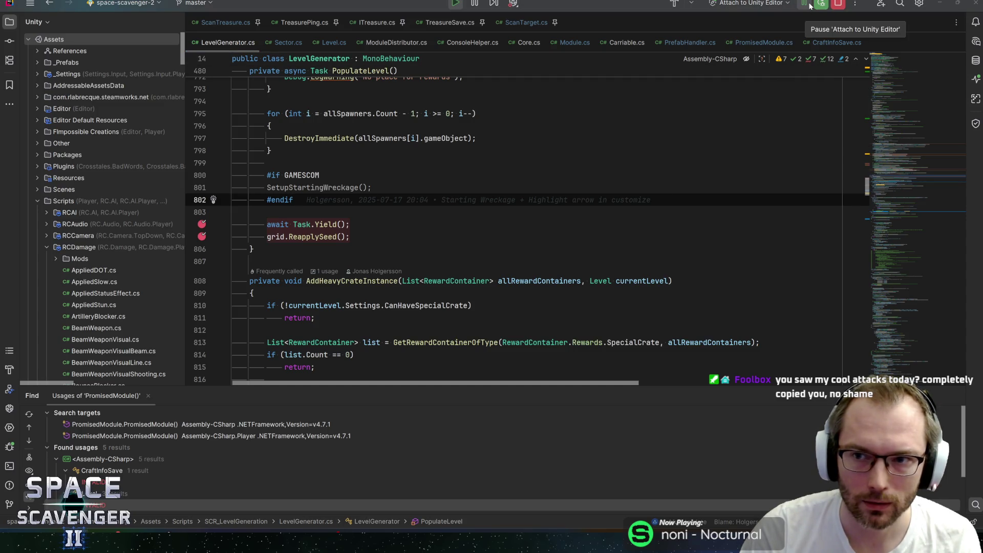
click(855, 4)
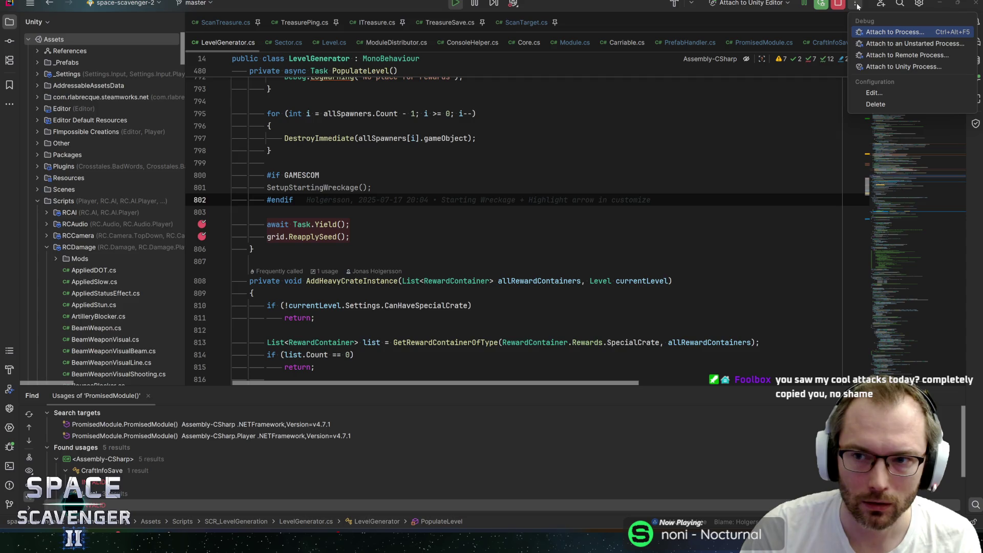
click(858, 6)
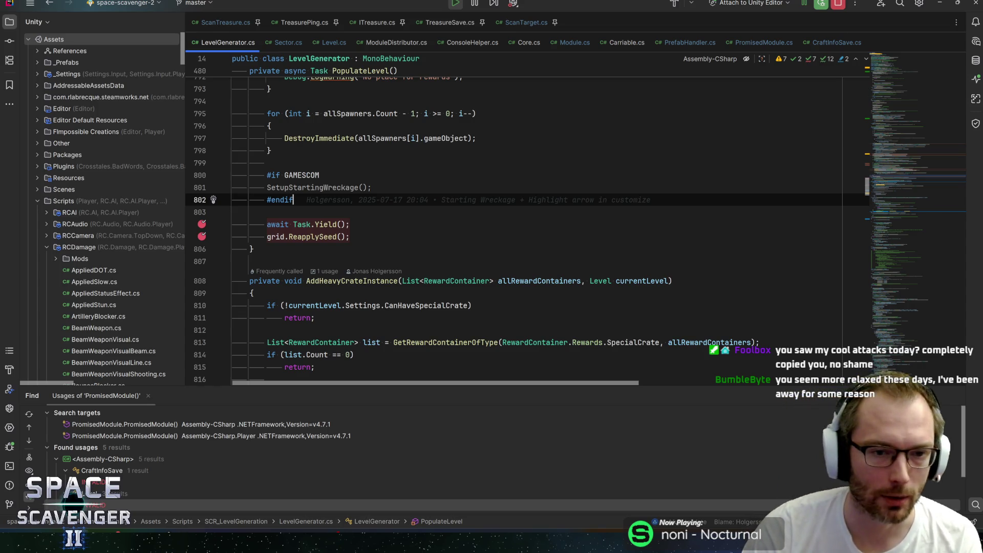
Step: Remove the breakpoint on await Task.Yield() at line 804
click(336, 225)
key(F9)
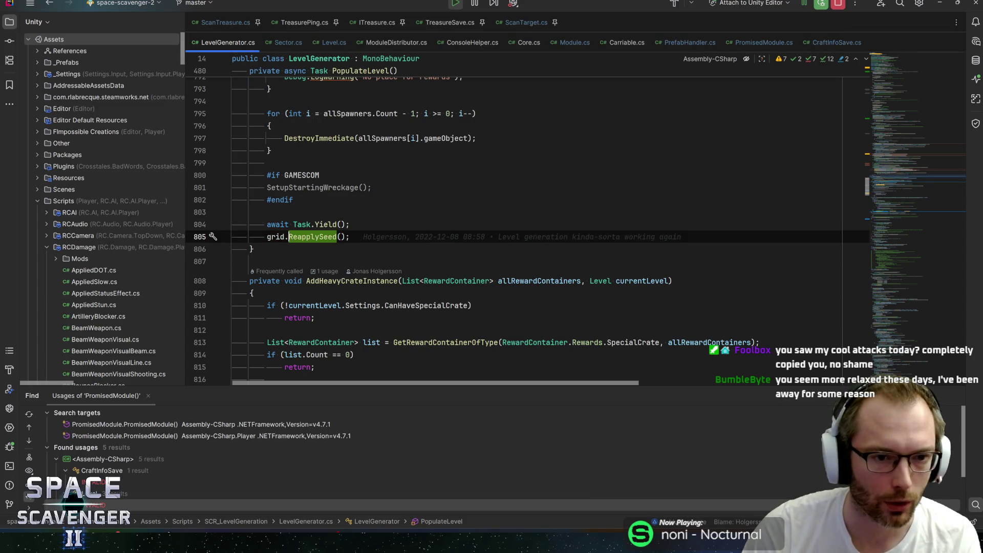
scroll(512, 230, up, 4)
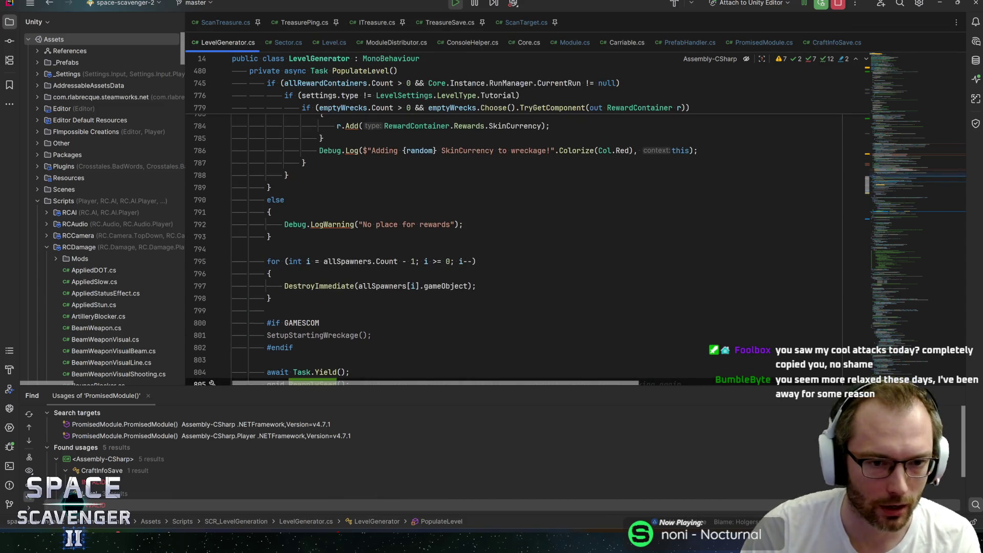
Step: Examine allSpawners usages and the matching braces around lines 794–798, then scroll toward CreatePointNormalList
click(232, 249)
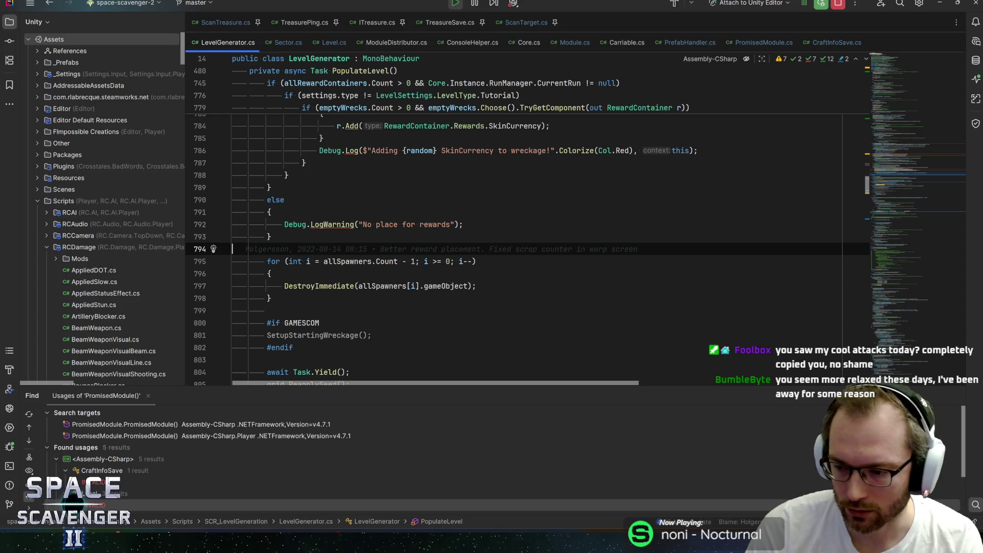
click(271, 298)
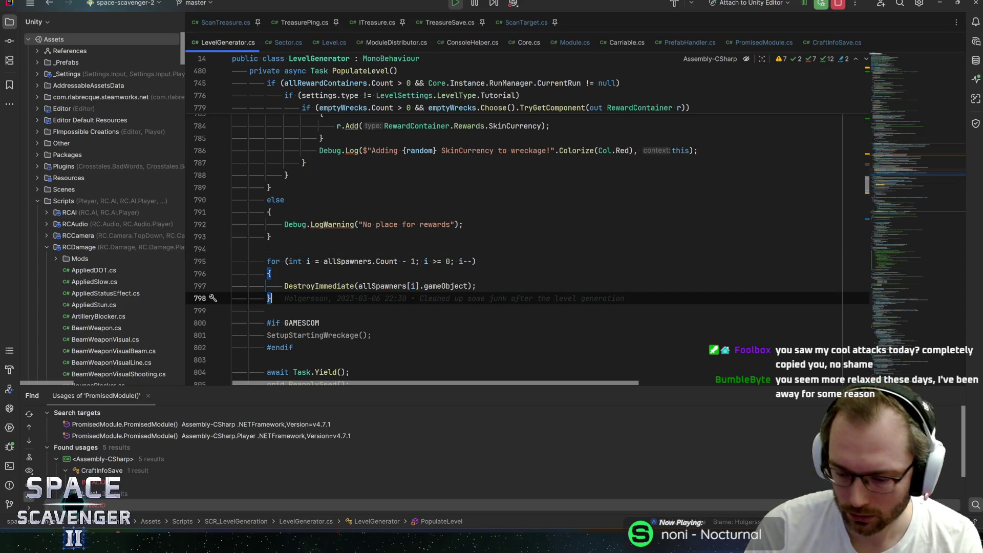
click(357, 285)
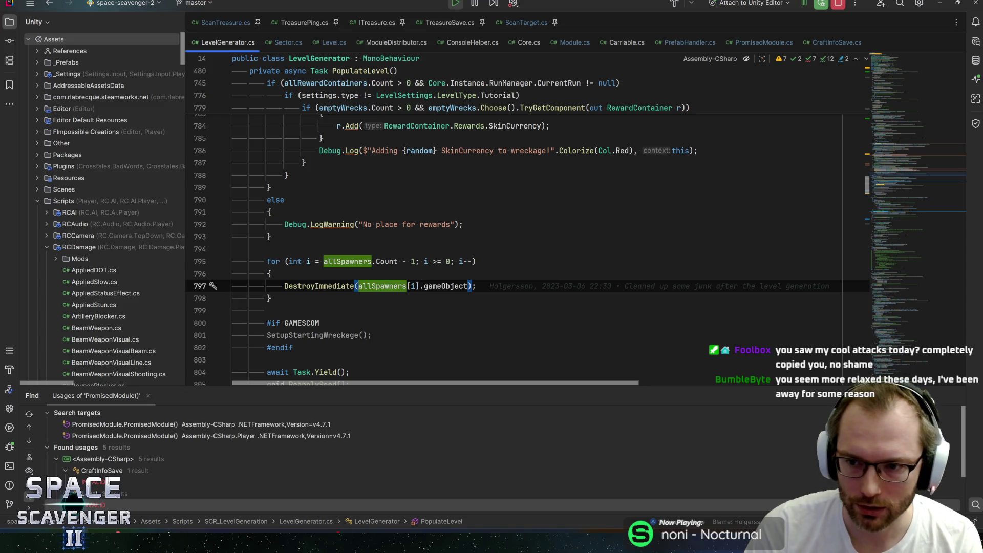
click(477, 285)
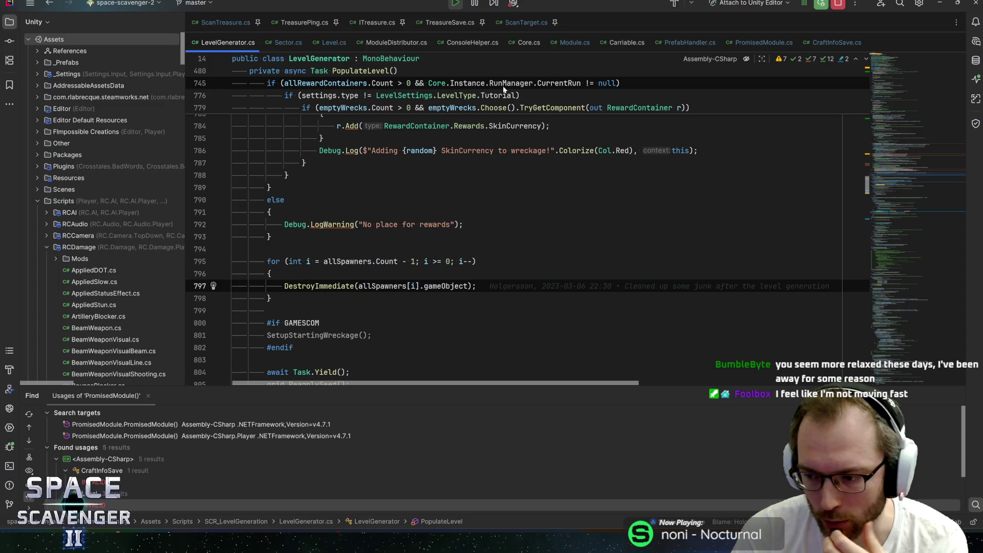
click(271, 236)
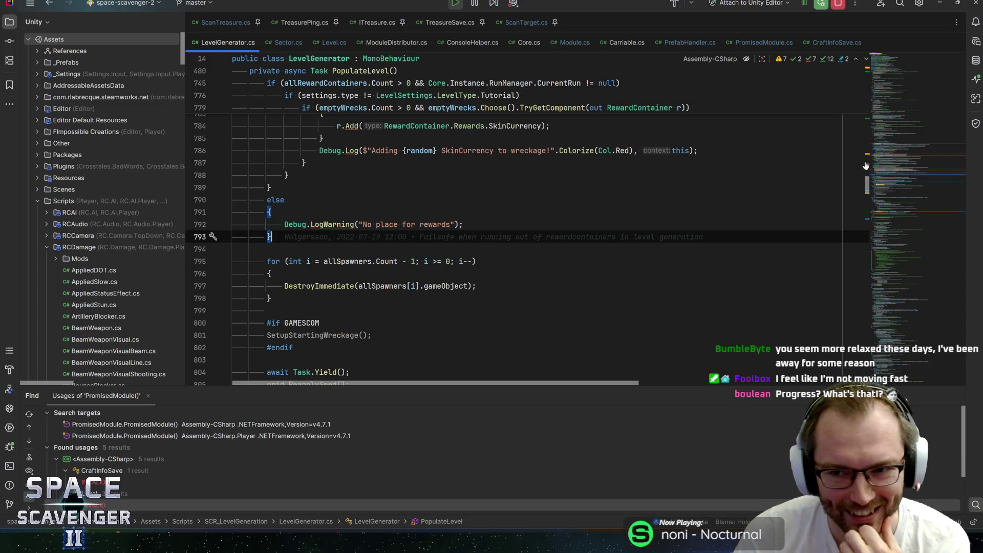
mouse_move(892, 174)
mouse_down()
mouse_move(917, 252)
mouse_move(932, 241)
mouse_up()
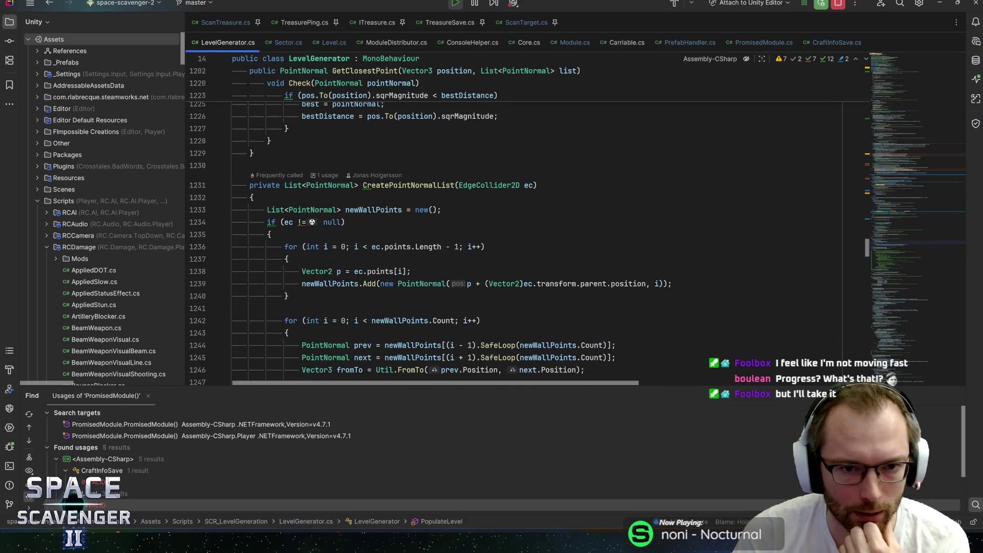
click(341, 210)
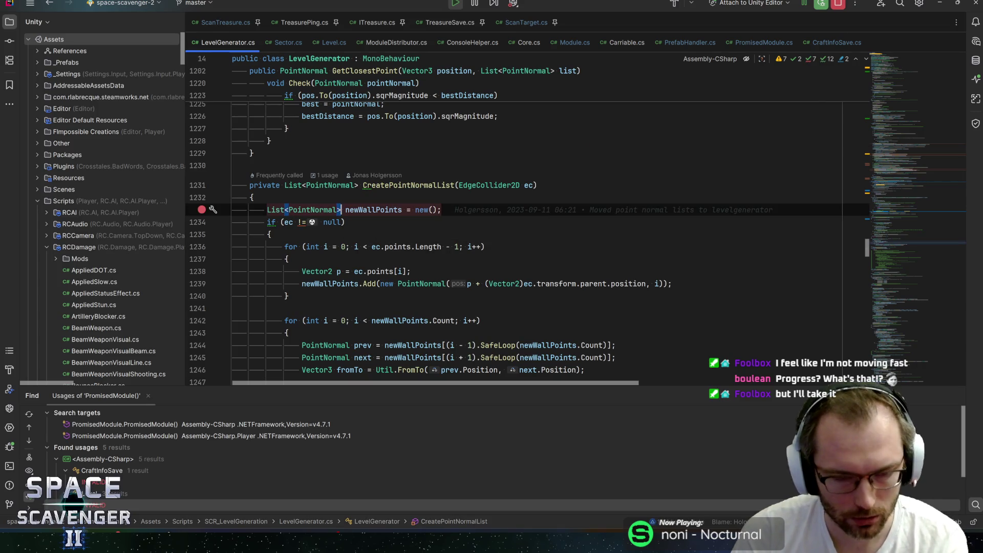
key(ctrl+F8)
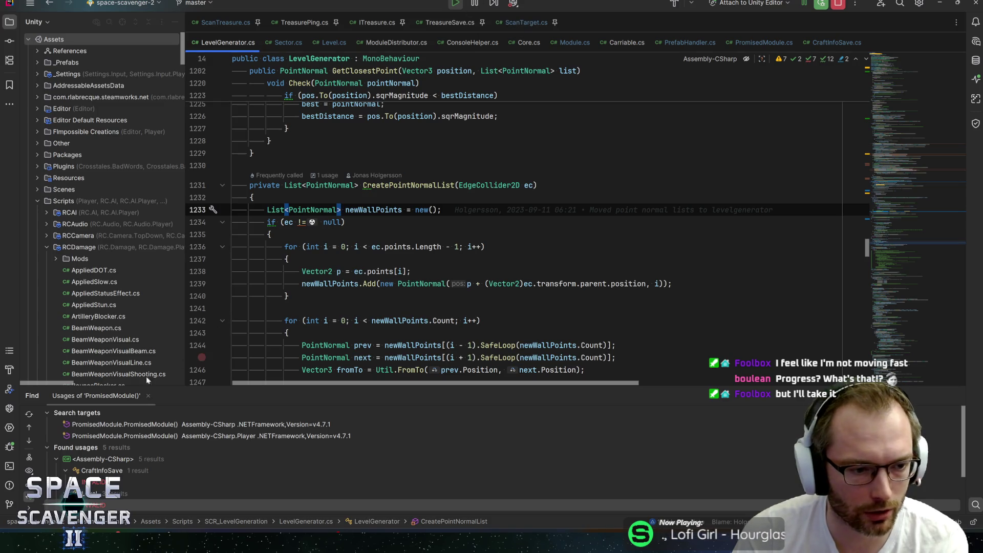
click(10, 485)
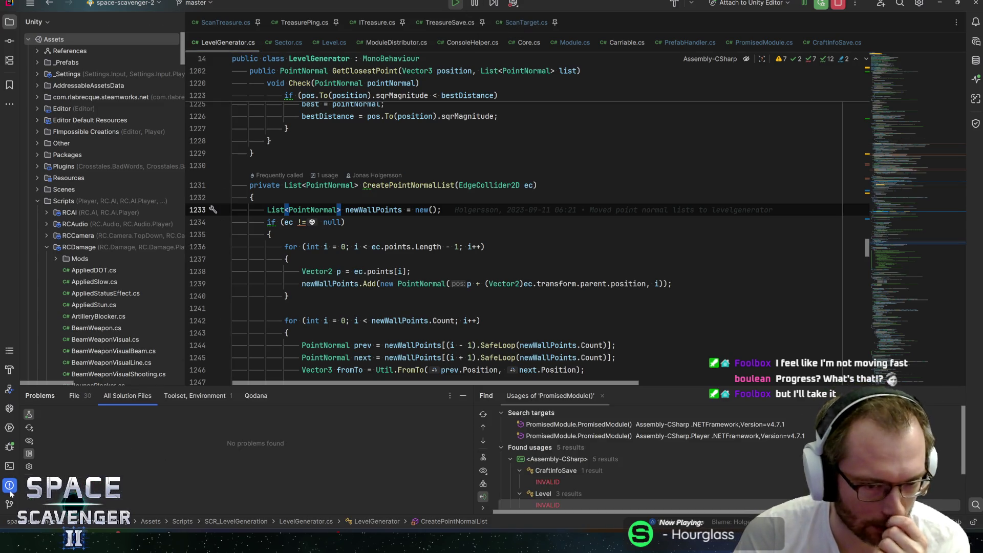
click(693, 3)
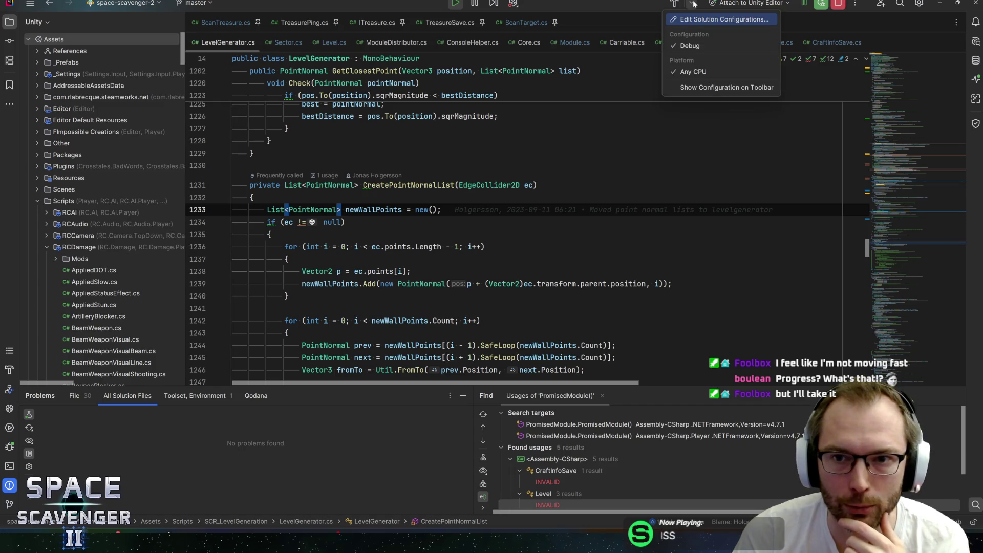
click(693, 3)
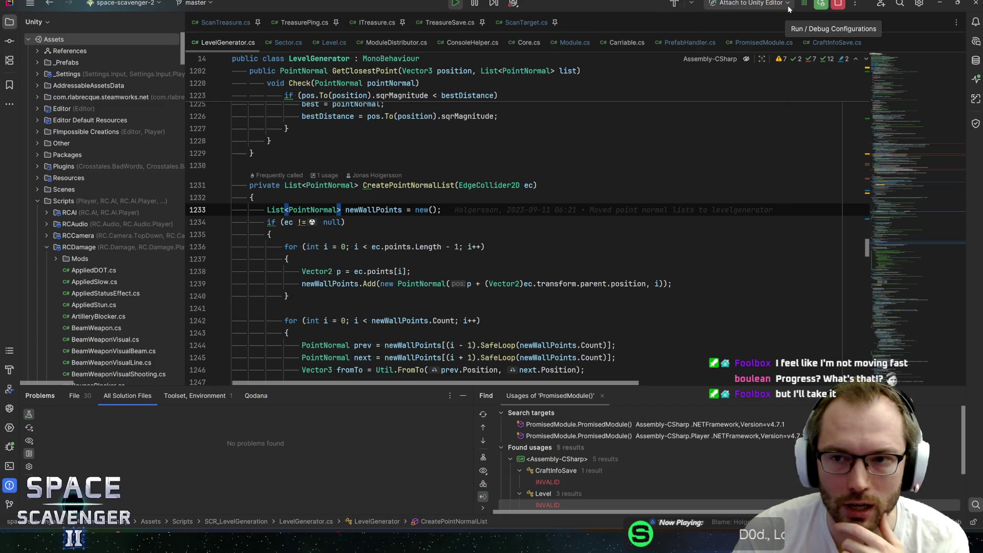
click(787, 4)
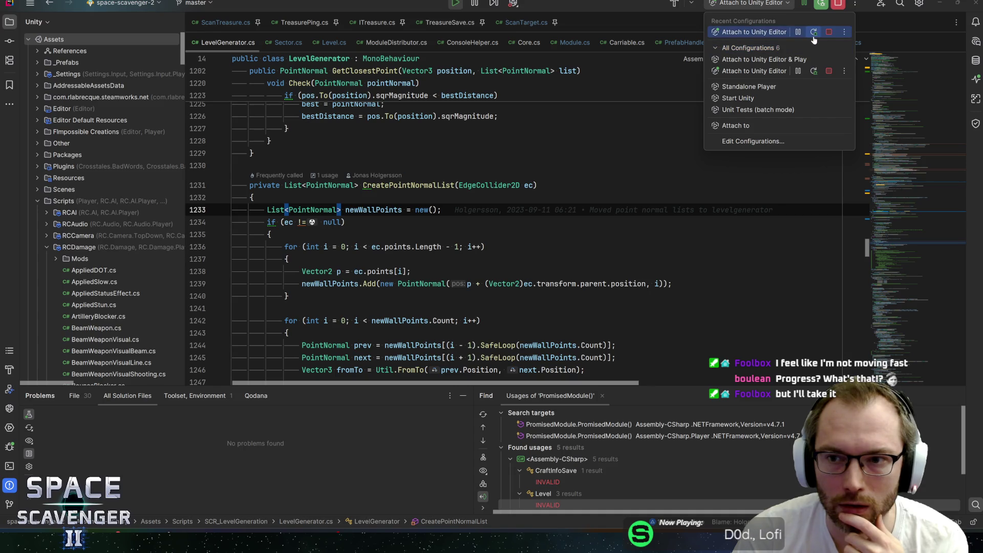
click(842, 33)
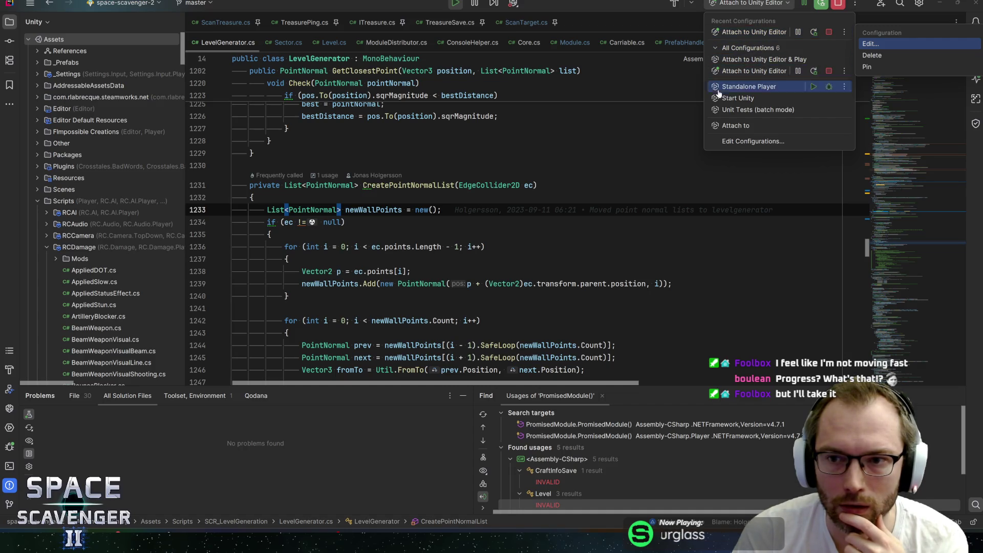
click(253, 197)
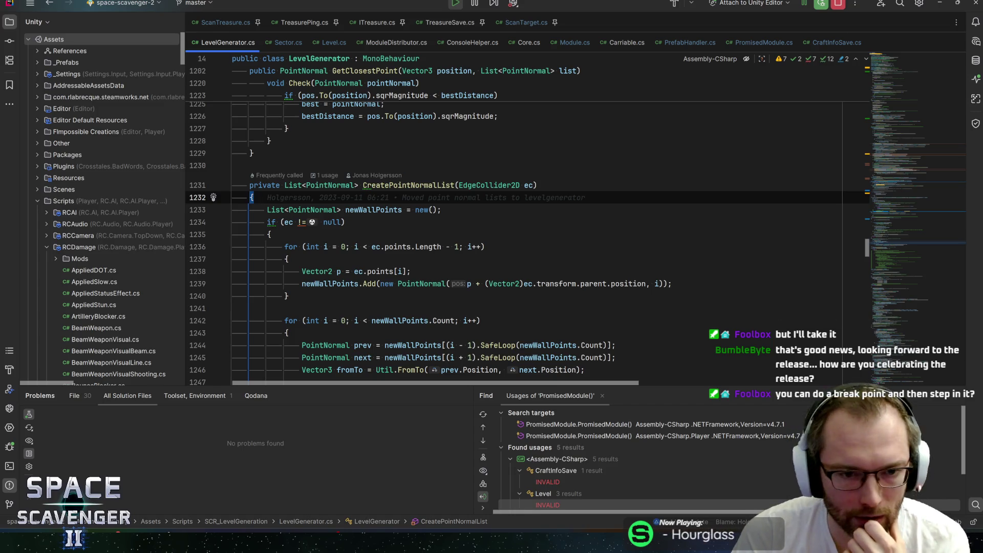
Step: Browse CreatePointNormalList's for loops around line 1236 and its end
click(287, 259)
click(332, 247)
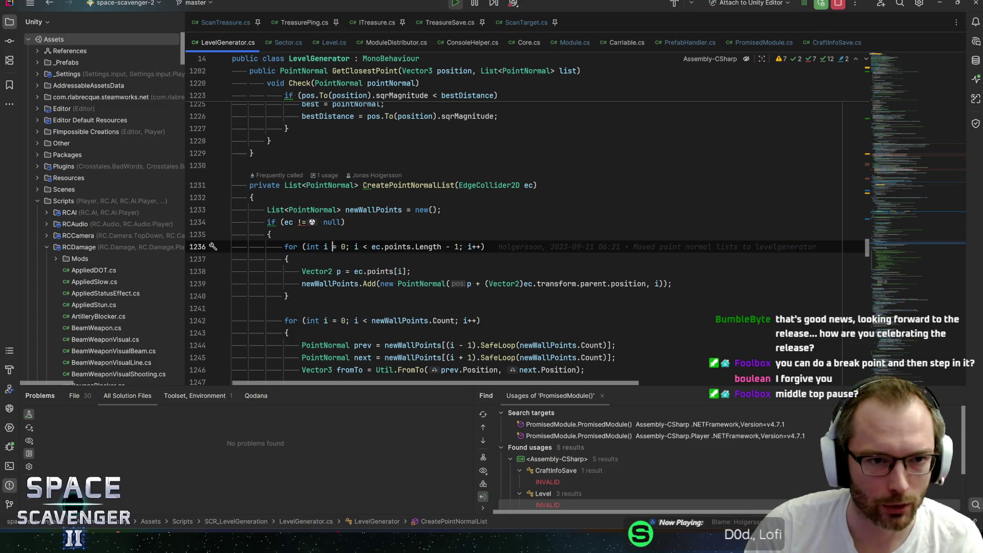
key(alt+Up)
key(ctrl+])
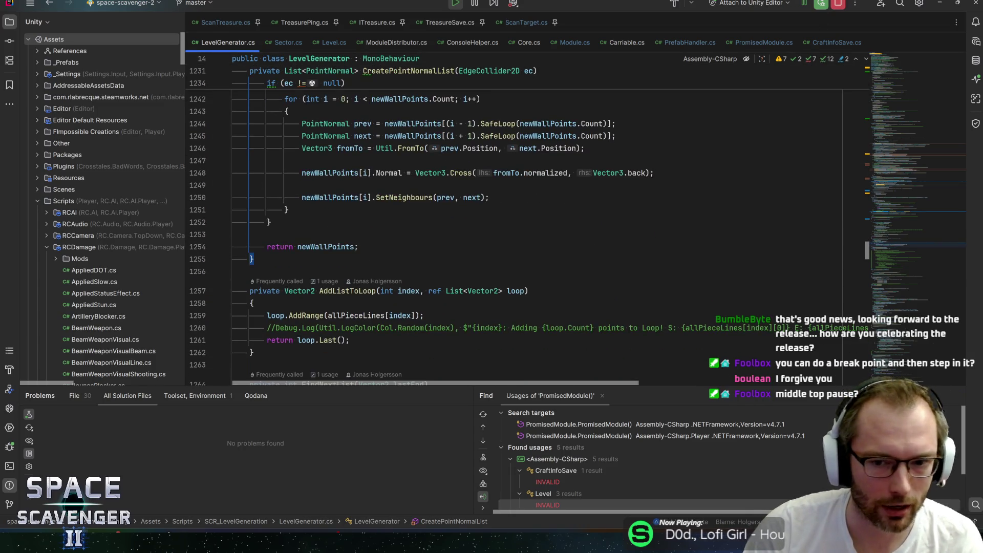
scroll(511, 220, down, 10)
scroll(889, 264, down, 20)
scroll(888, 264, down, 7)
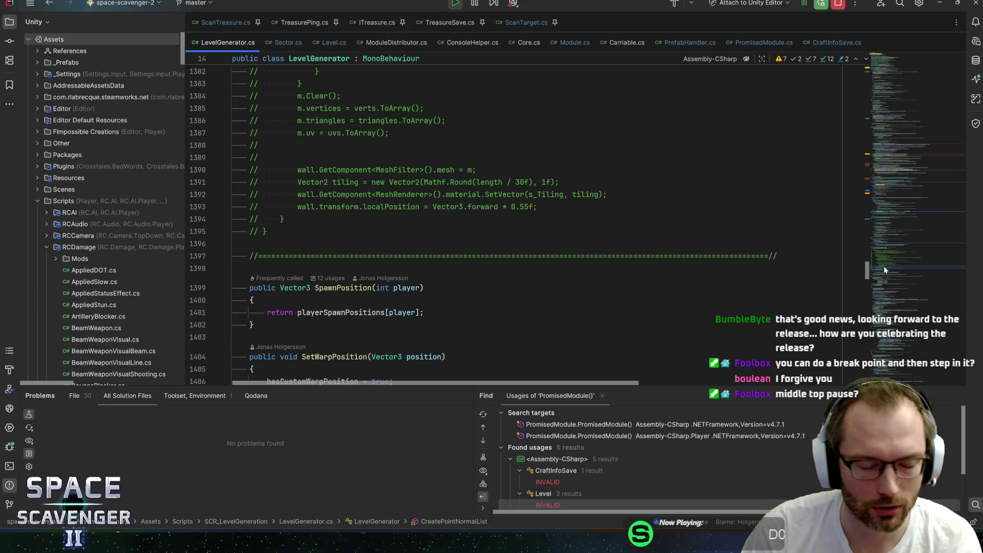
scroll(512, 220, up, 20)
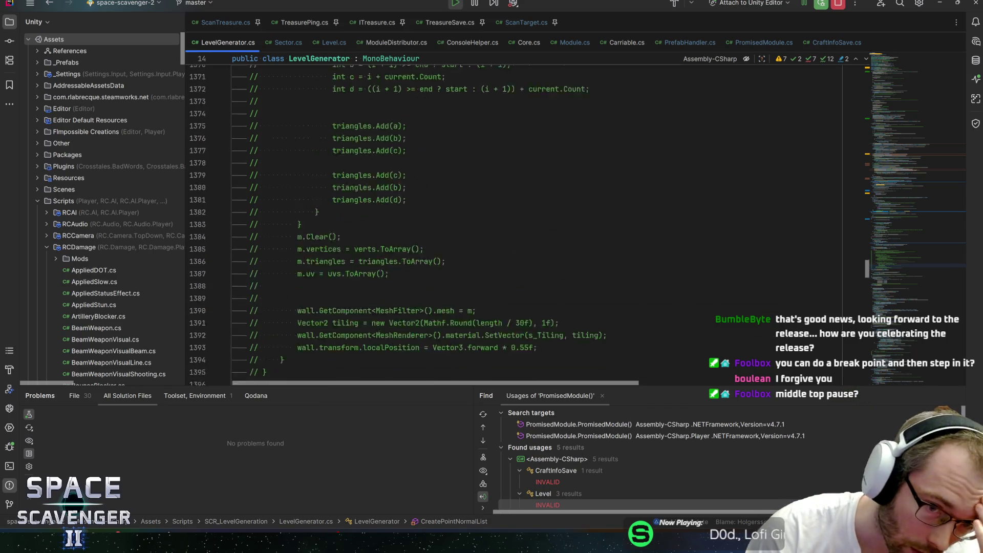
scroll(512, 220, up, 9)
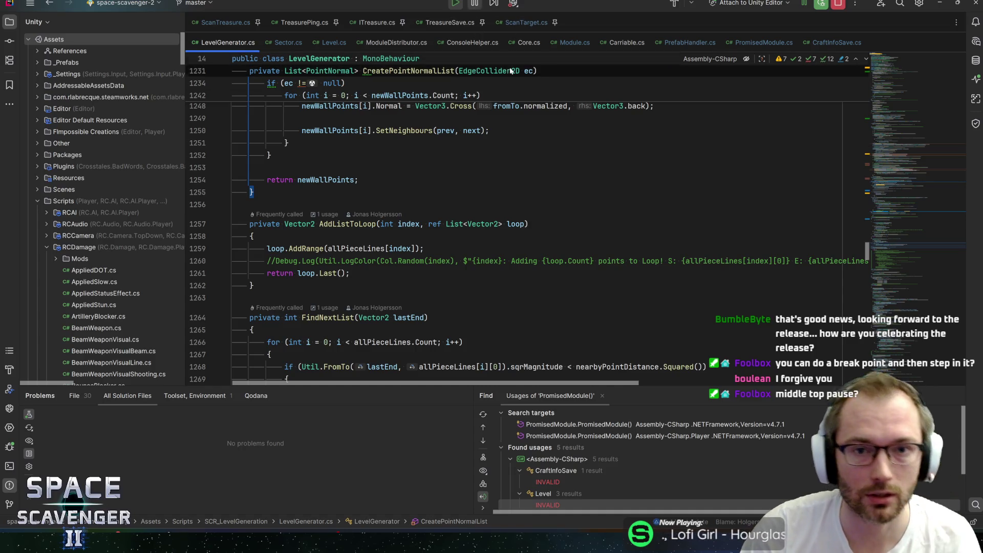
Step: Un-maximize Rider so Unity's loading Game view shows, after dismissing the version control list
key(alt+grave)
key(Escape)
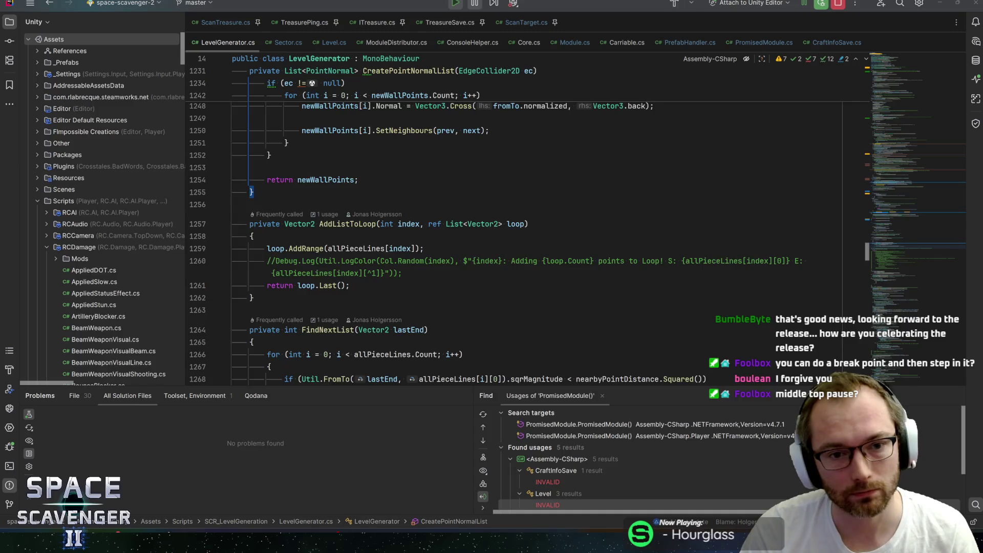
key(super+Down)
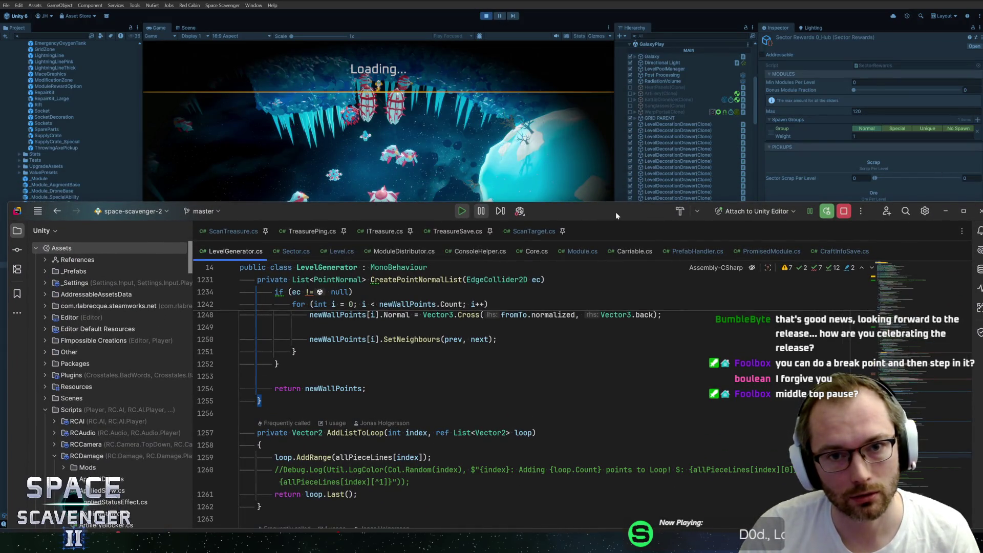
Step: Move the Rider window higher, focus Unity's game view, then return to the loop at line 1242
drag(514, 221, 516, 171)
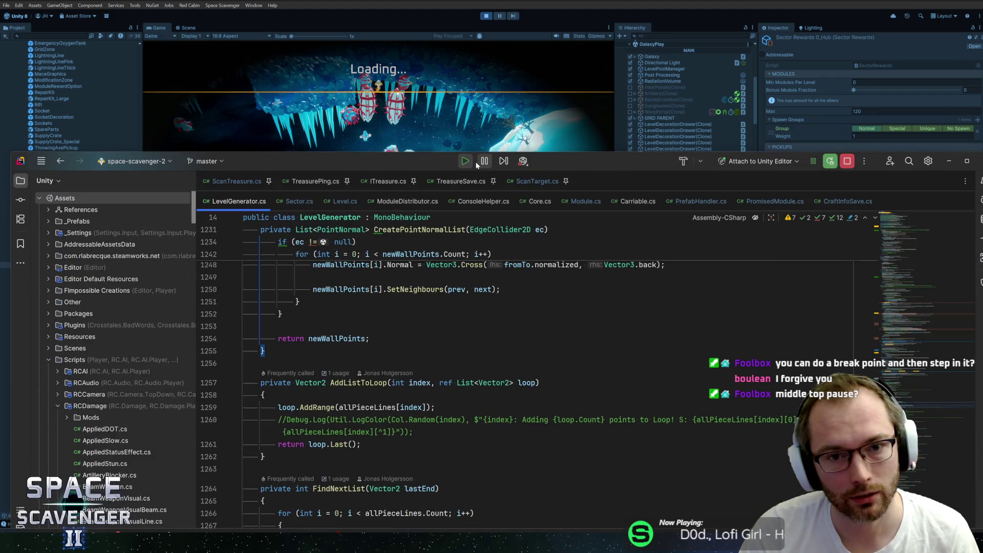
click(523, 34)
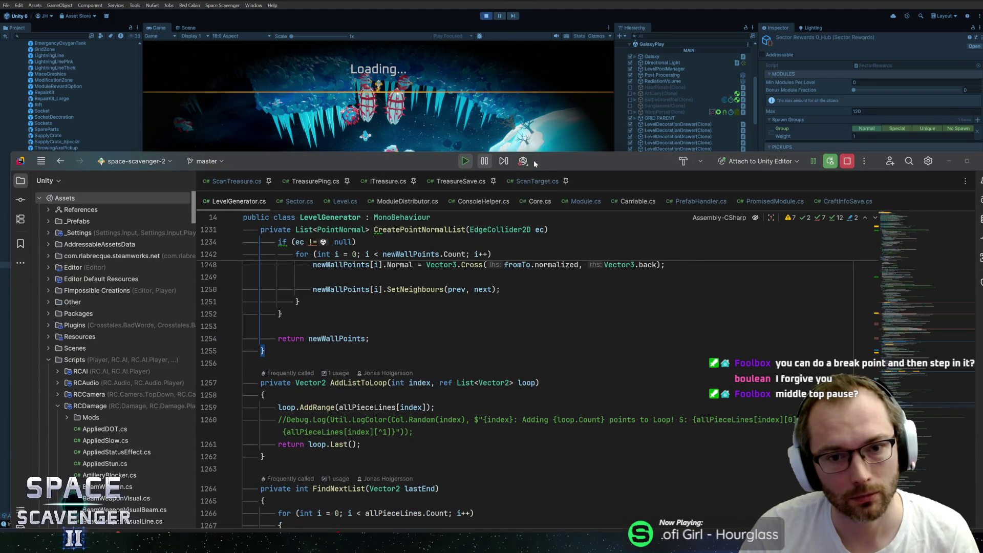
click(565, 253)
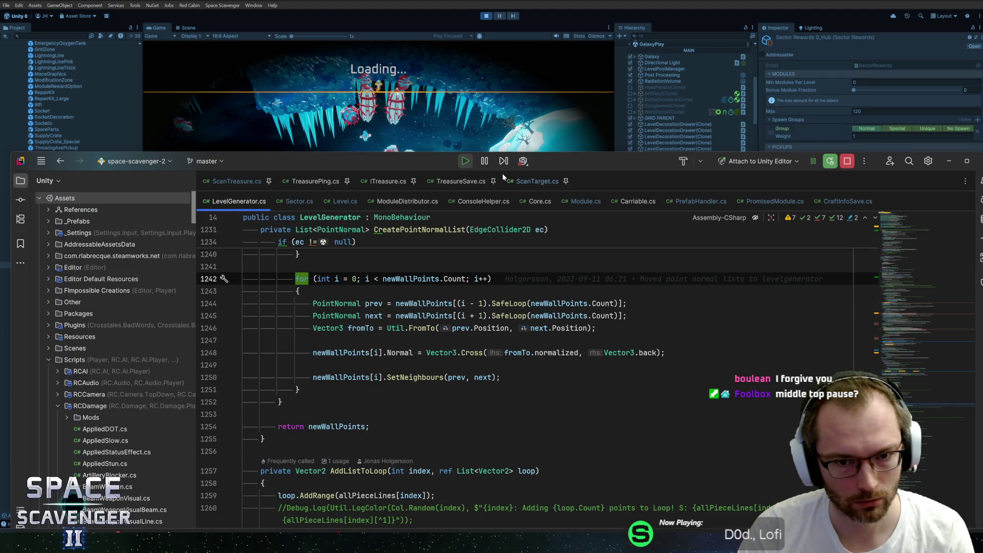
Step: Check the Unity integration and solution configuration dropdowns, then maximize Rider to full screen
click(523, 161)
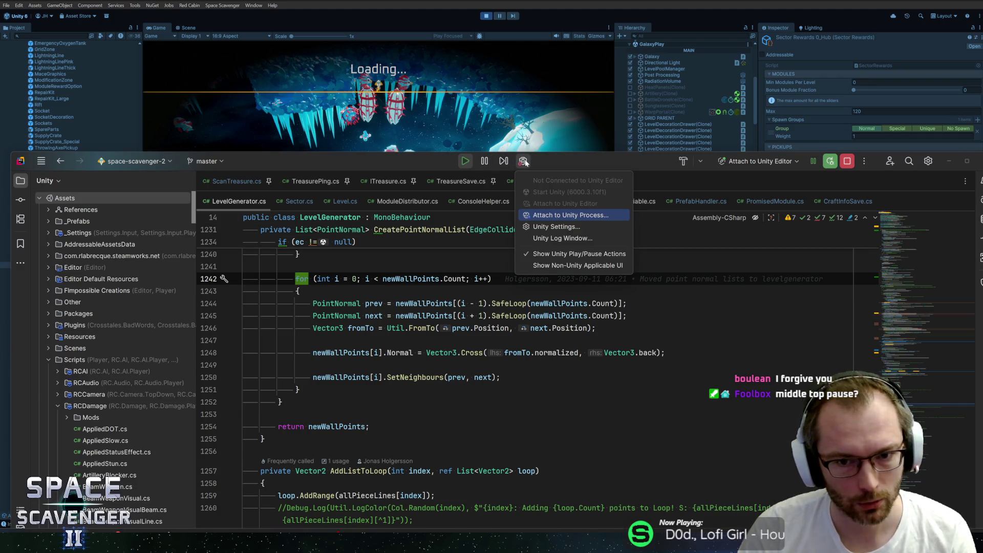
click(523, 161)
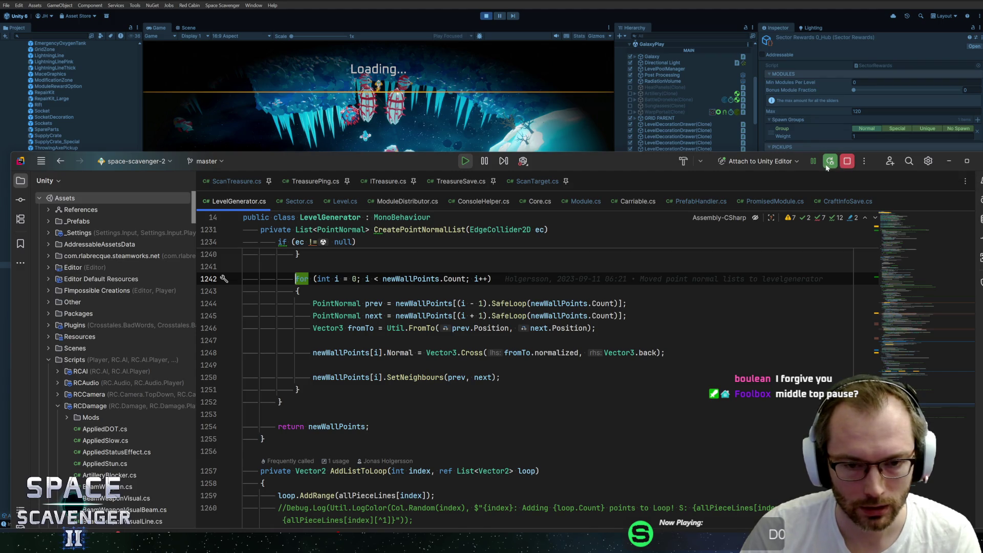
click(700, 162)
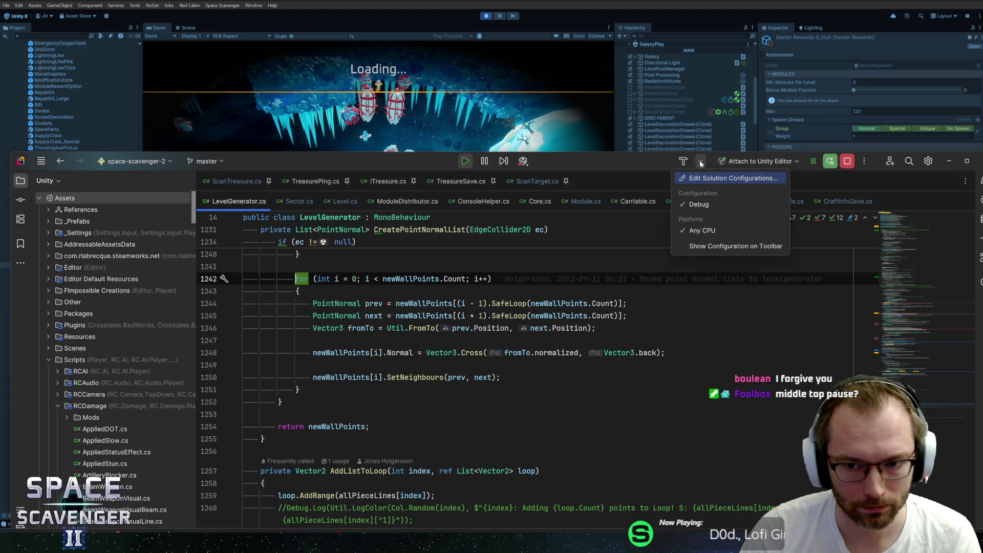
click(609, 157)
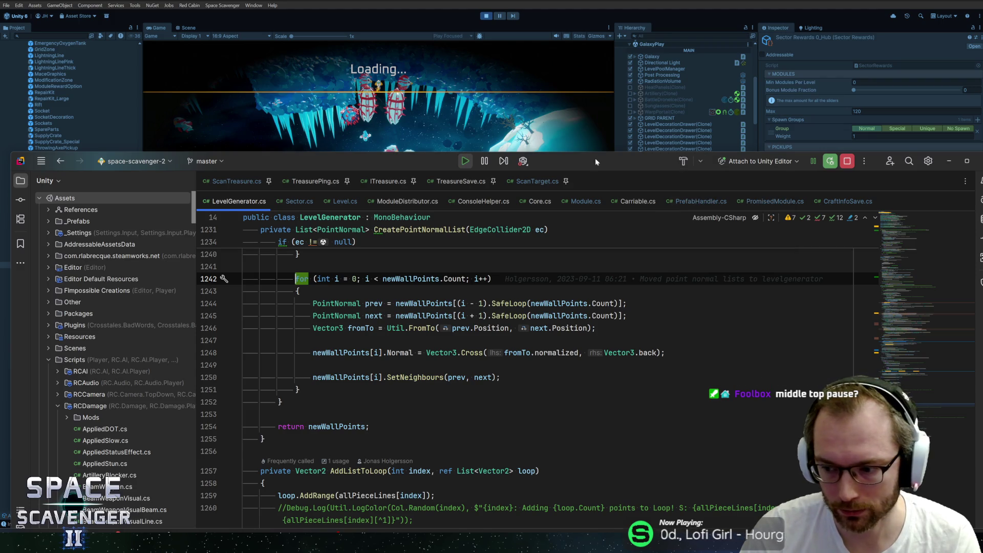
double_click(595, 158)
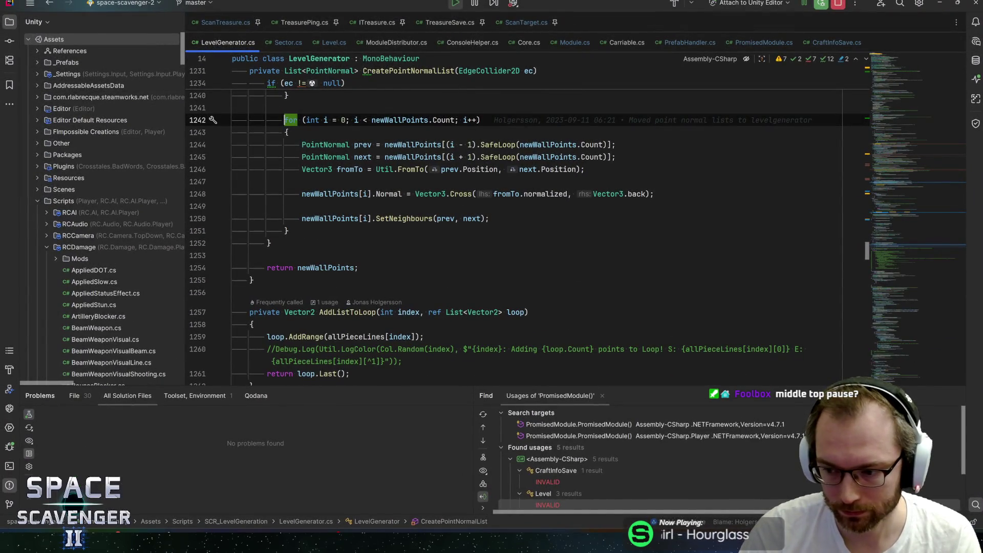
Step: Delete the unused UnityEngine.Analytics and UnityEngine.Serialization using lines at the top of LevelGenerator.cs
scroll(595, 158, up, 5)
scroll(894, 239, up, 20)
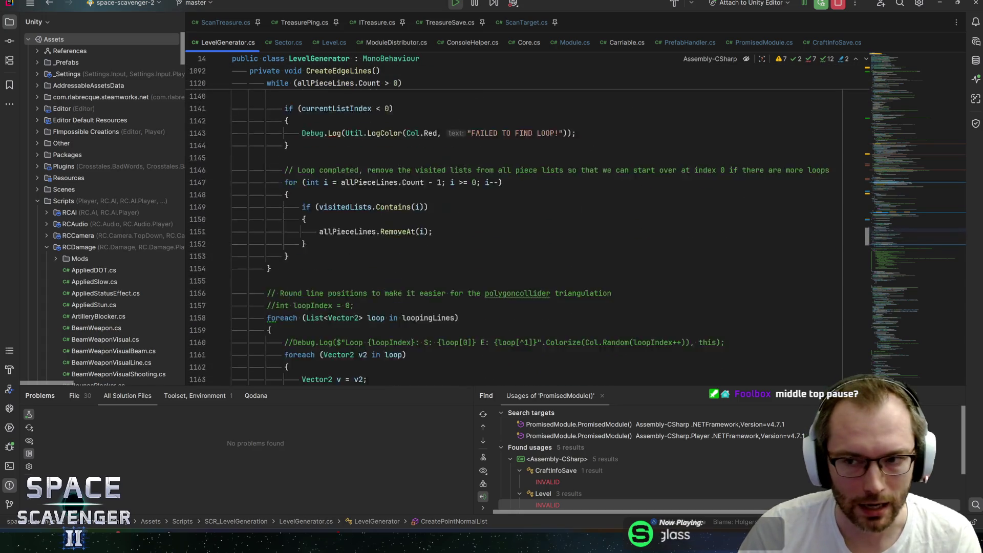
mouse_move(892, 226)
mouse_down()
mouse_move(883, 125)
mouse_move(895, 71)
mouse_move(881, 58)
mouse_up()
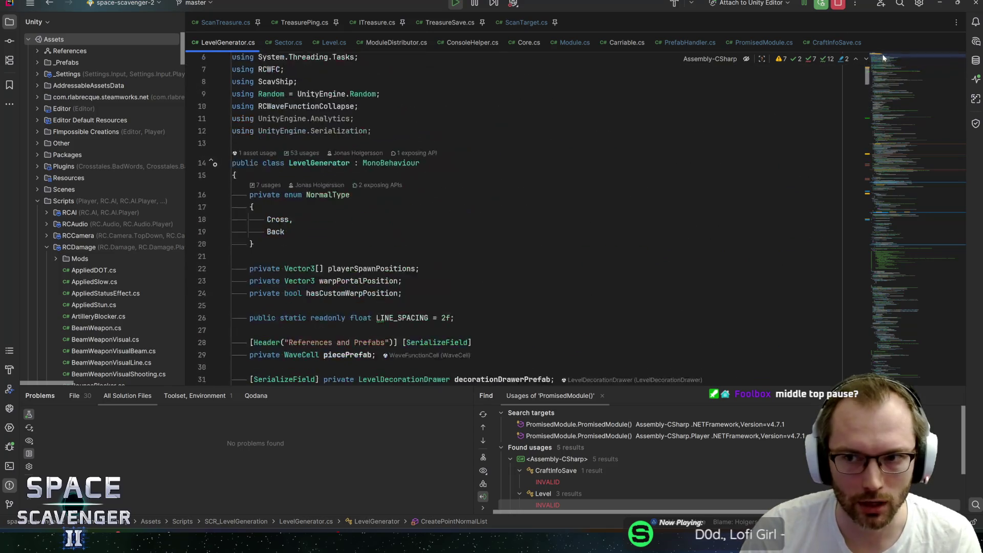
click(354, 181)
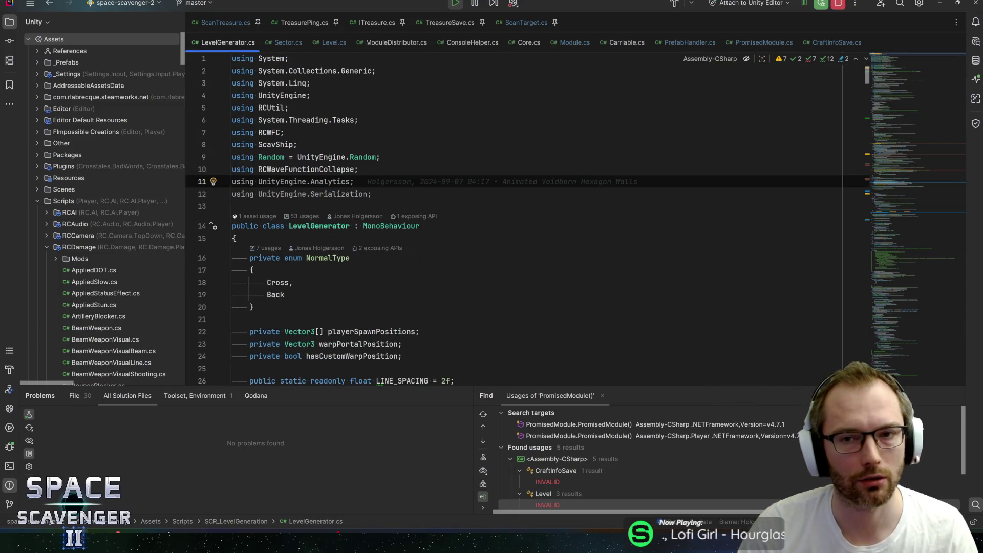
key(ctrl+y)
key(ctrl+y)
key(Up)
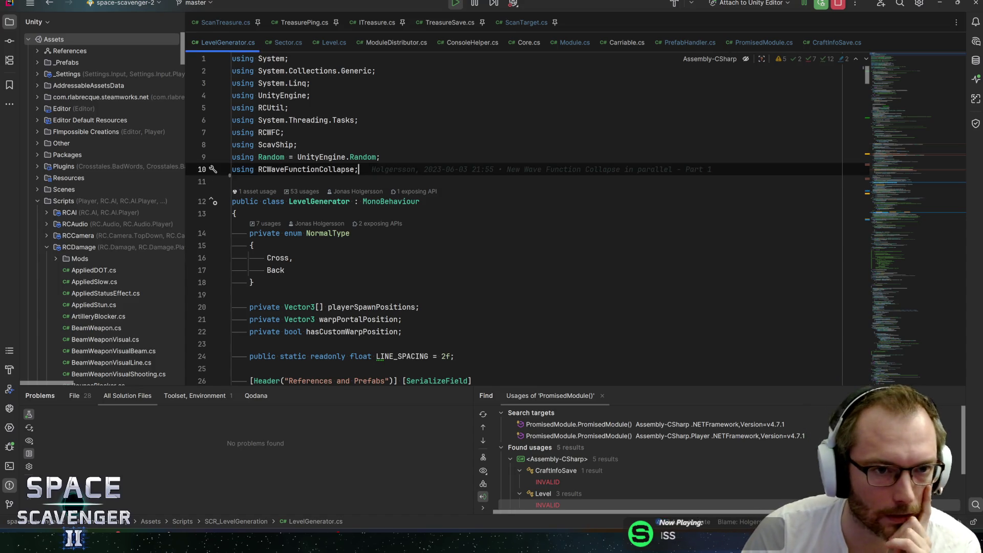
Step: Bring the Unity Editor to the front so it recompiles the scripts
click(455, 3)
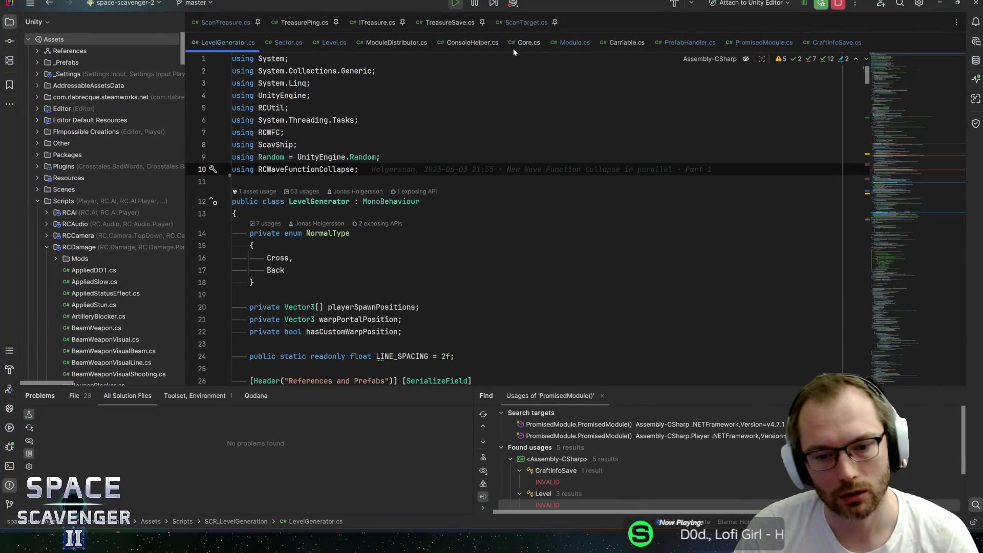
key(alt+Tab)
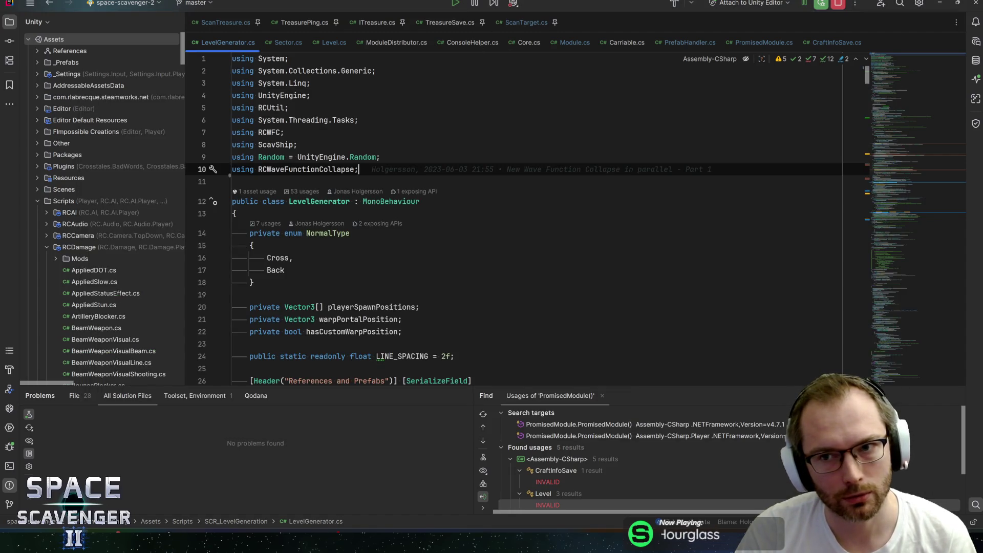
key(alt+Tab)
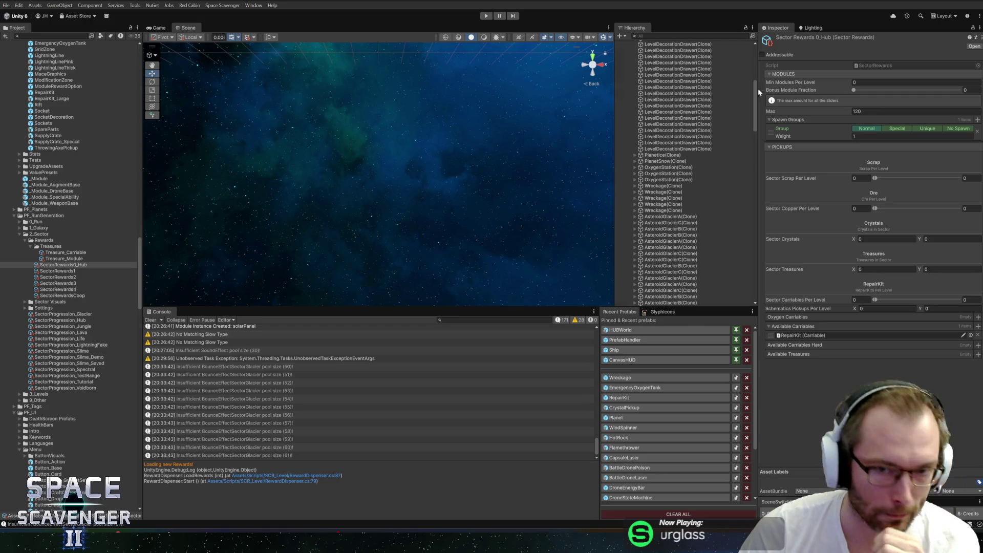
Step: Enter play mode, fly to the Start Trial portal, and start a run in the Glacier sector
click(486, 16)
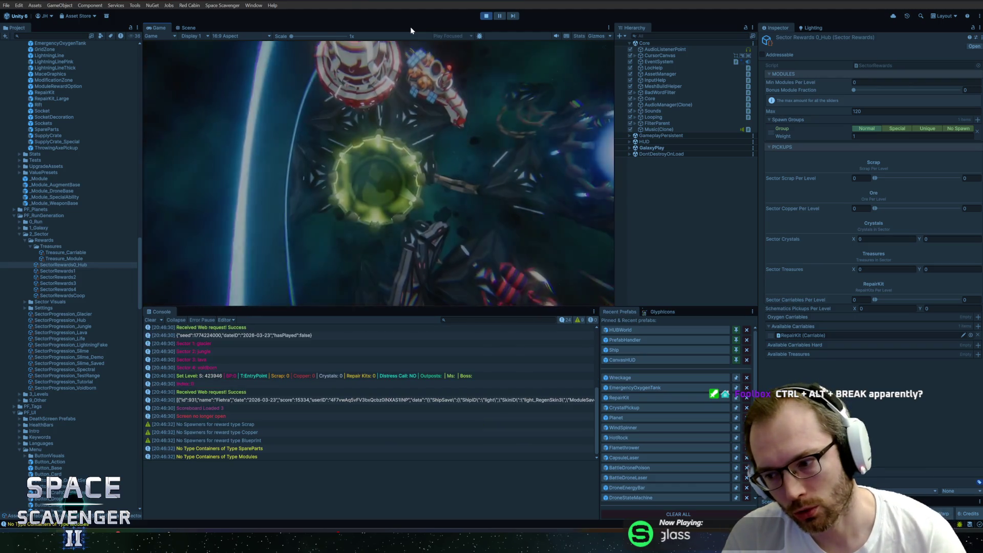
key(d)
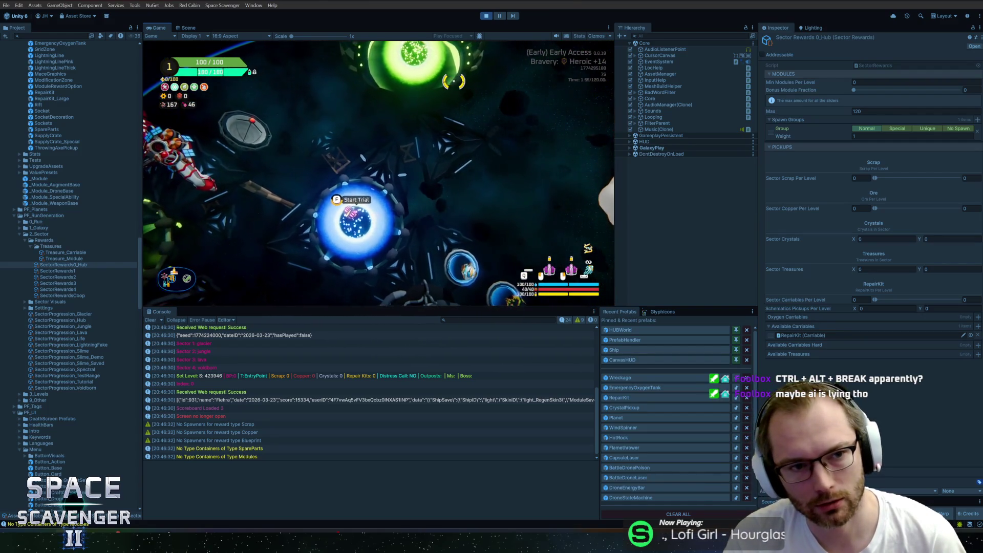
key(f)
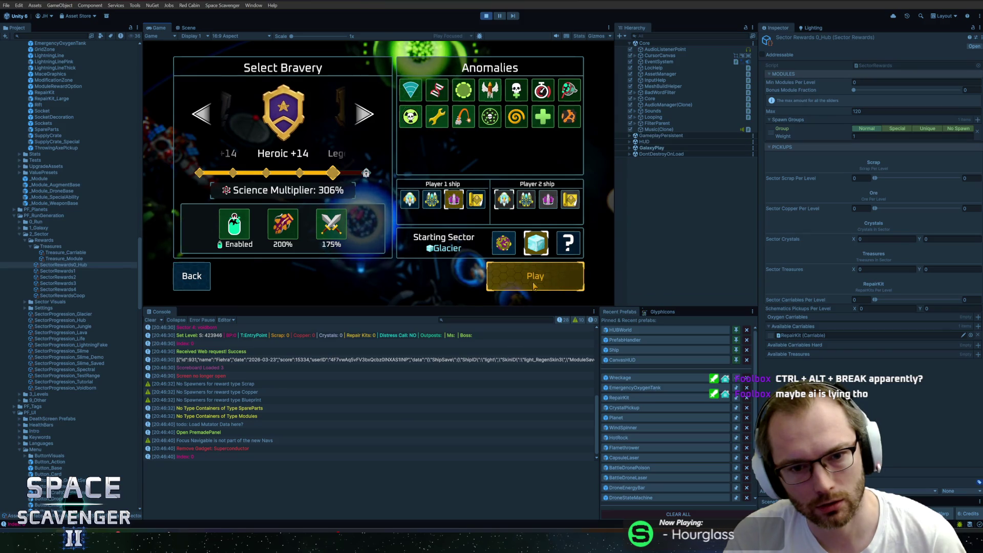
click(534, 282)
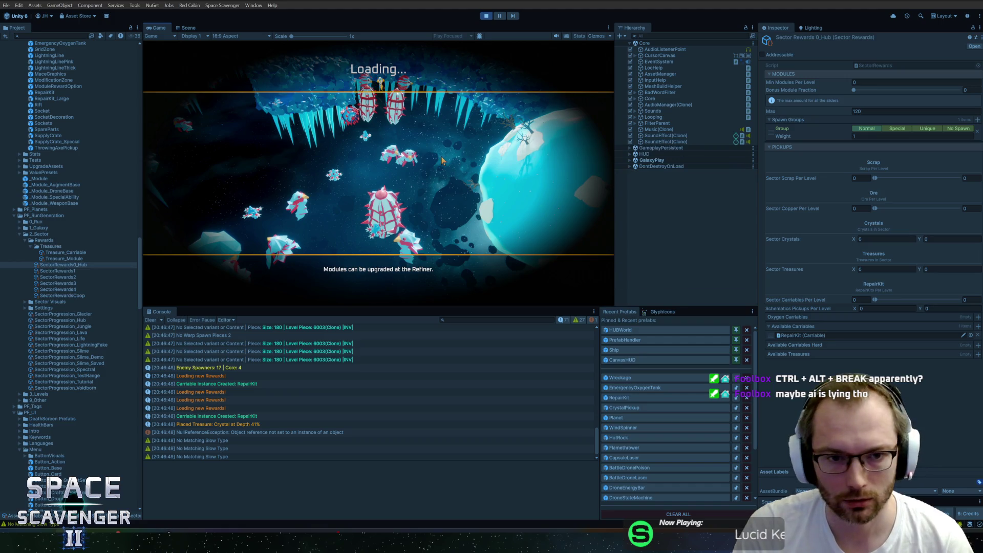
Step: Open the NullReferenceException's stack trace and jump to ScanTarget.cs:426 in Rider
click(280, 456)
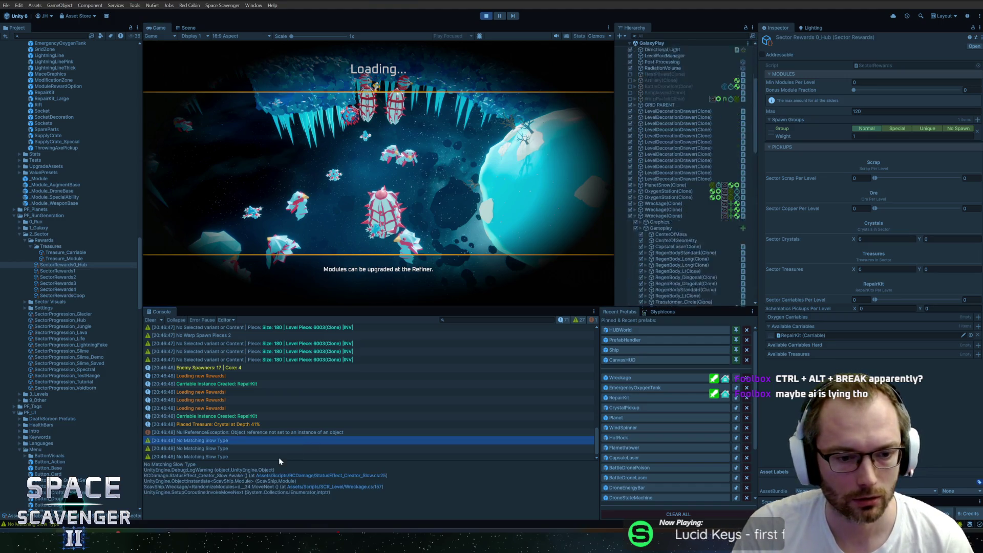
click(269, 433)
click(388, 469)
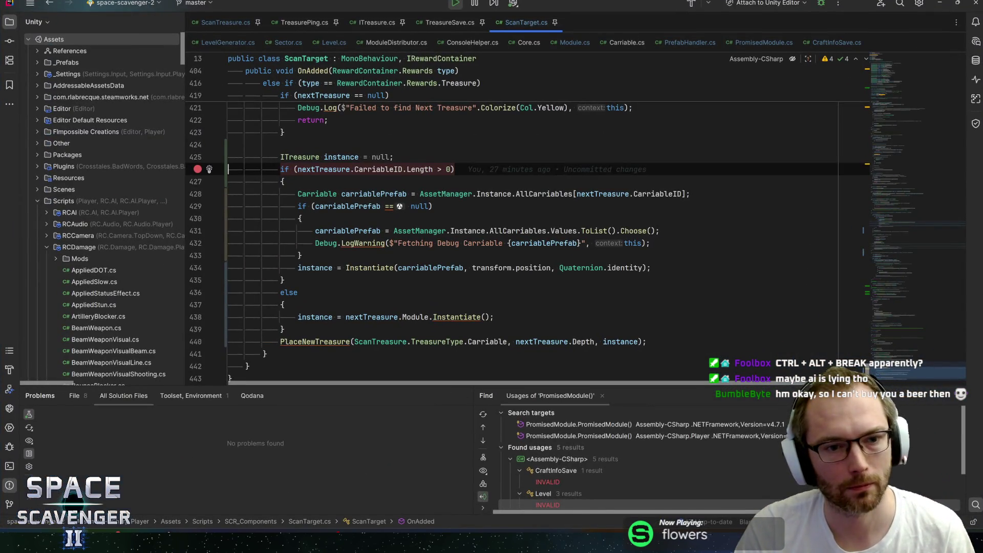
Step: Stop Unity play mode, then back in Rider select nextTreasure on ScanTarget.cs line 426
key(alt+Tab)
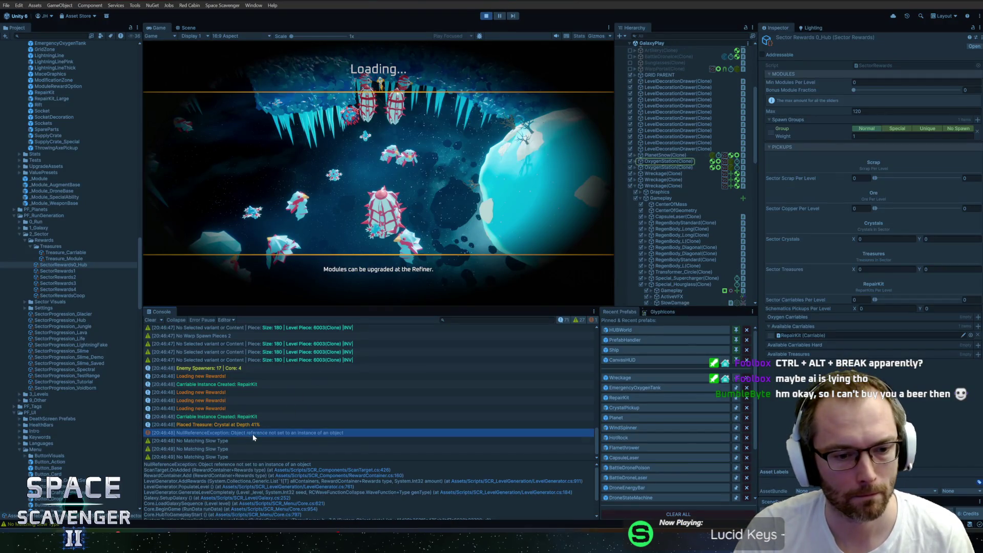
click(486, 15)
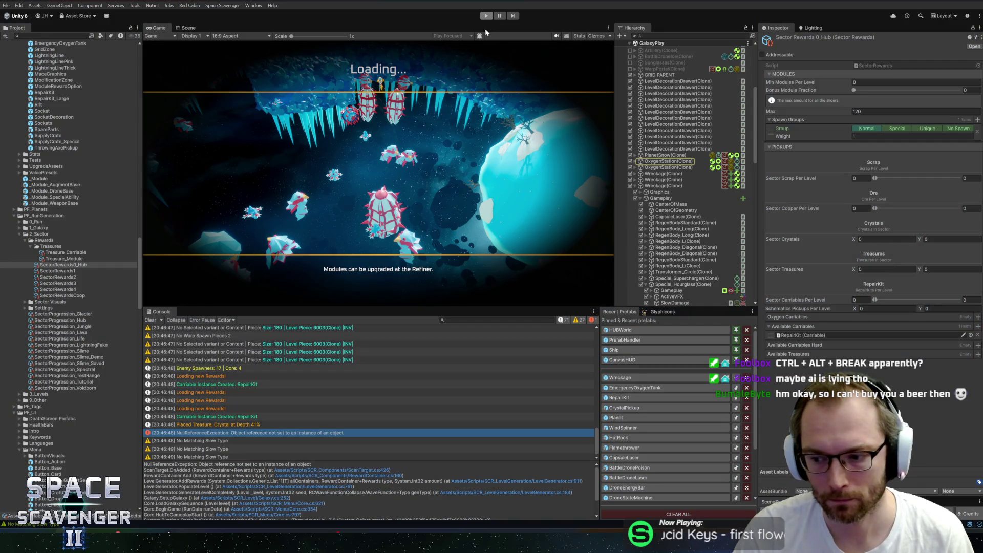
key(alt+Tab)
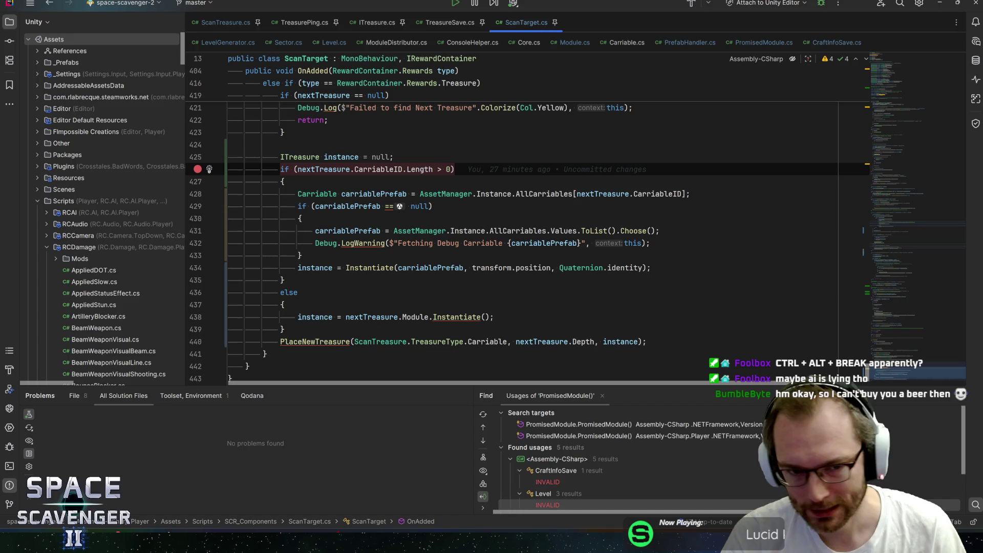
key(ctrl+w)
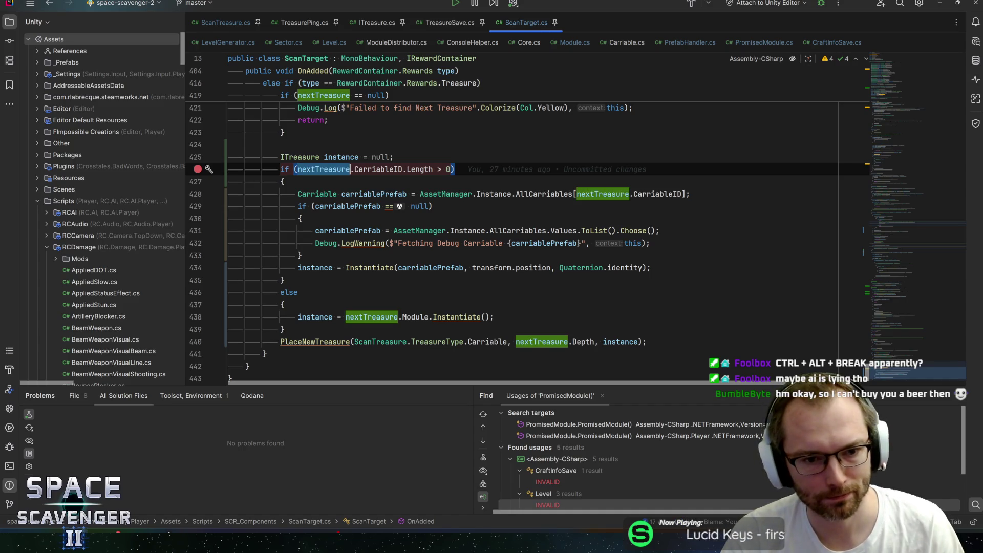
Step: Initialise CarriableID to an empty string (= "") in TreasureSave.cs
scroll(512, 235, up, 1)
ctrl+click(381, 207)
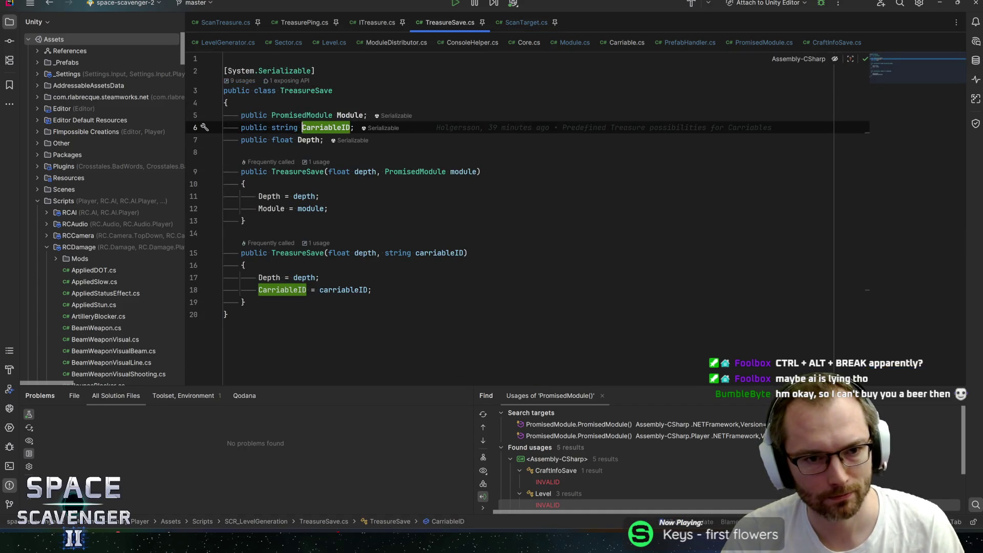
text(=)
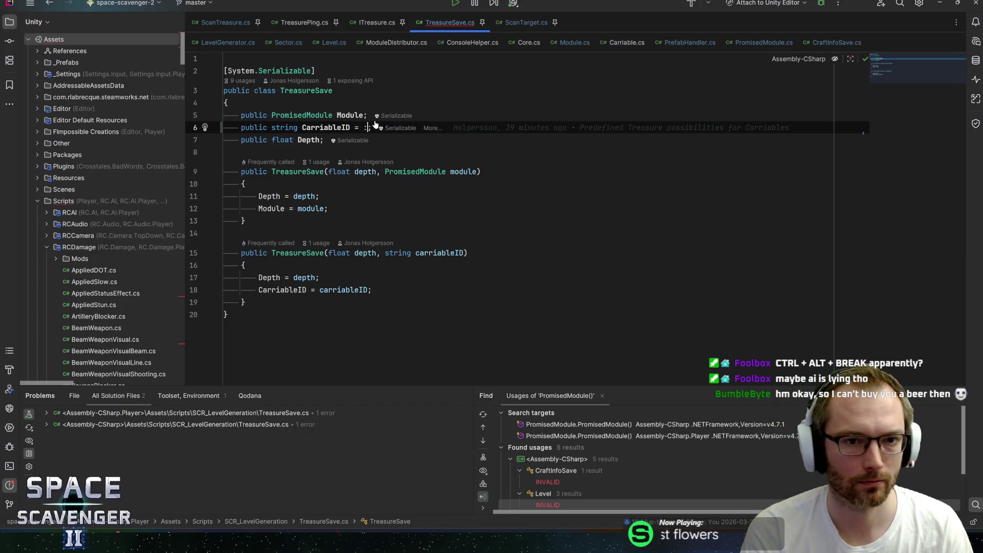
key(End)
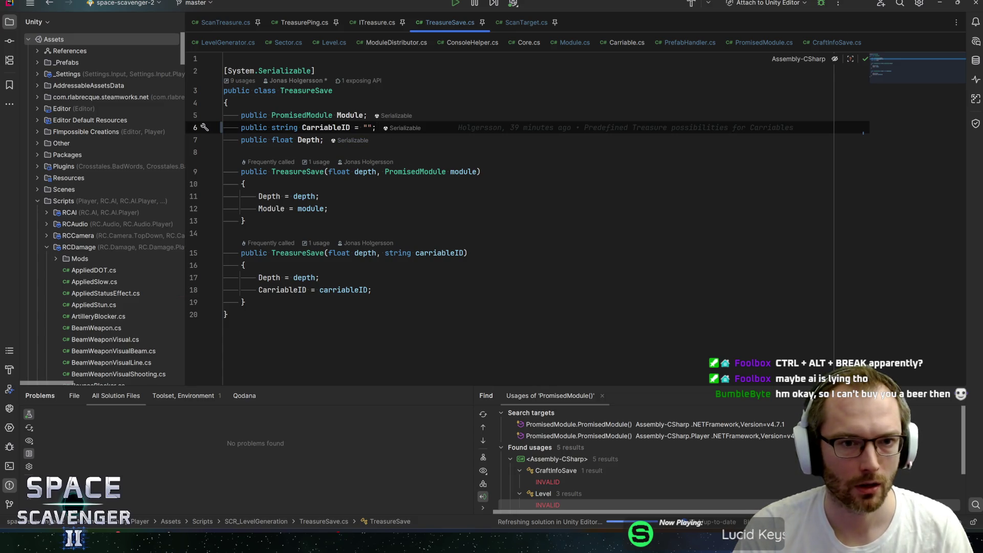
click(328, 208)
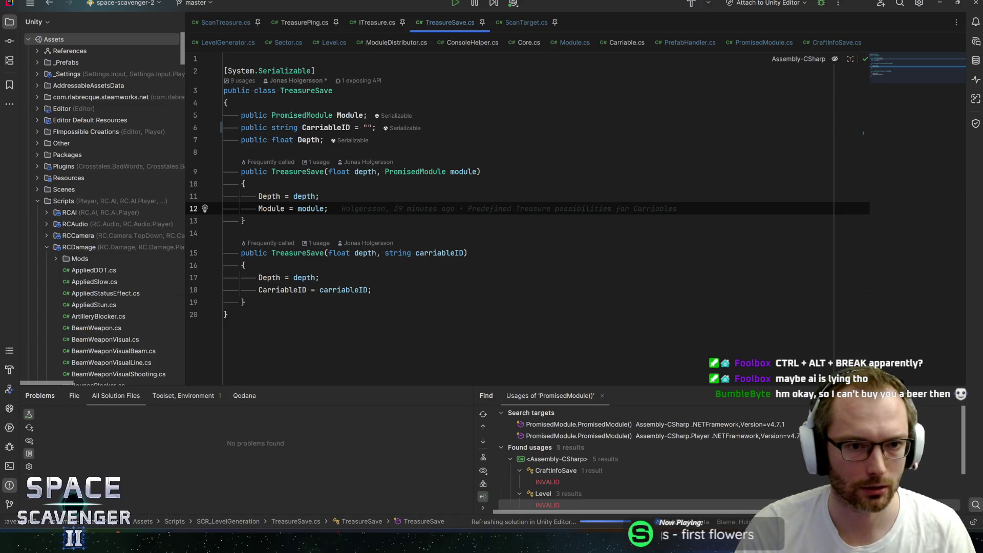
Step: Return to the Unity Editor, where the console still shows the ScanTarget.OnAdded exception
key(alt+Tab)
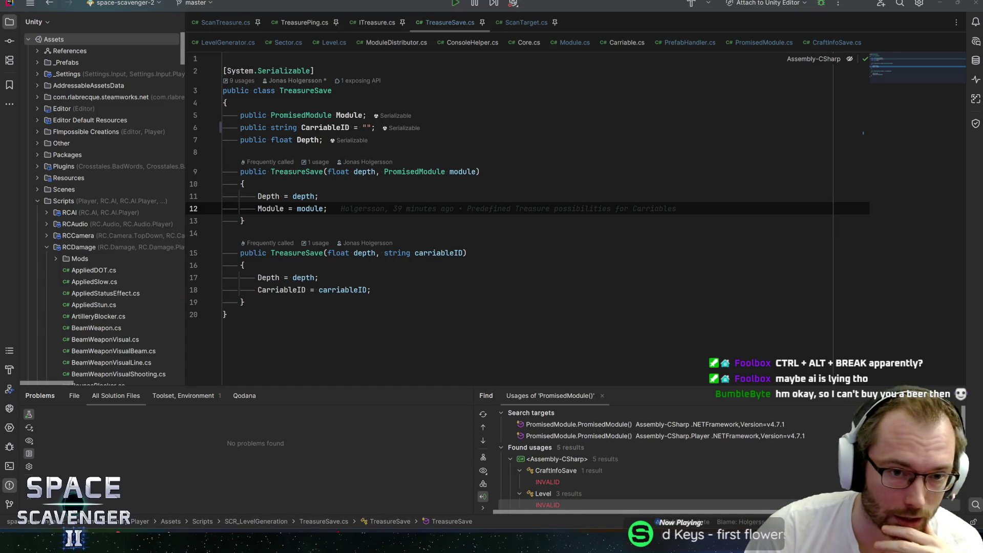
click(319, 196)
key(alt+Tab)
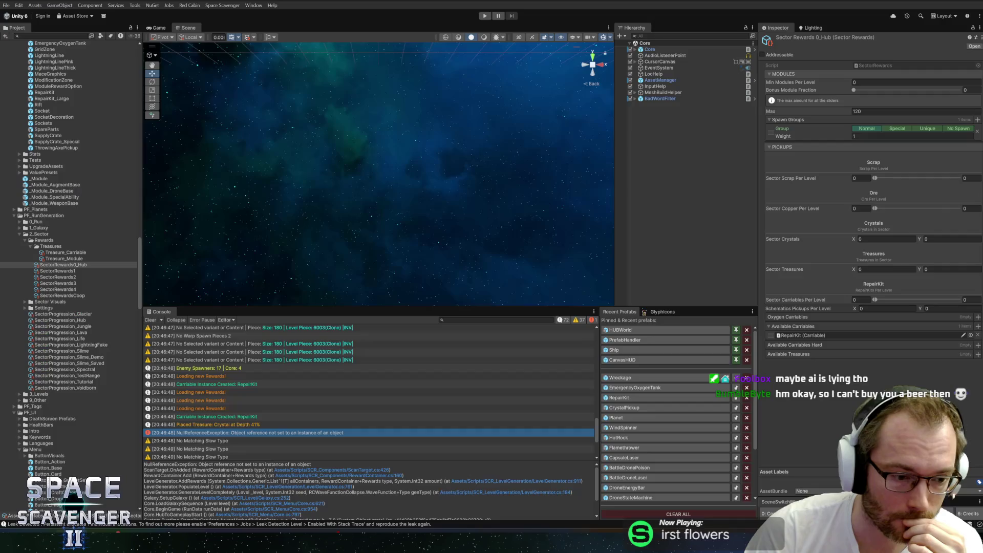
Step: Start play mode and maximize the Game view once the hub has loaded
click(484, 14)
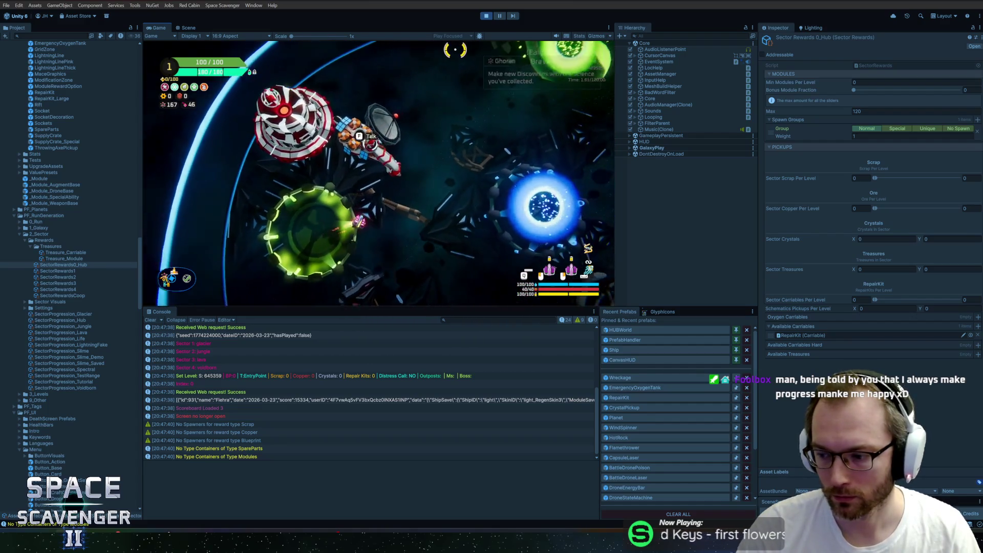
key(shift+space)
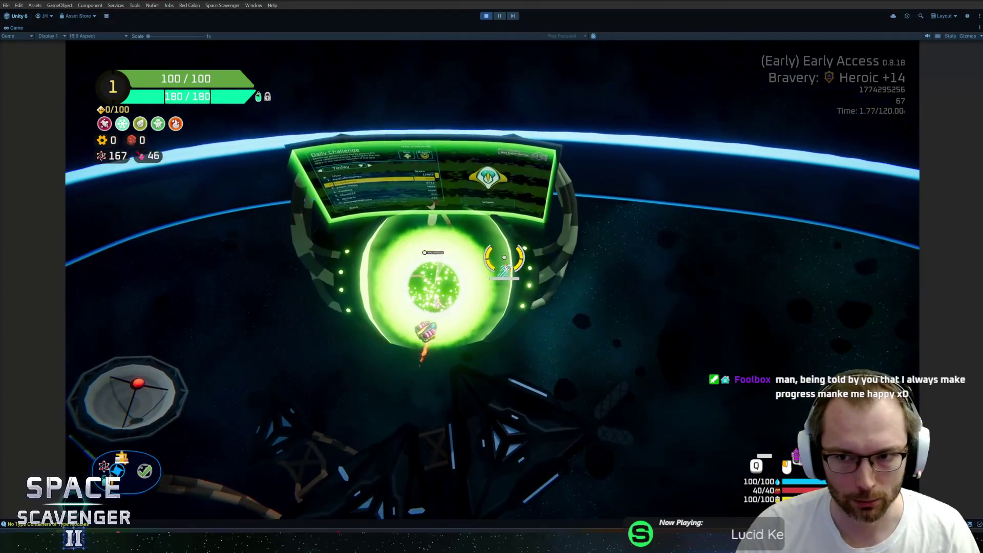
Step: Open the Daily Challenge leaderboard, preview the top three entries' ships, and close it
key(e)
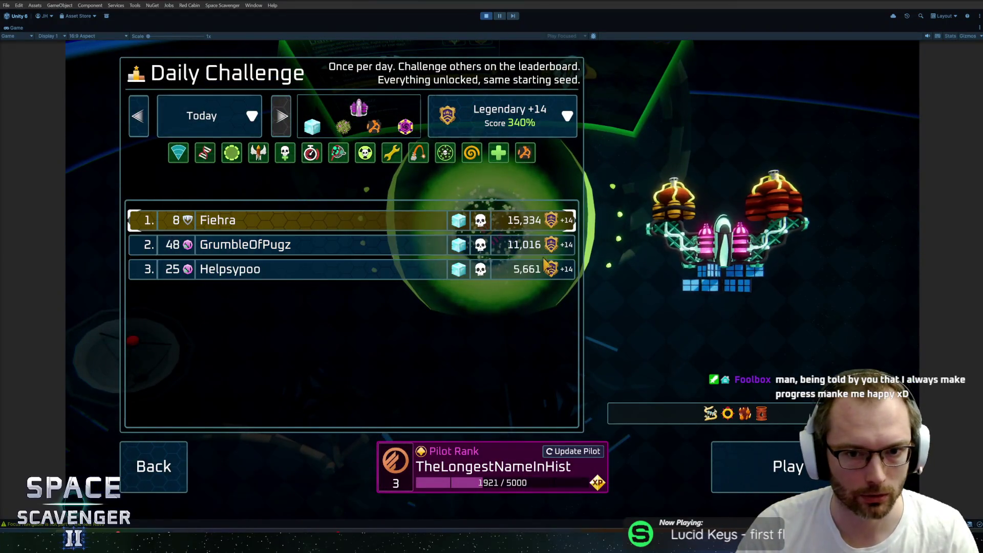
click(352, 246)
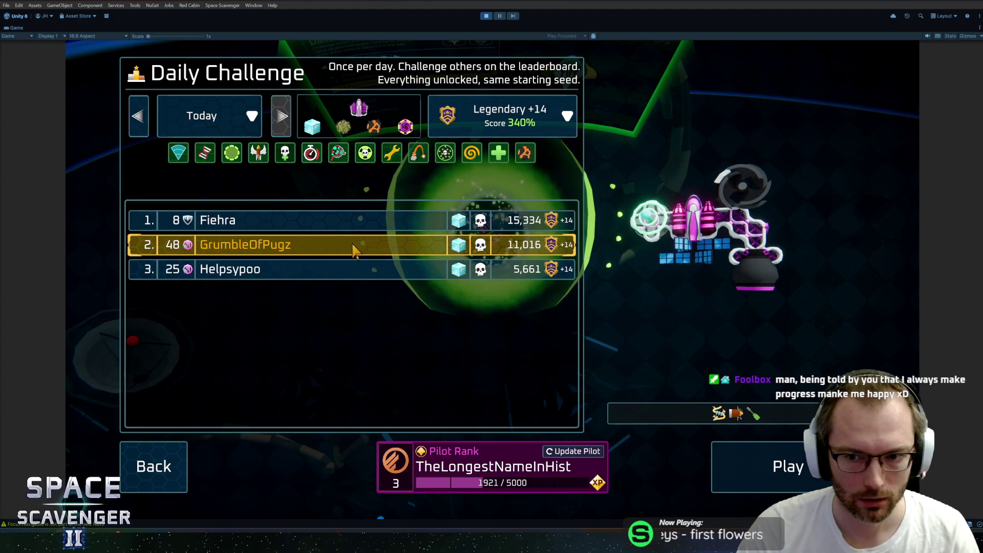
click(353, 222)
click(353, 269)
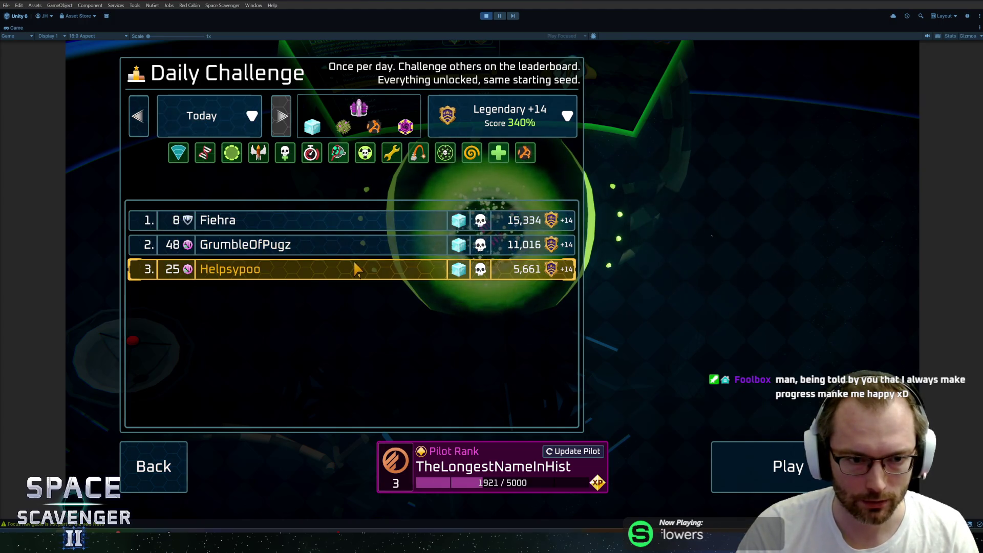
key(Escape)
Step: Check the Start Trial setup, close it, and open the Customize Ship skin selection
key(s)
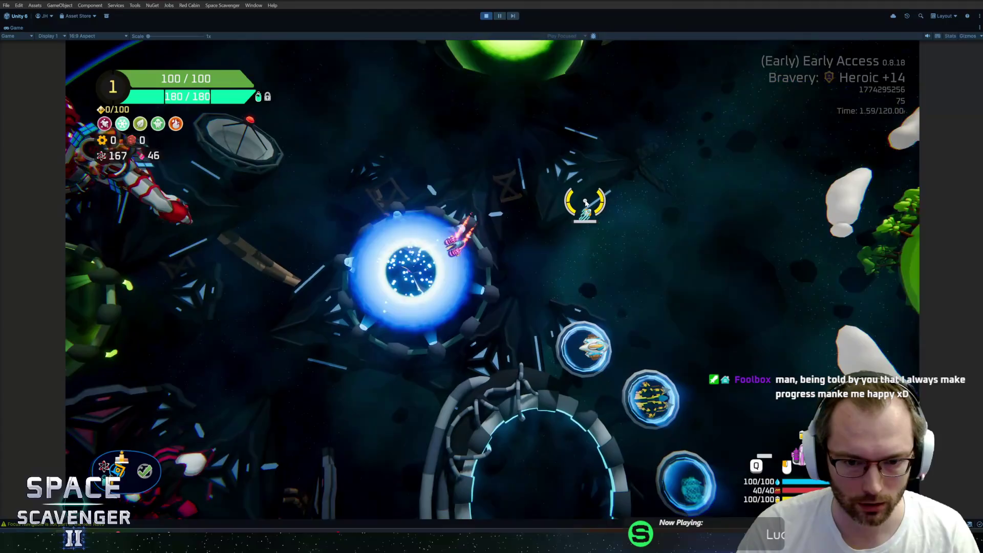
key(f)
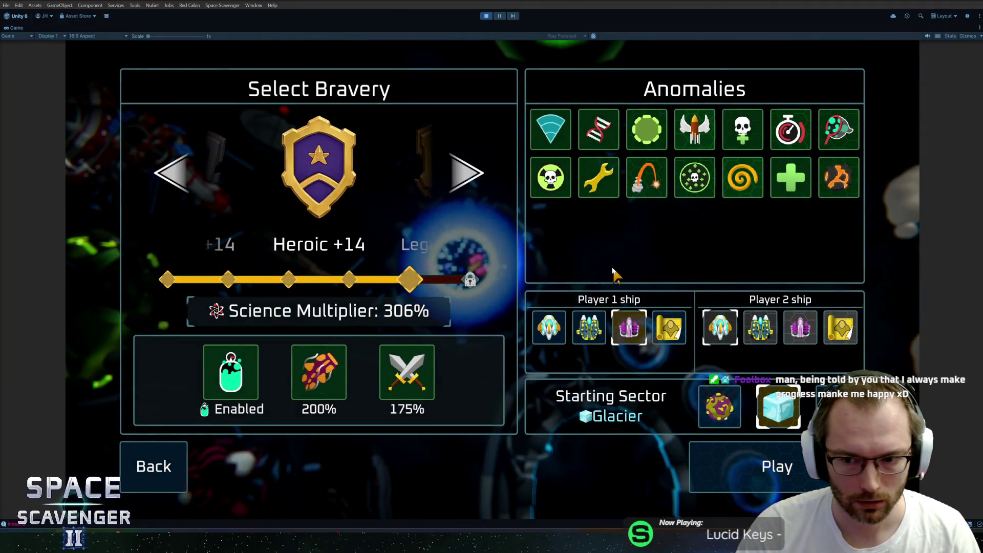
key(Escape)
key(s)
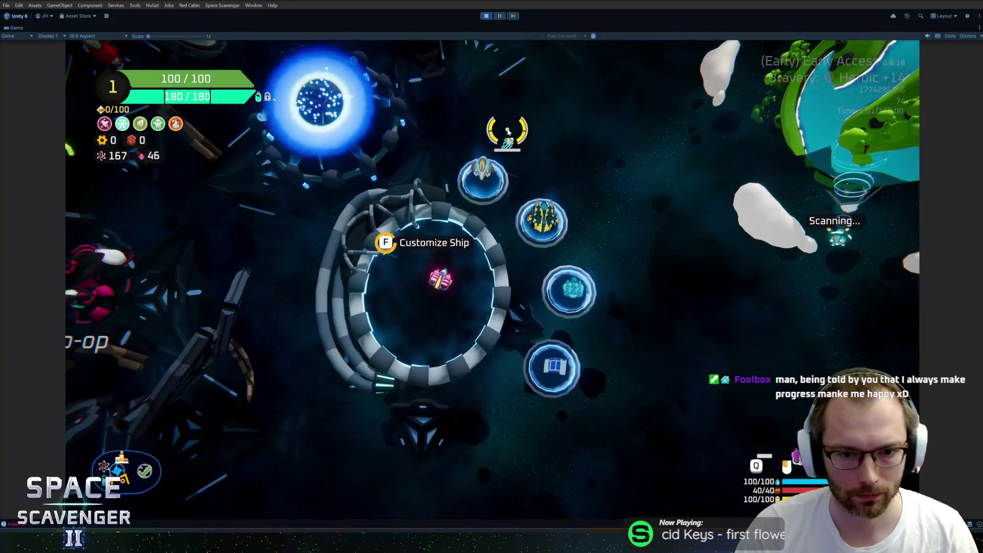
key(f)
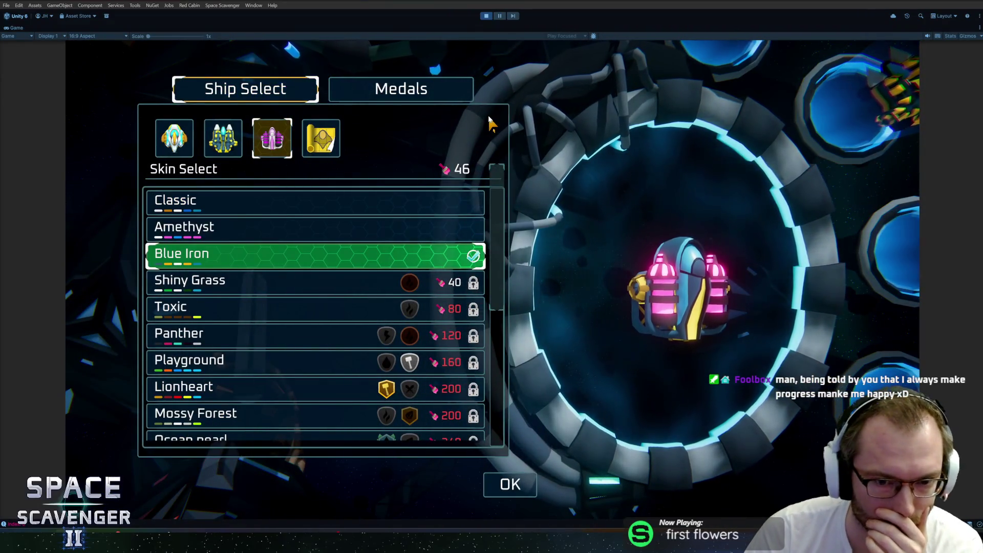
Step: Browse the ship skins, view the Medals collection, and close the customization screen
scroll(359, 279, down, 6)
scroll(358, 279, up, 3)
scroll(358, 268, up, 3)
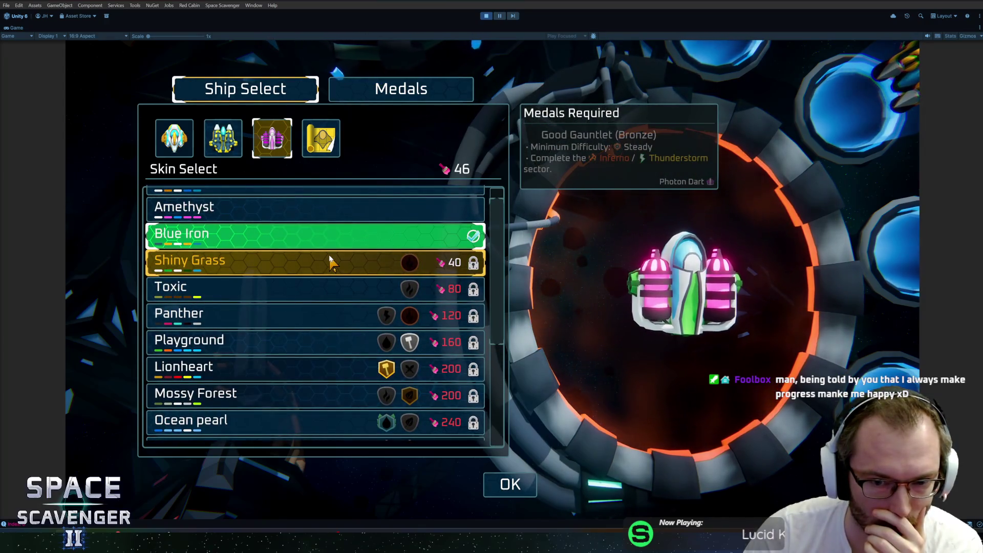
scroll(328, 282, down, 7)
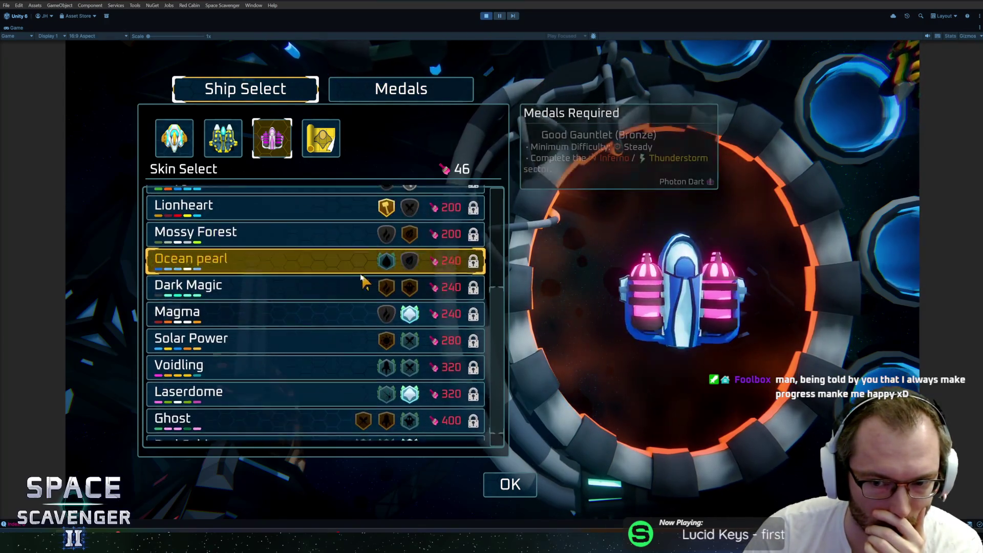
scroll(327, 279, up, 8)
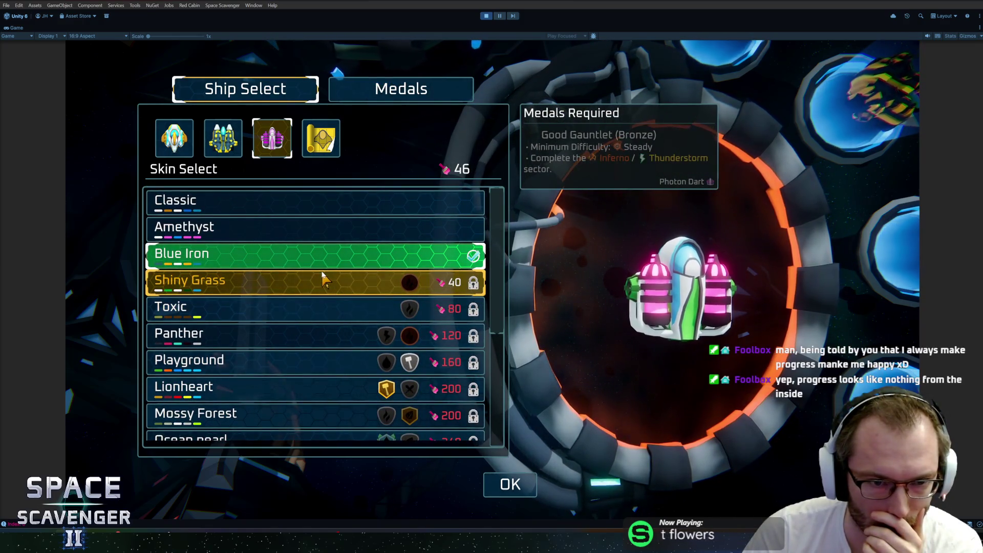
click(401, 89)
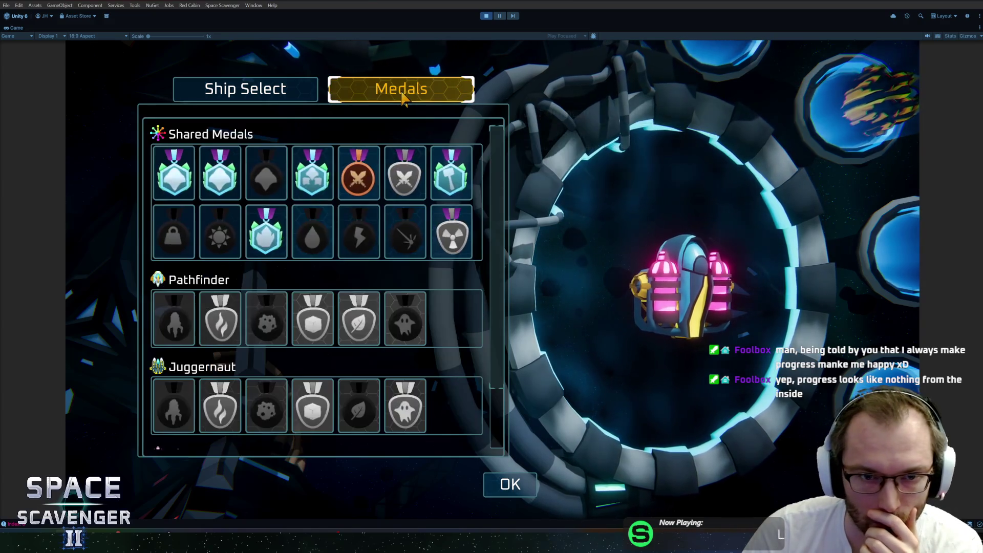
mouse_move(327, 189)
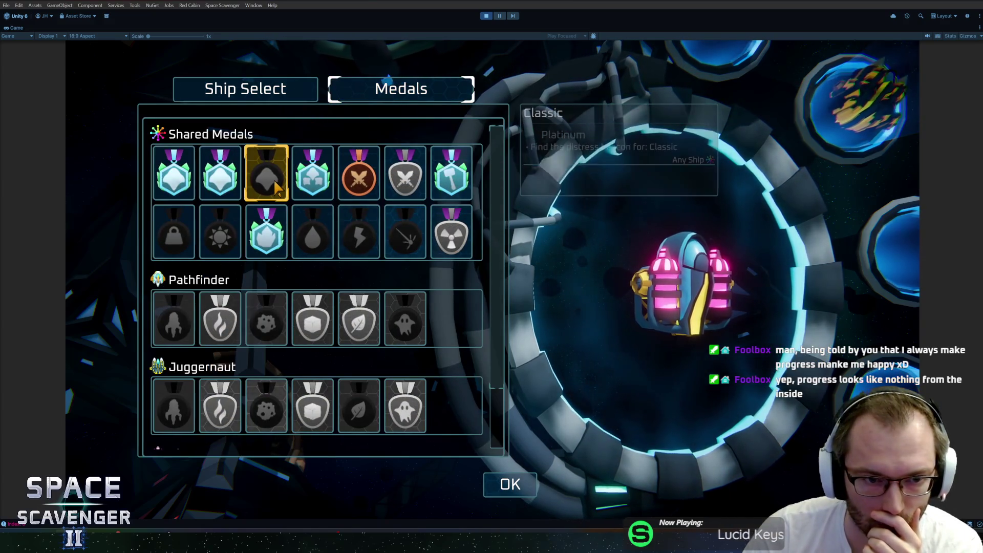
key(Escape)
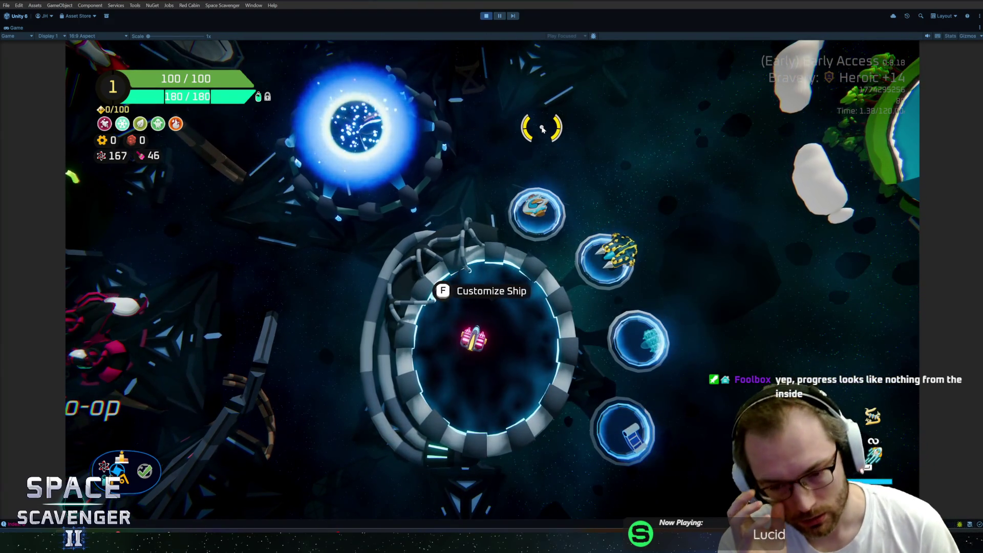
Step: Launch a new trial from the Start Trial portal and restore the full editor layout
key(w)
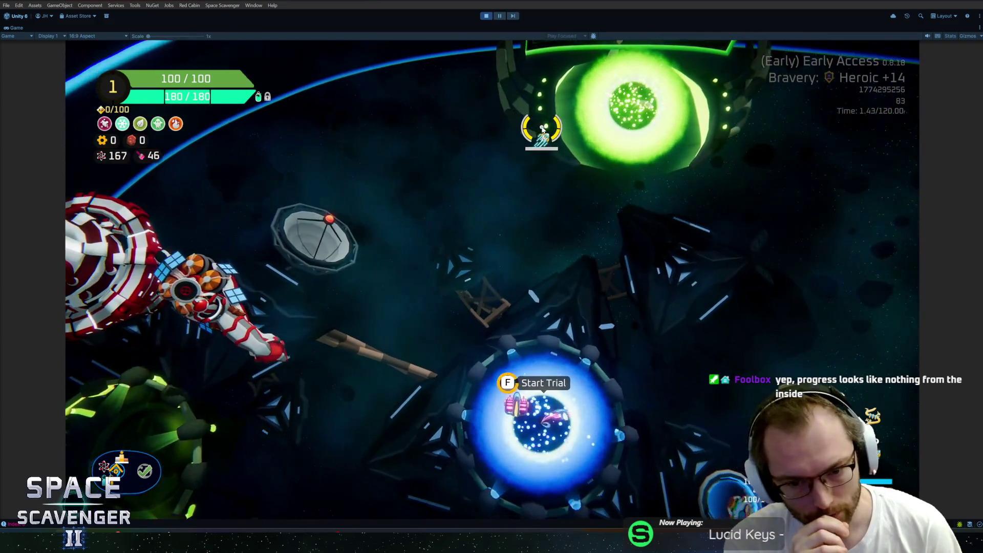
key(f)
click(737, 466)
key(shift+space)
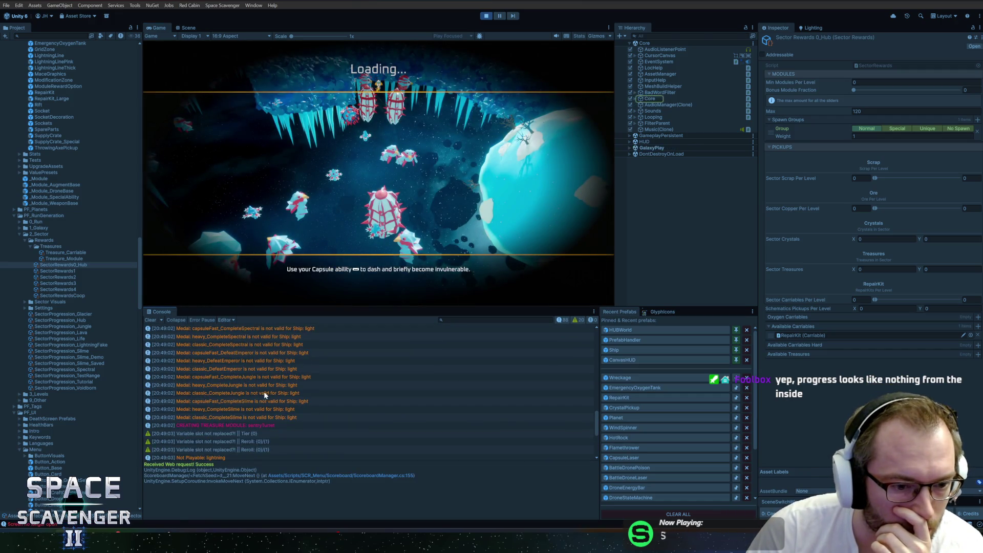
Step: Inspect the CREATING TREASURE MODULE, medal and Crystal at Depth 26% placement log entries in the Console
click(238, 425)
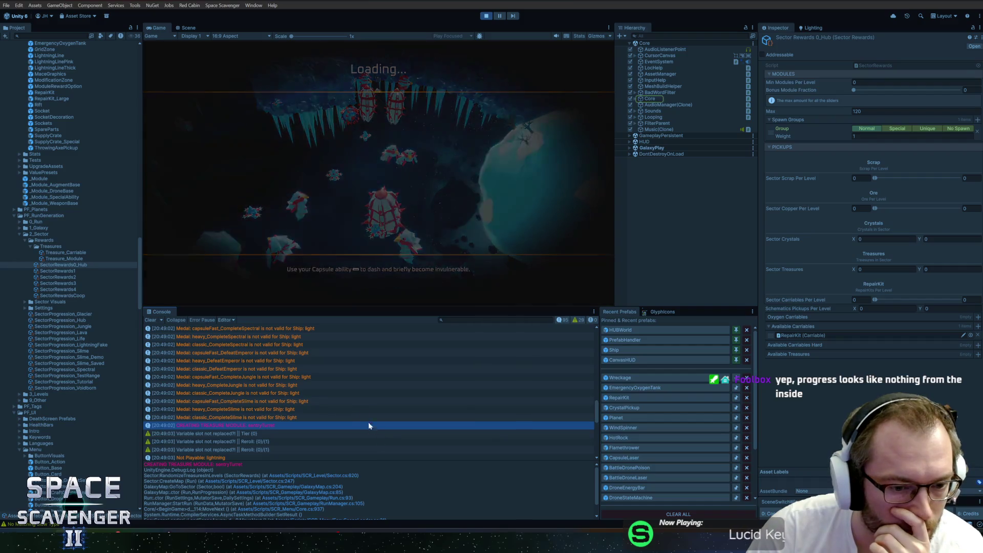
click(243, 418)
click(239, 425)
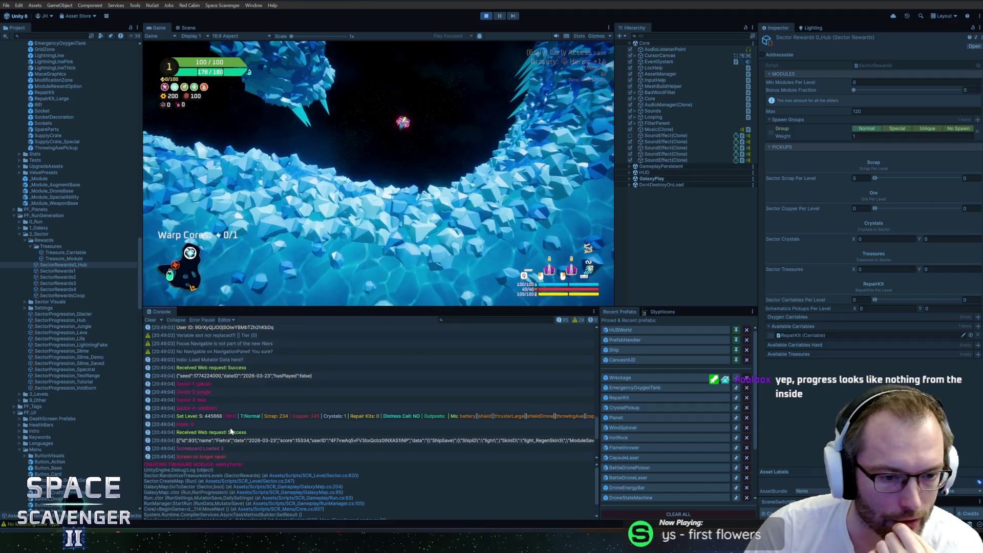
scroll(219, 371, up, 5)
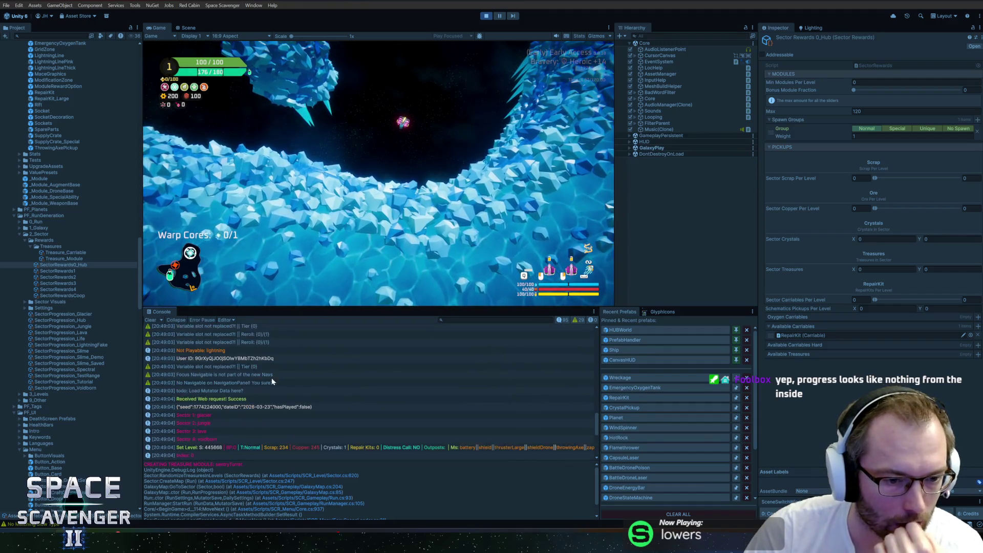
scroll(285, 375, up, 5)
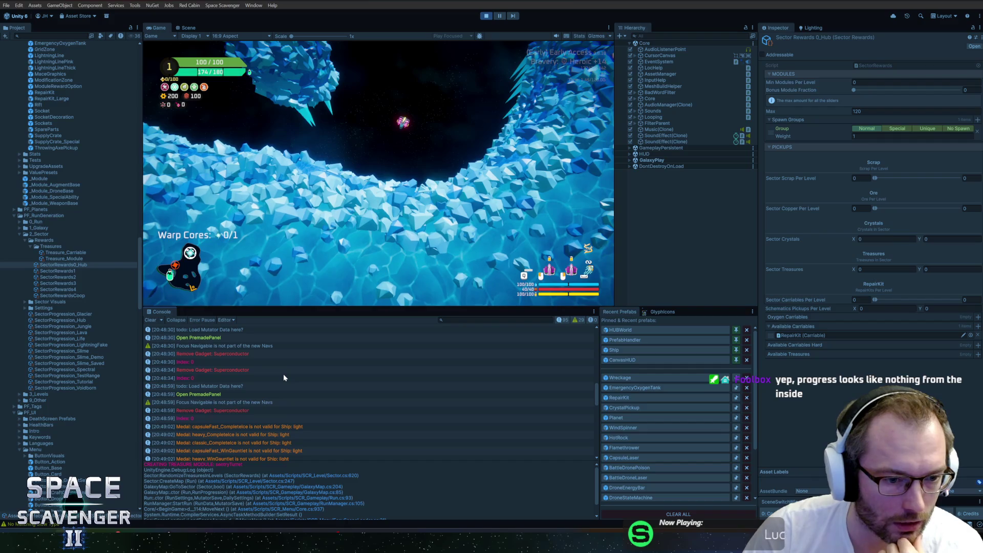
scroll(283, 372, down, 3)
scroll(282, 372, down, 5)
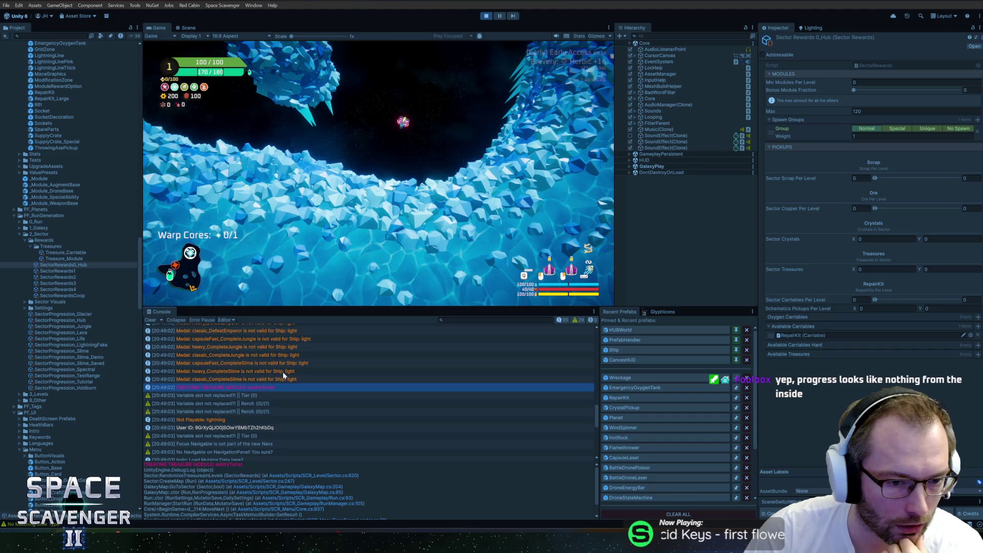
scroll(282, 372, down, 5)
scroll(283, 375, down, 4)
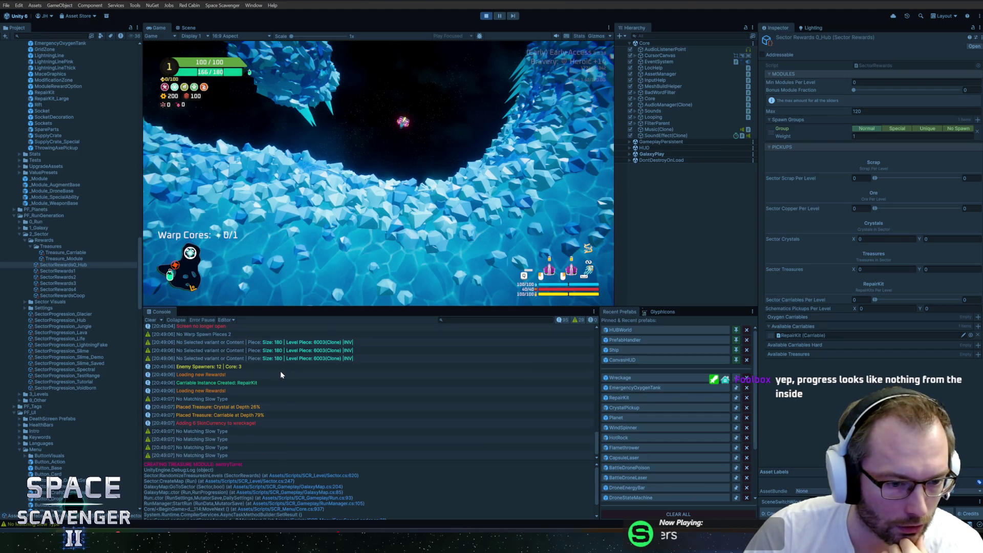
click(244, 411)
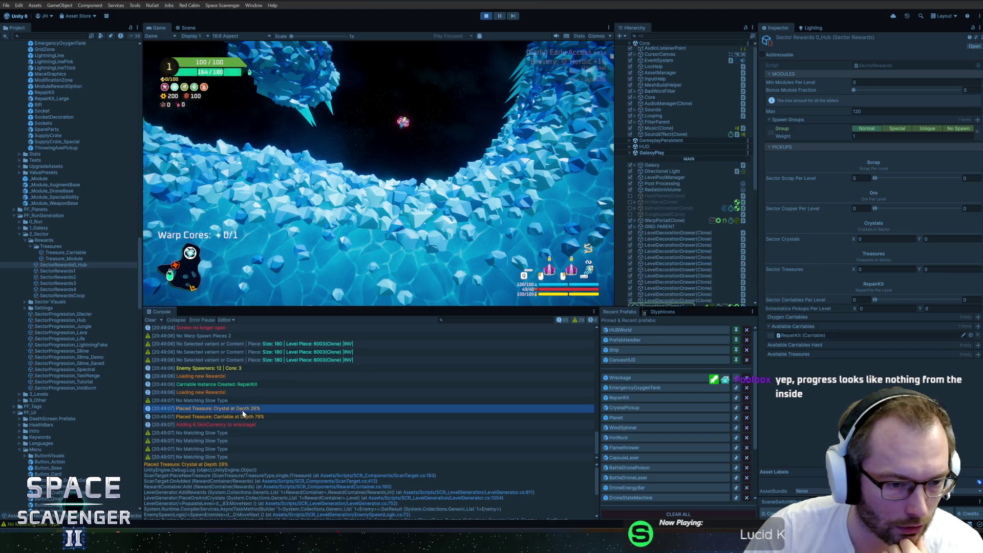
Step: Toggle the in-game debug console, stop play mode, and switch to Rider
click(373, 138)
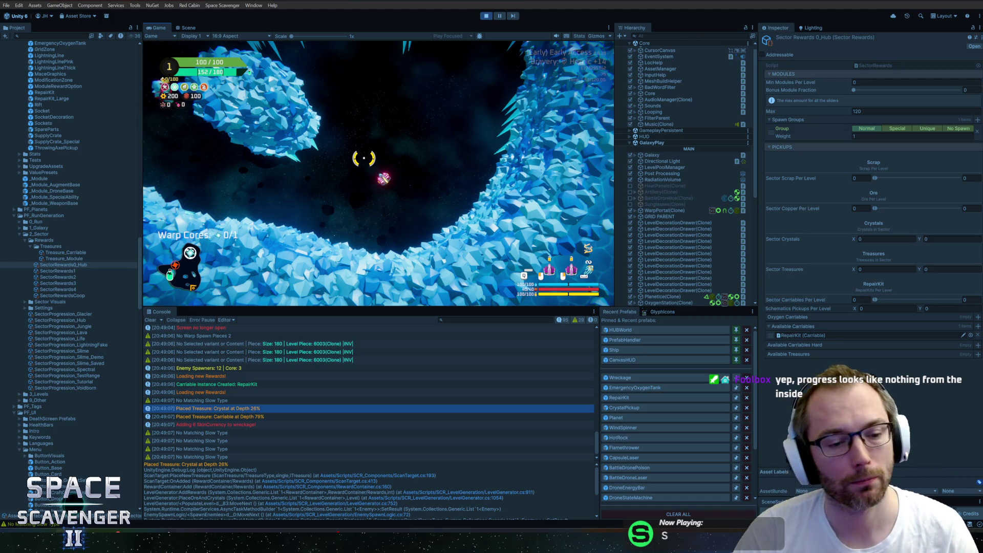
key(grave)
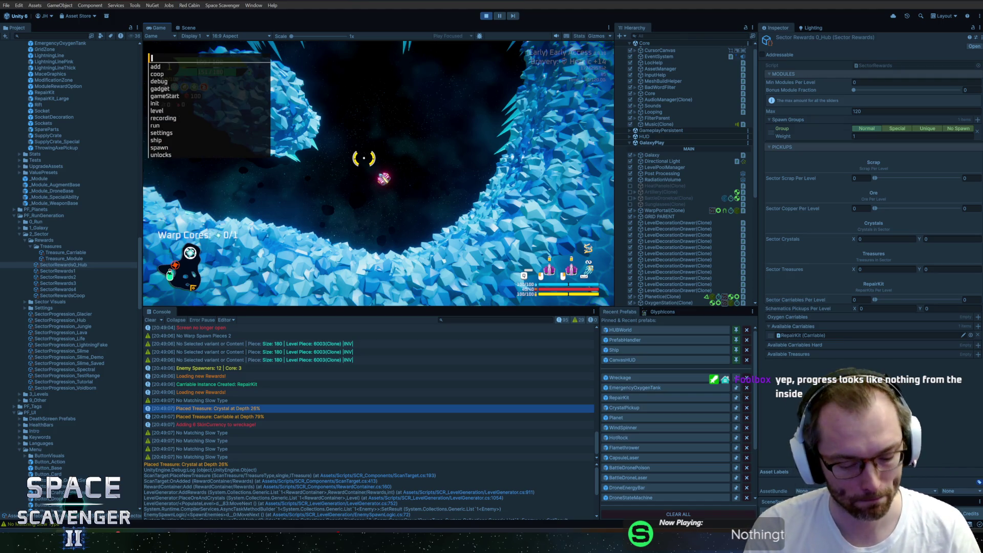
key(grave)
key(ctrl+p)
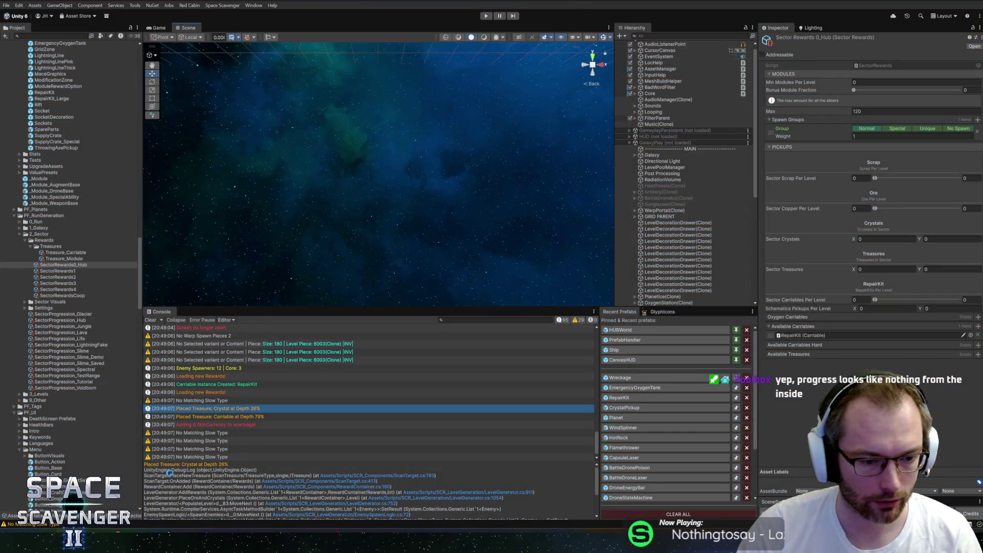
key(alt+Tab)
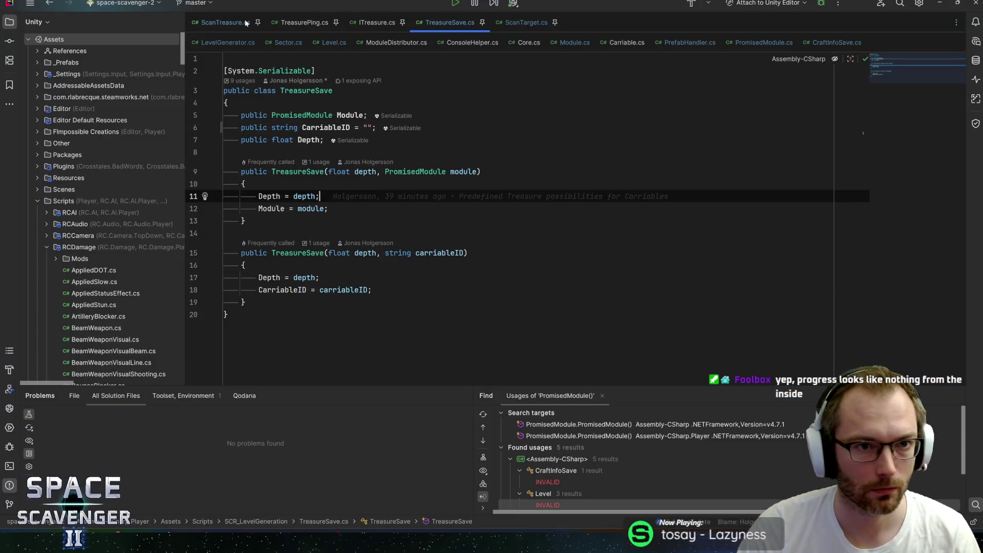
Step: Open Level.cs and search it for "print("
key(ctrl+t)
text(Level)
key(Return)
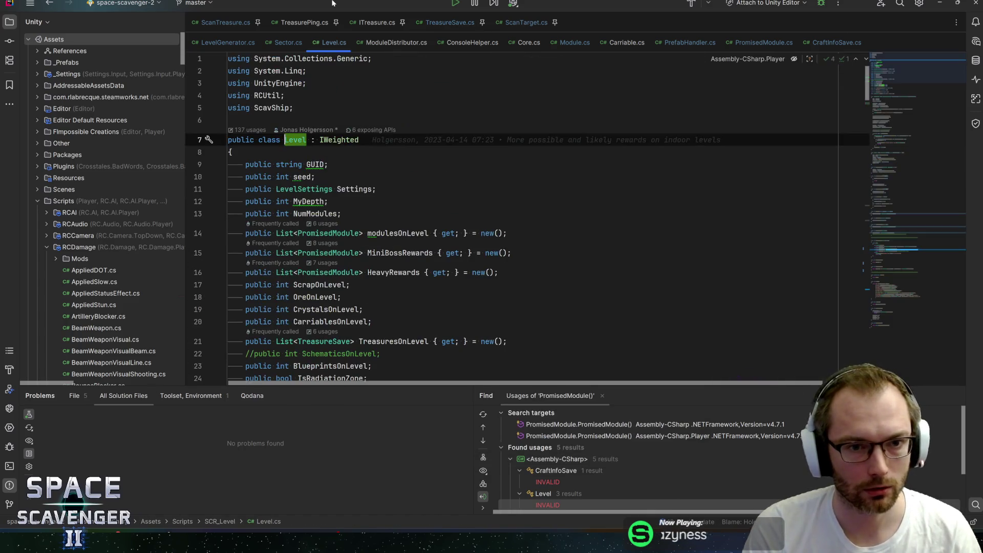
key(ctrl+f)
text(print()
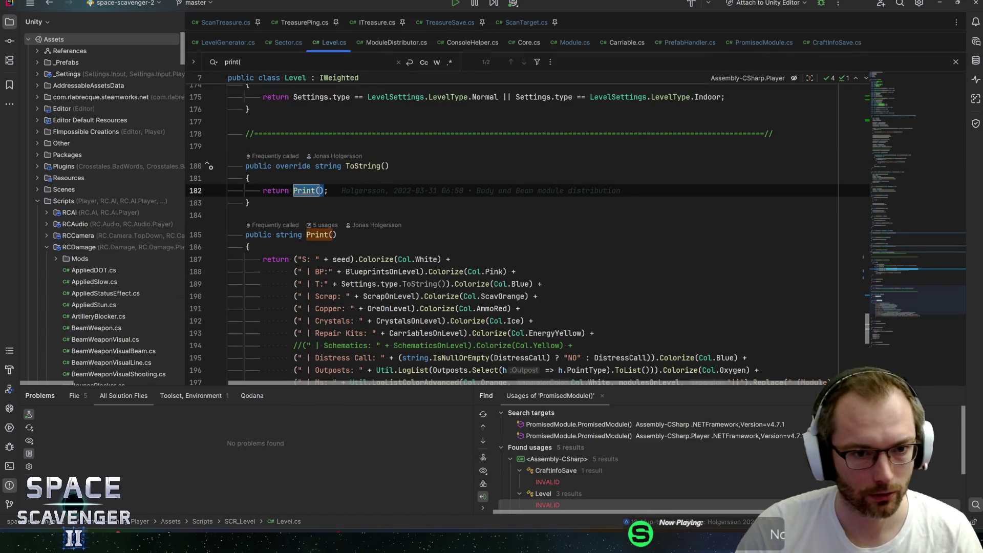
Step: Uncomment the Schematics line in Print() and change it to Treasures using TreasuresOnLevel
click(230, 210)
scroll(527, 233, up, 1)
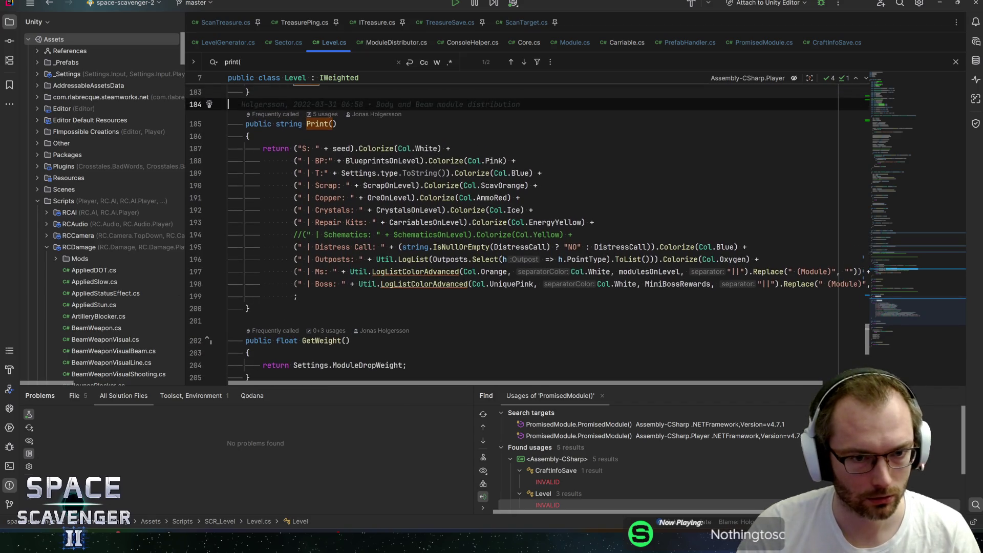
click(295, 234)
key(ctrl+slash)
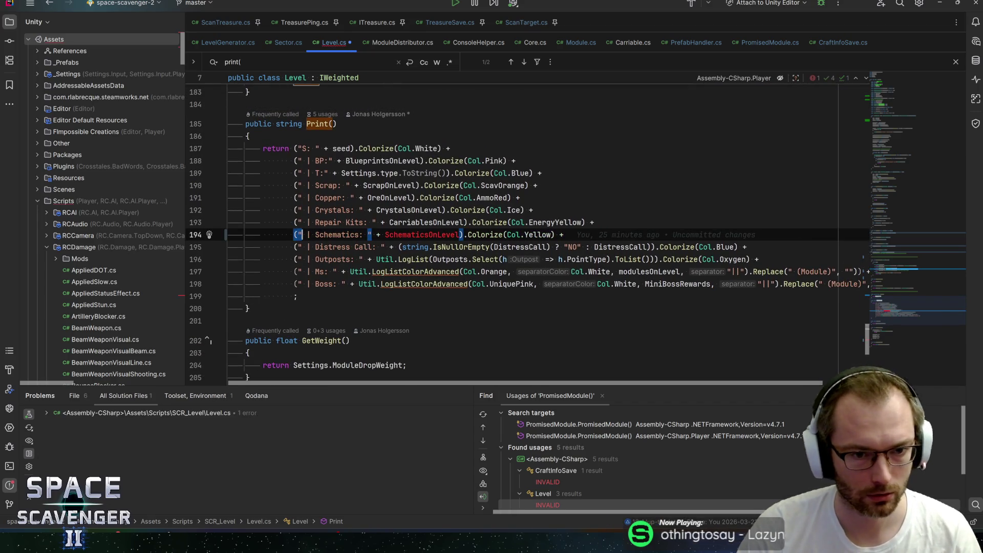
key(ctrl+shift+Right)
text(Treasures)
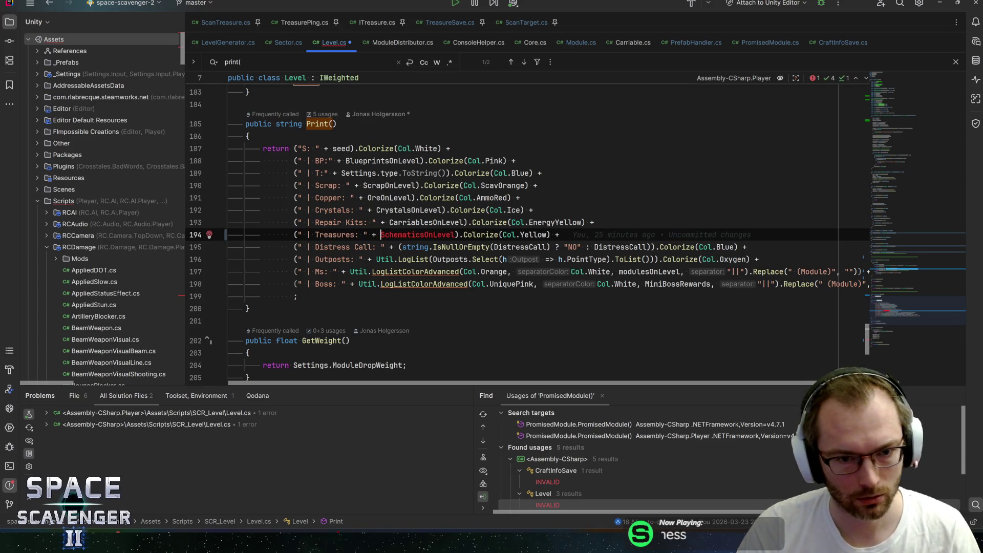
key(ctrl+w)
text(Treas)
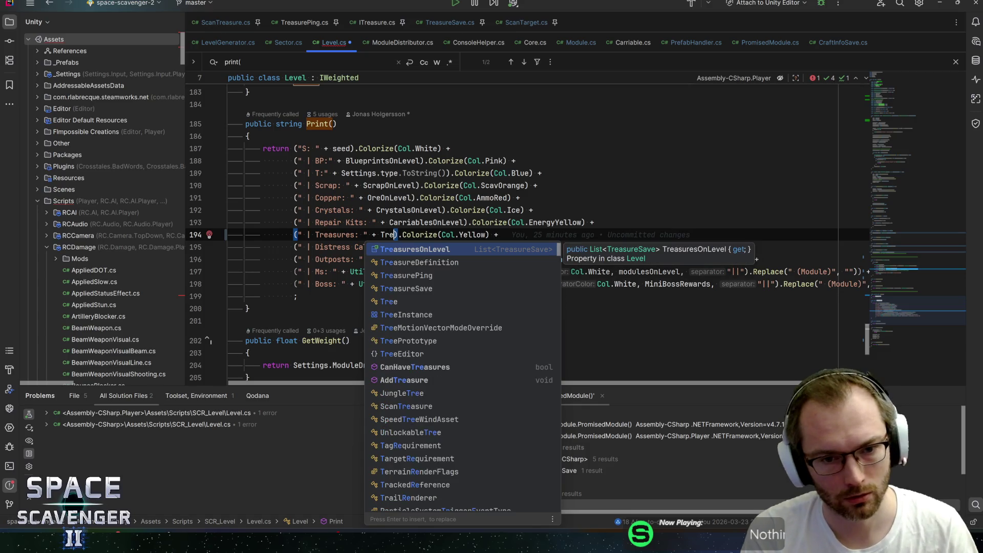
key(Return)
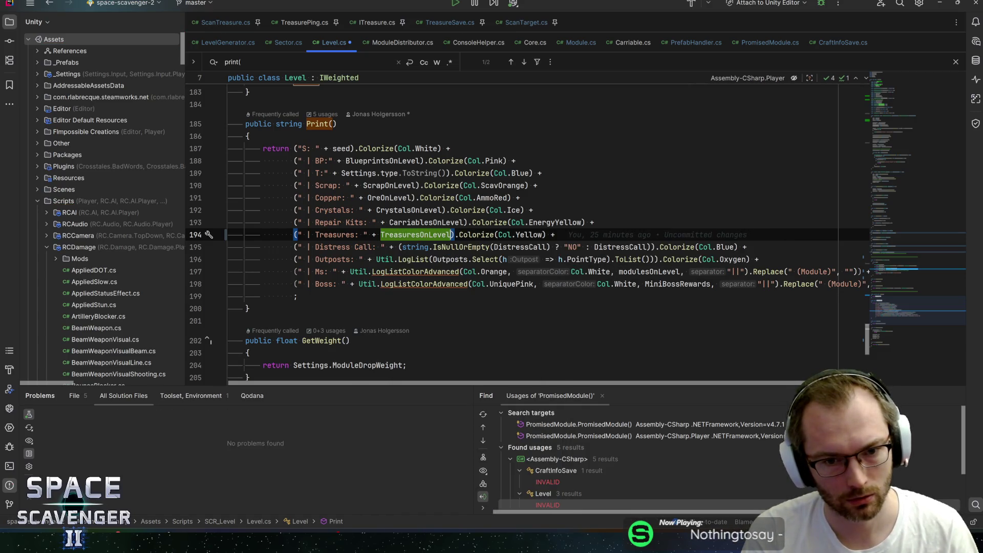
Step: Inspect the TreasuresOnLevel declaration and the TreasureSave class, then return to Print()
key(ctrl+b)
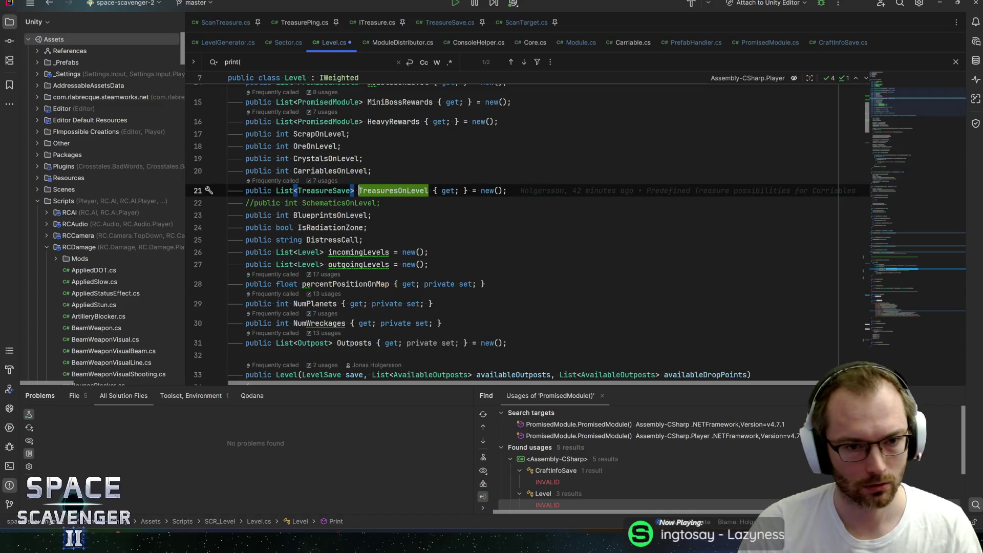
key(ctrl+alt+Left)
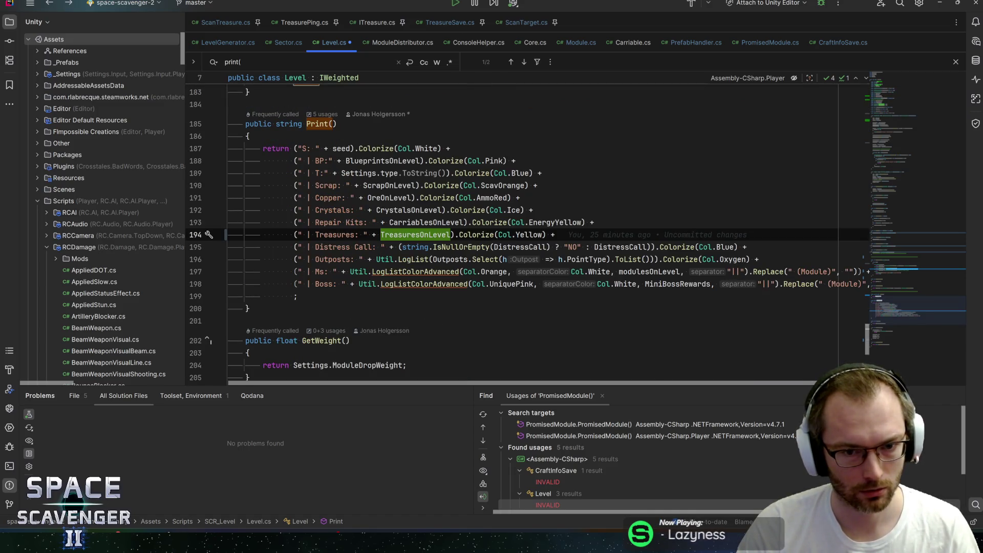
key(ctrl+q)
key(Escape)
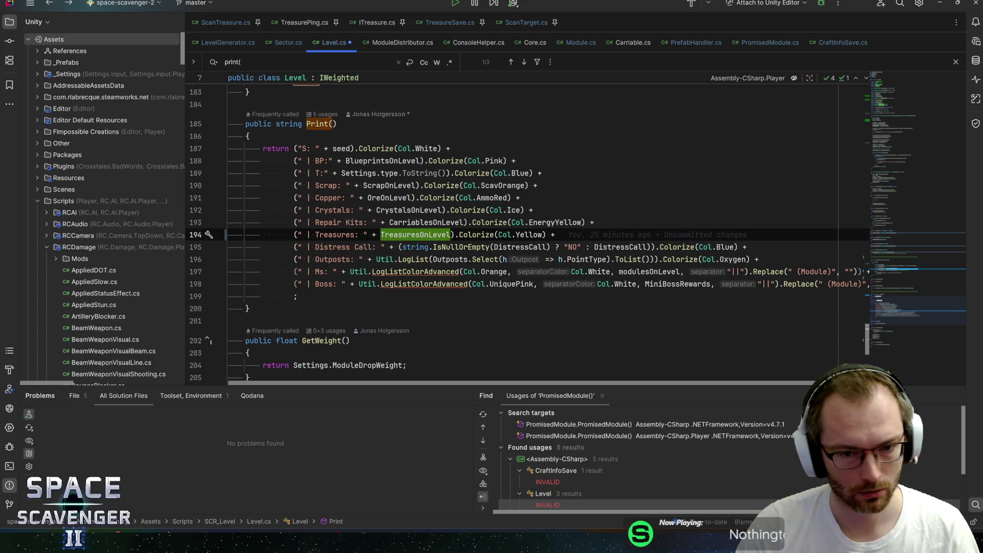
mouse_move(476, 234)
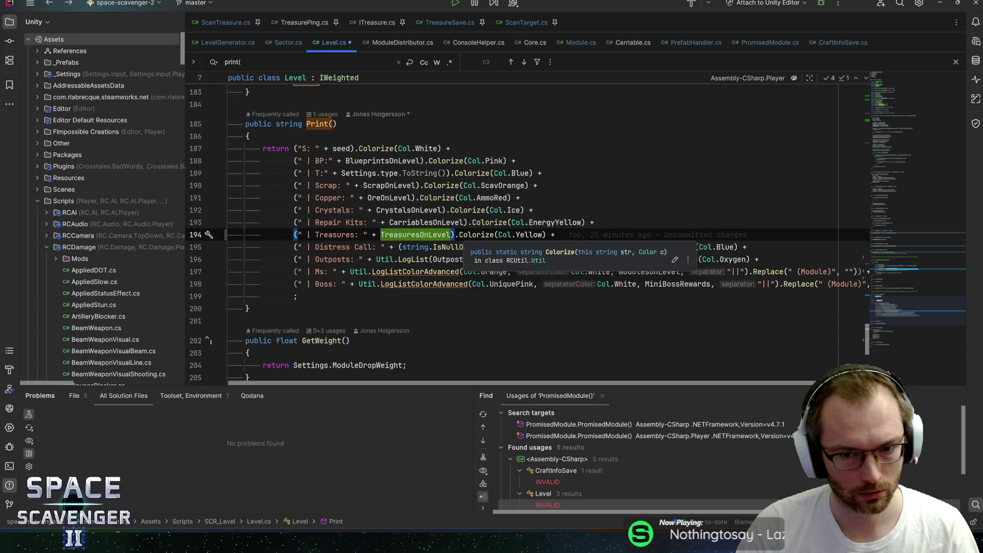
ctrl+click(416, 234)
click(341, 190)
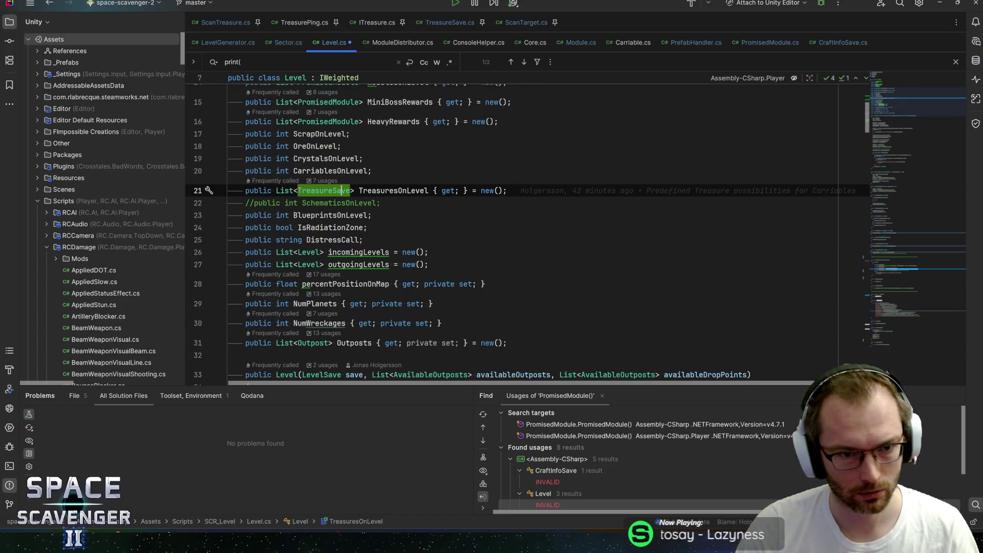
ctrl+click(318, 193)
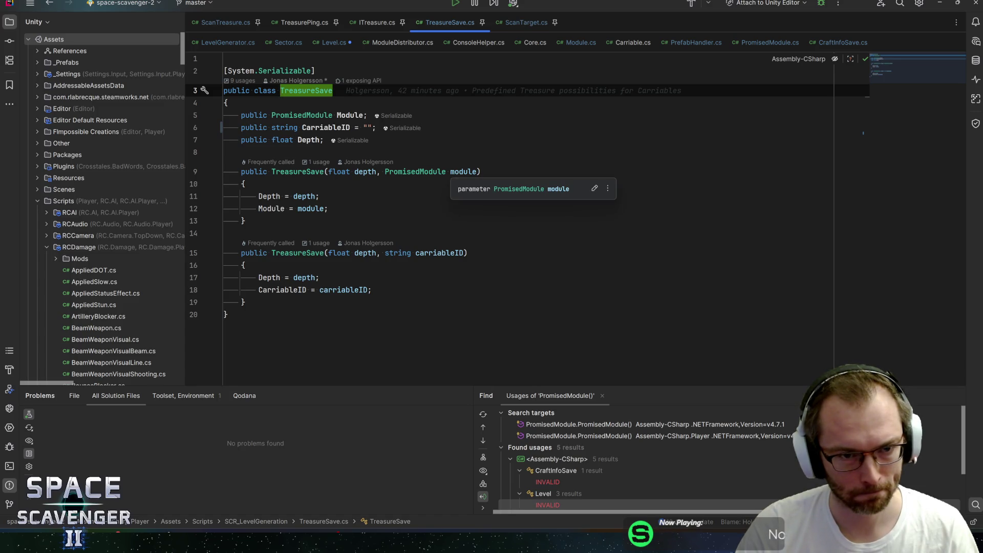
key(ctrl+alt+Left)
key(ctrl+alt+Left)
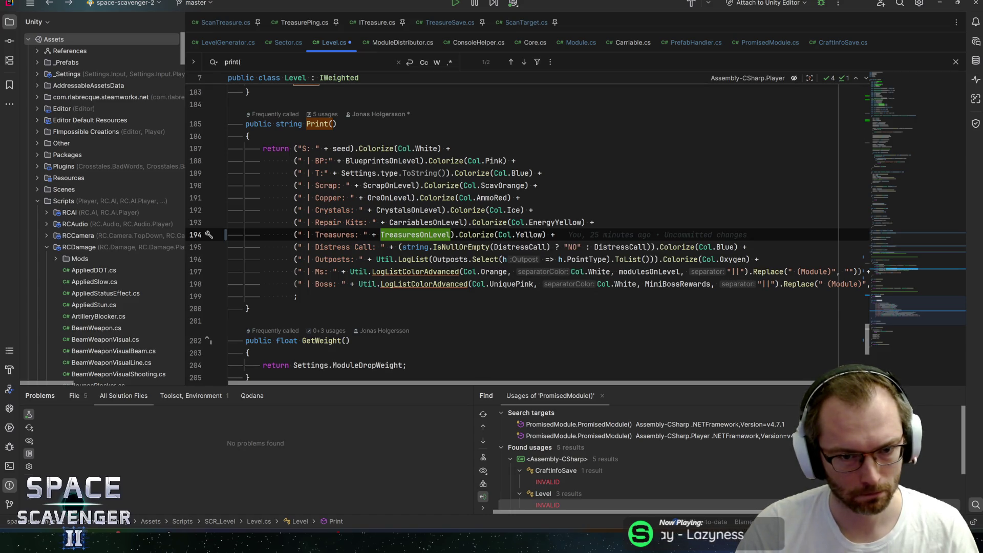
Step: Begin a new "private string Treasu" method below Print()
click(249, 308)
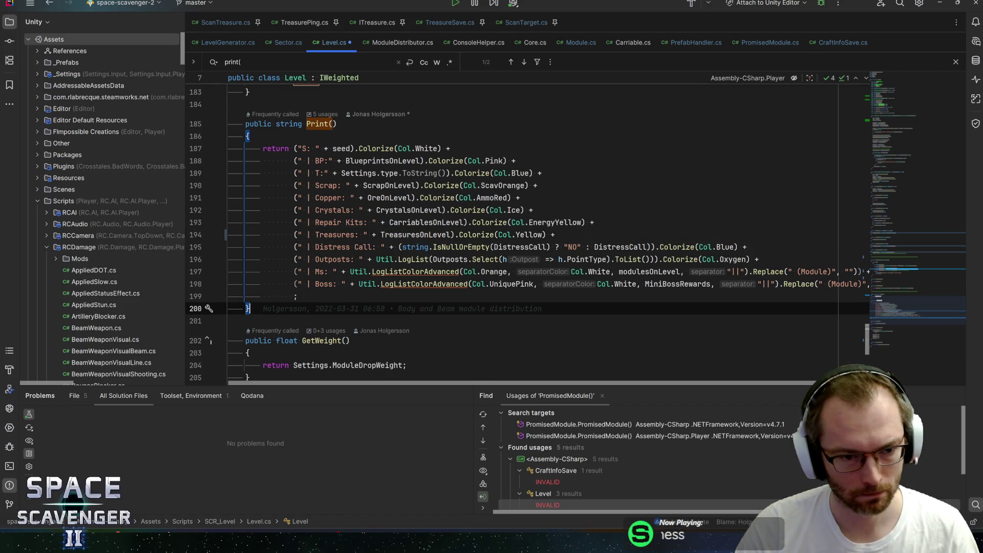
key(Return)
key(Return)
text(private string )
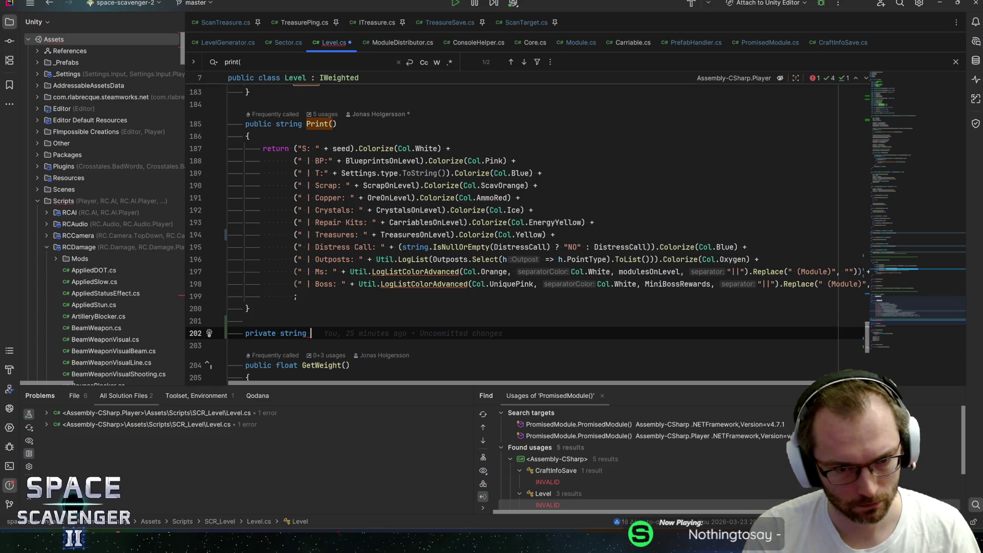
text(TreasureString)
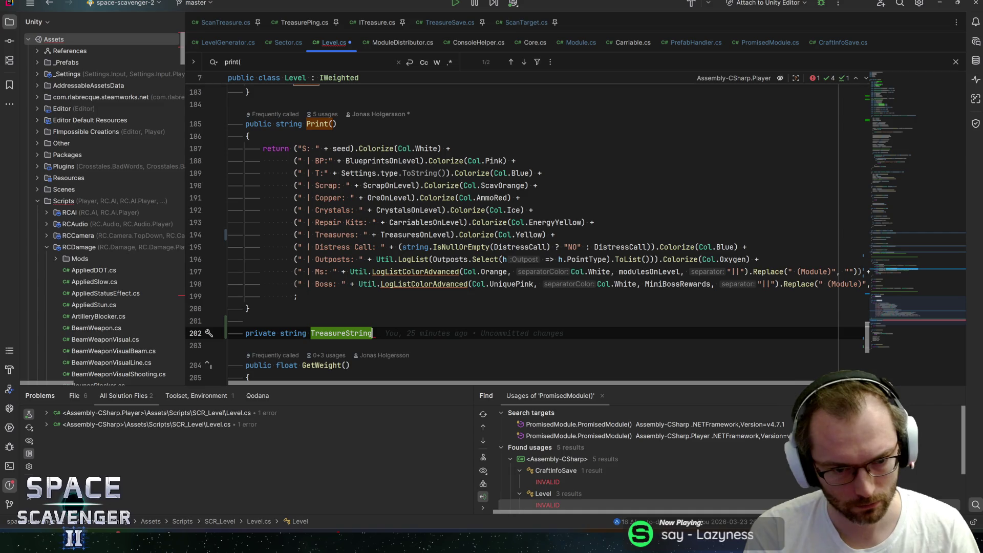
Step: Replace the auto-completed name with a new PrintTreasures() method and an empty body
key(ctrl+BackSpace)
text(PrintTr)
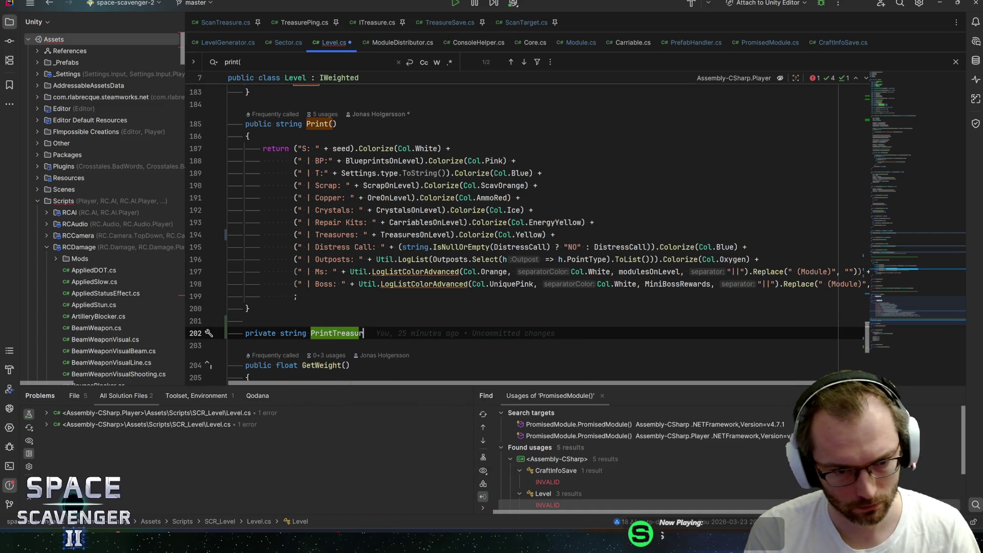
text(easures())
key(Return)
text({)
key(Return)
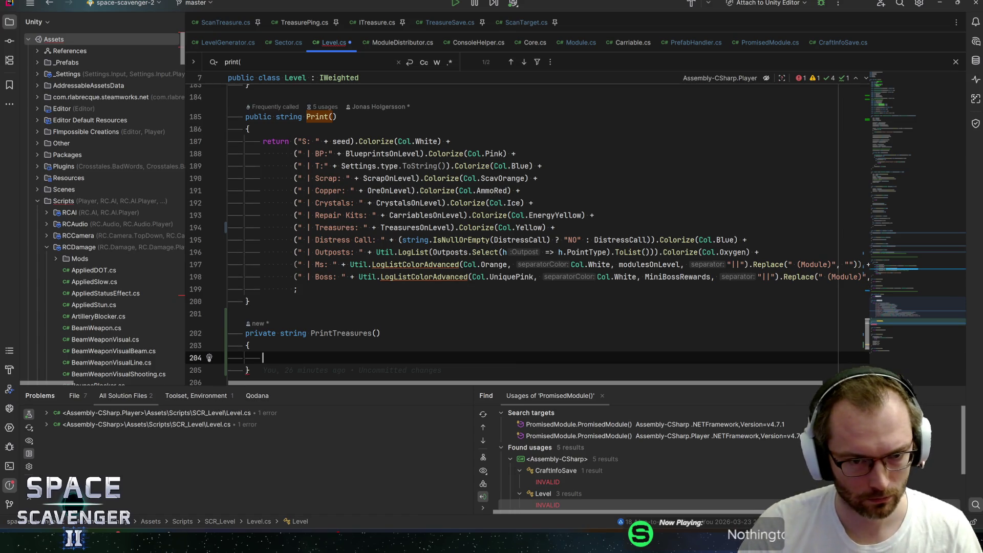
Step: Add a foreach loop over TreasuresOnLevel with TreasureSave variable 'treasure'
double_click(420, 227)
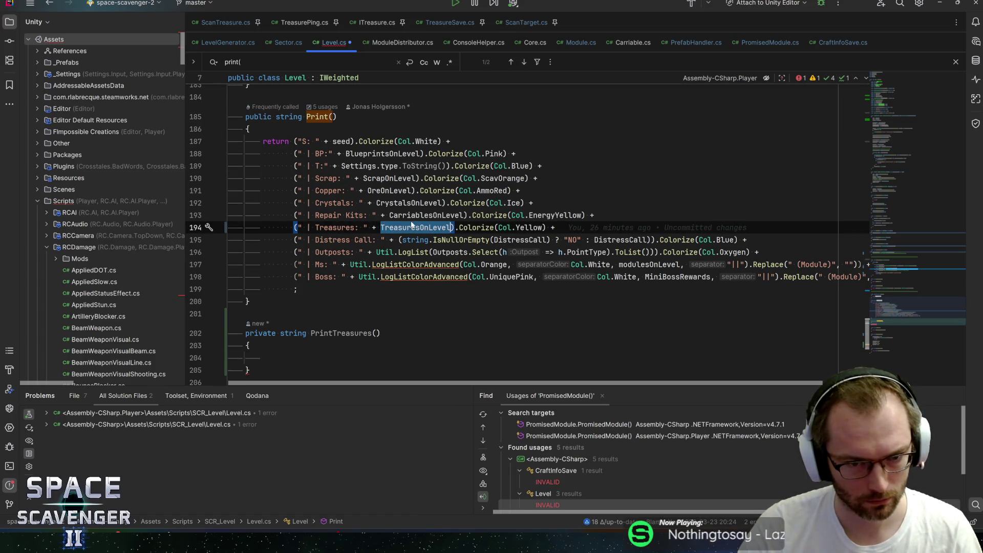
scroll(412, 225, down, 2)
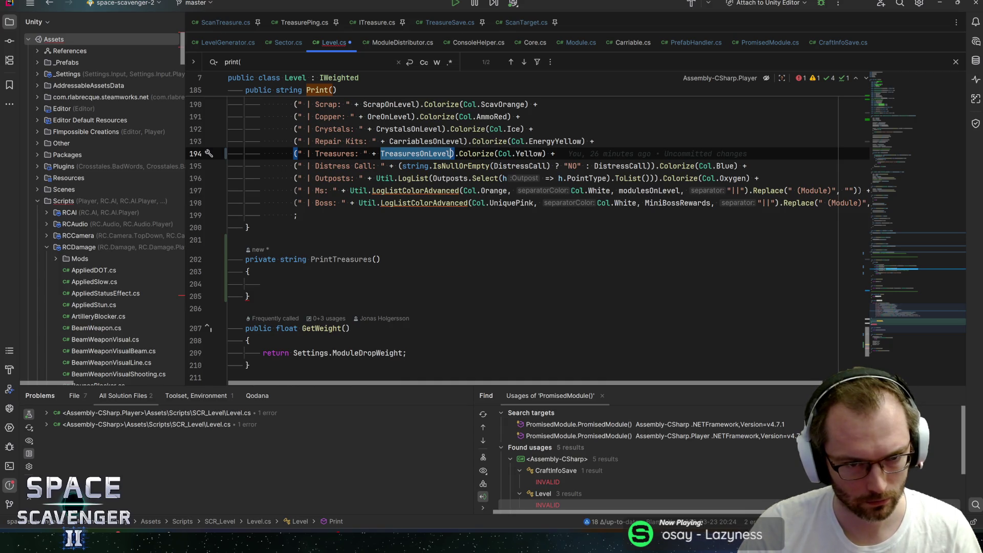
click(263, 284)
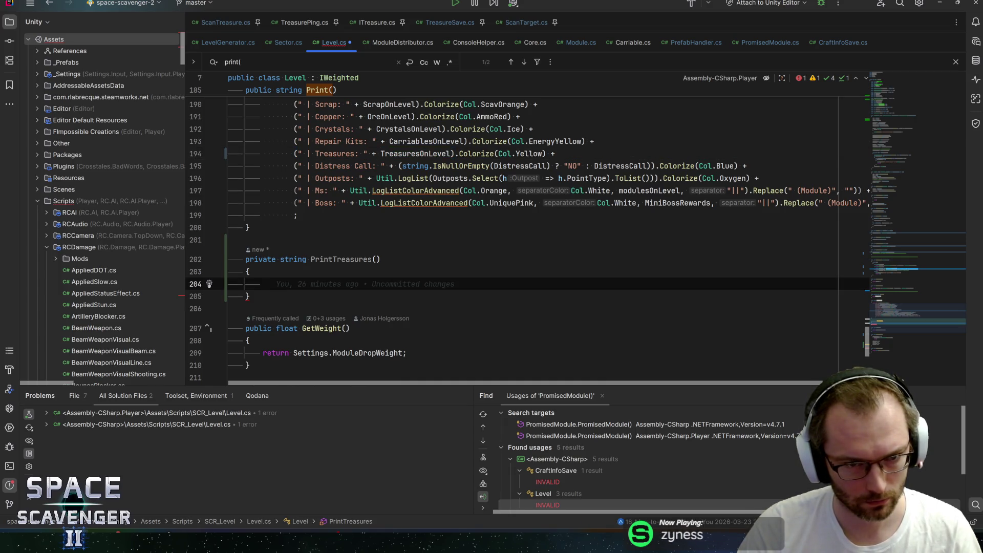
text(TreasuresOnLevel.fore)
key(Return)
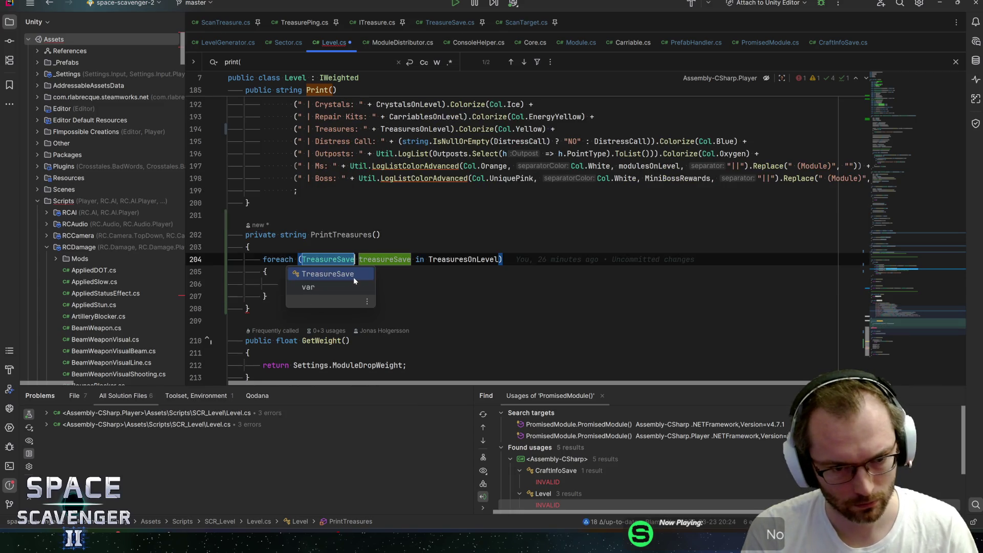
key(Return)
text(trea)
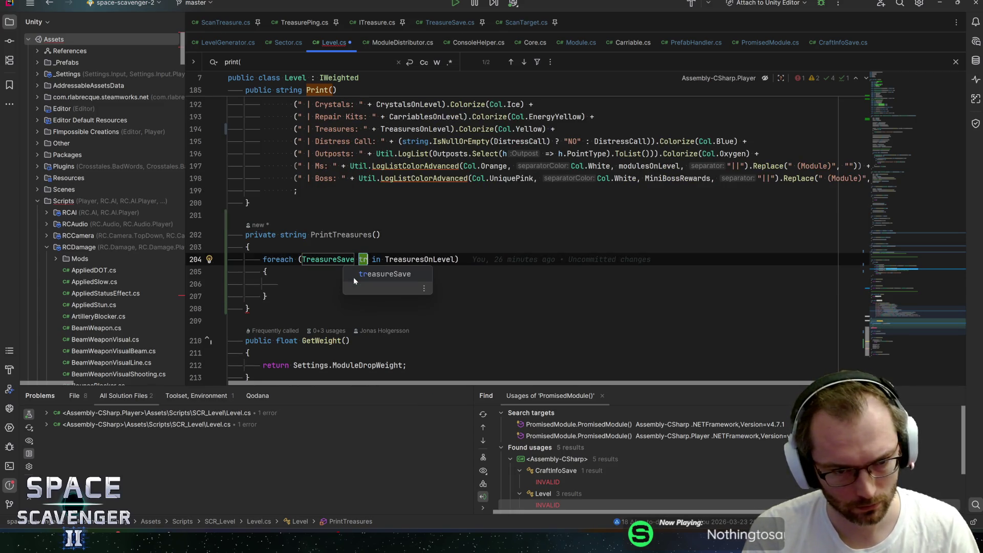
text(sure)
key(Return)
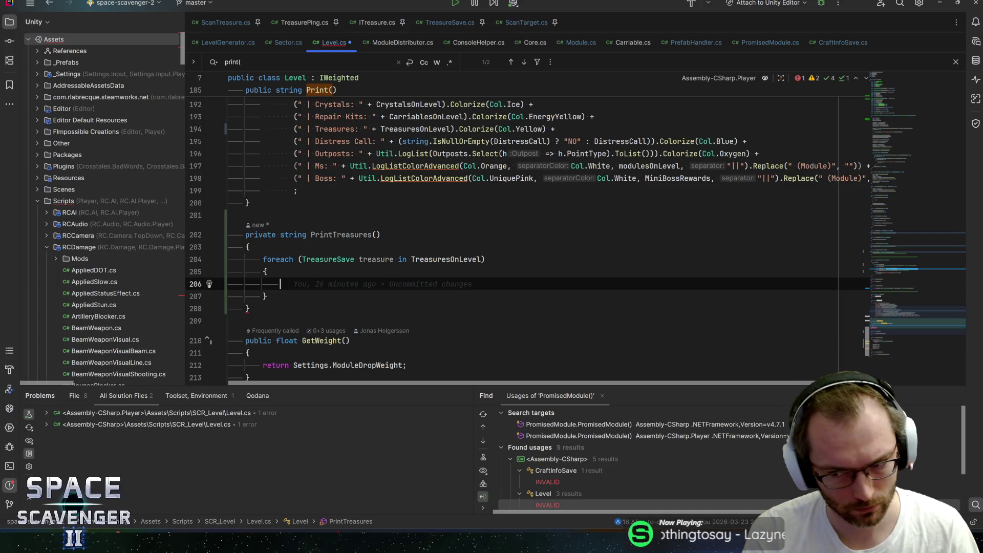
Step: Inside the loop, add an if checking treasure.CarriableID.Length > 0
text(if (treasure.)
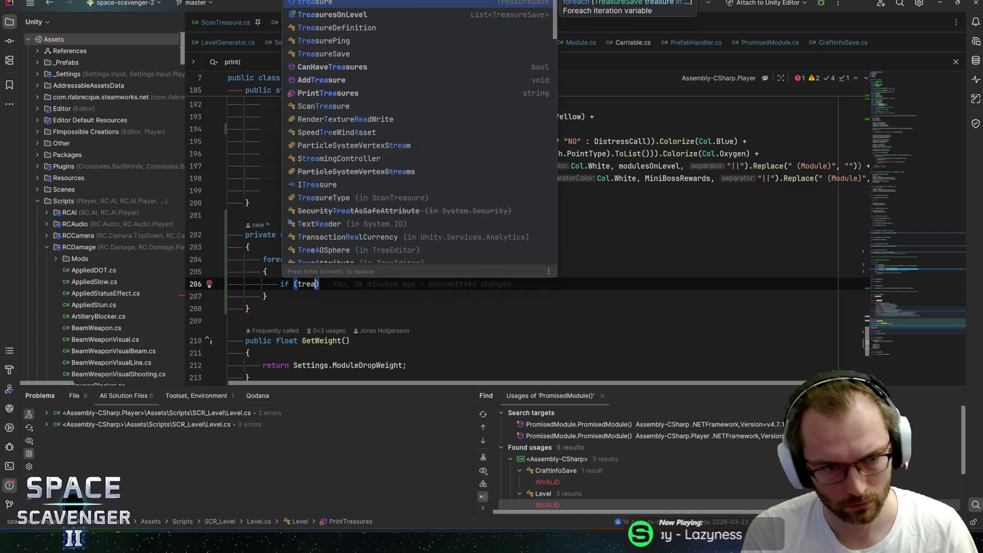
text(ca)
key(Return)
text(.l)
key(Return)
text(> 0)
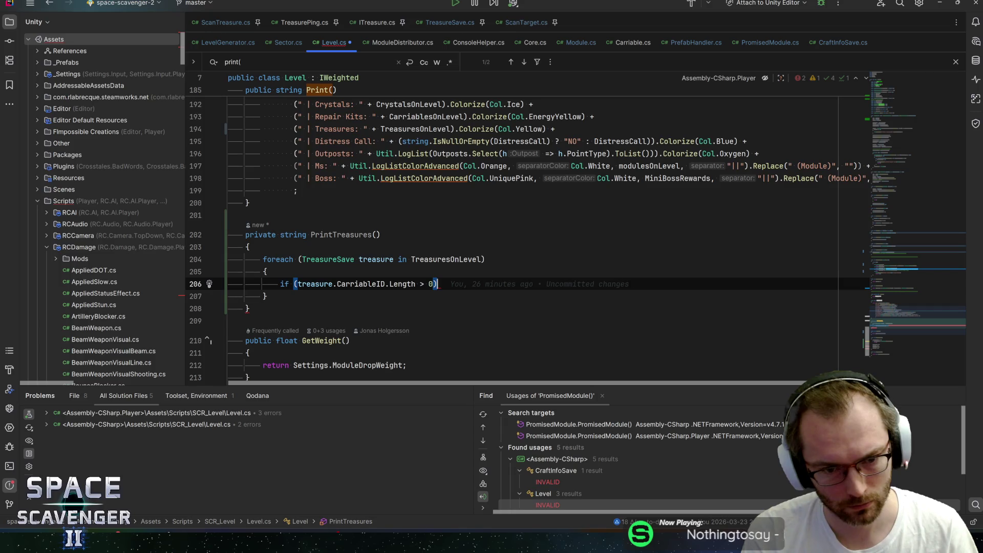
text({)
key(Return)
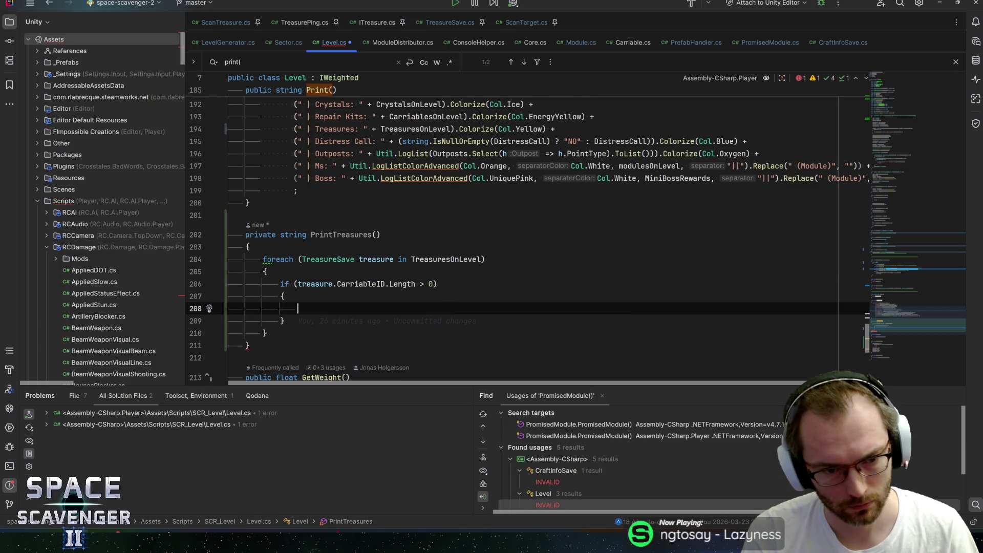
Step: Declare string s before the loop and append $"C: {treasure.CarriableID}" in the if branch
key(Up)
key(Up)
key(Up)
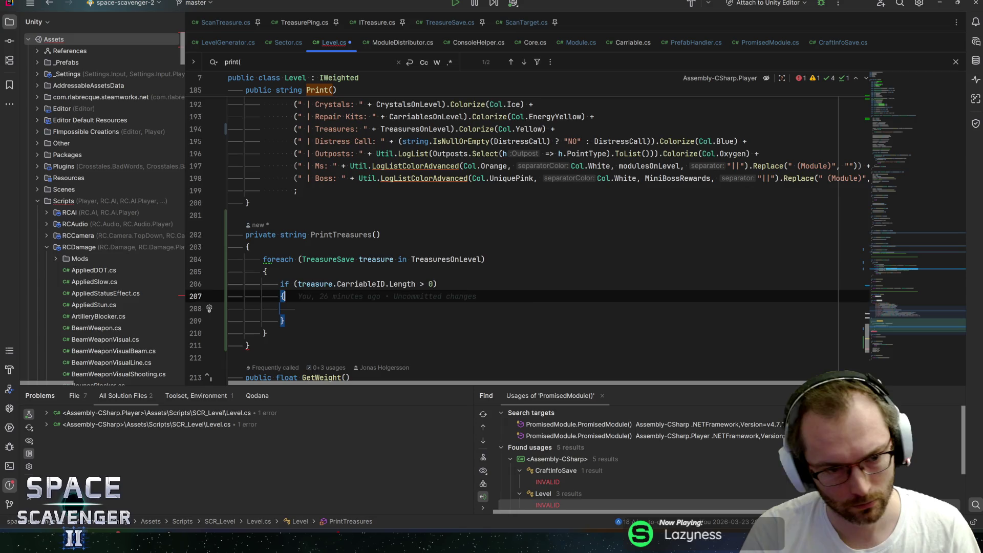
key(Return)
text(s = ")
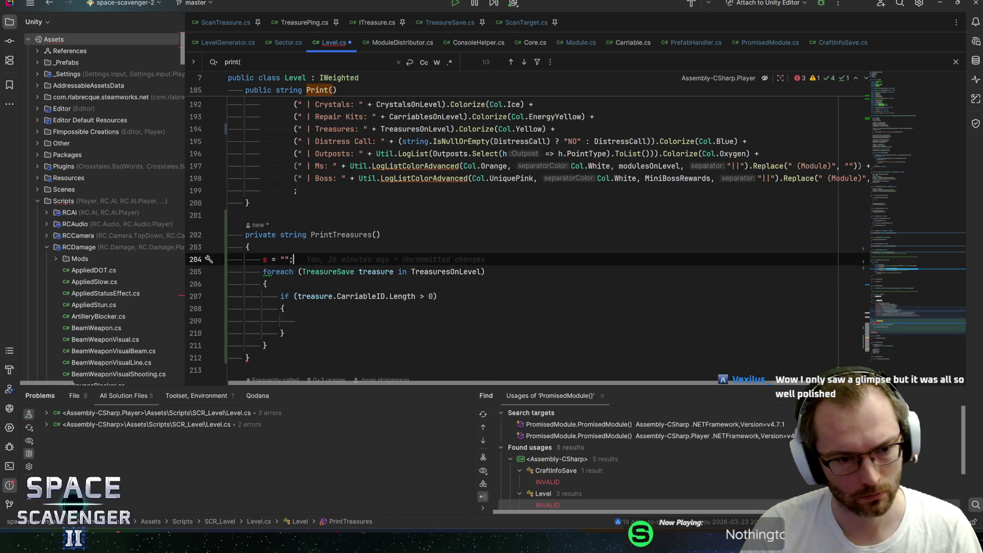
text(string)
key(Down)
key(Down)
key(Down)
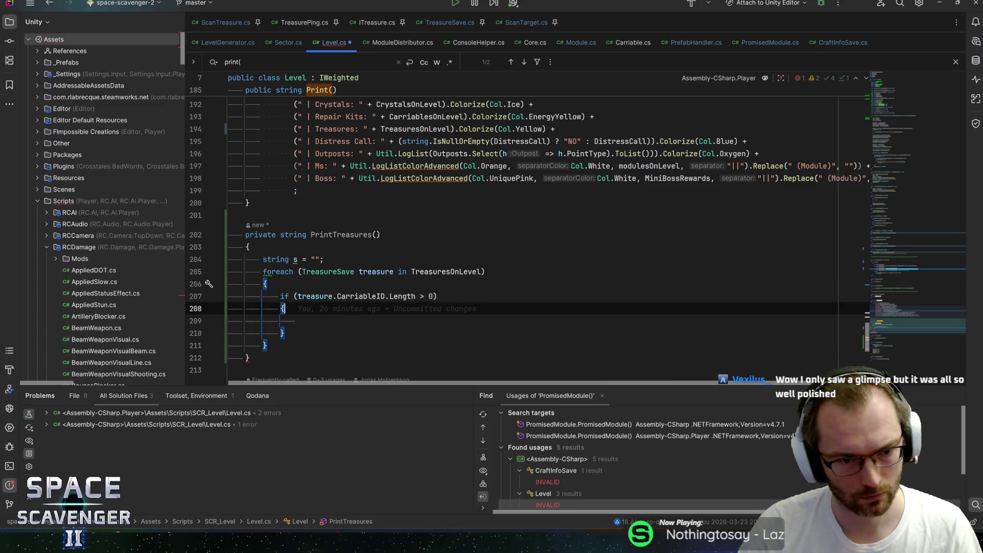
text(s += CarriablesOnLevel;)
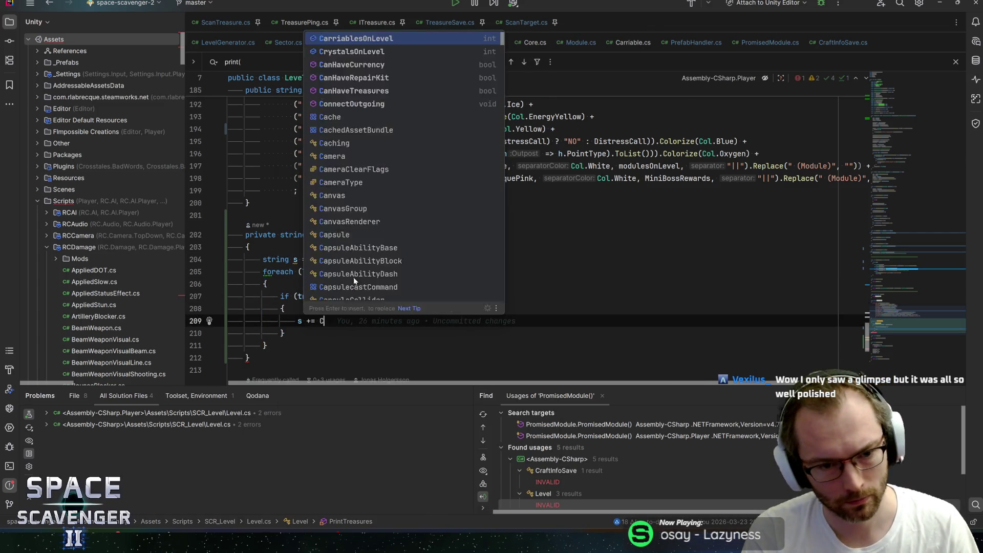
key(ctrl+BackSpace)
key(ctrl+BackSpace)
text($"C: {)
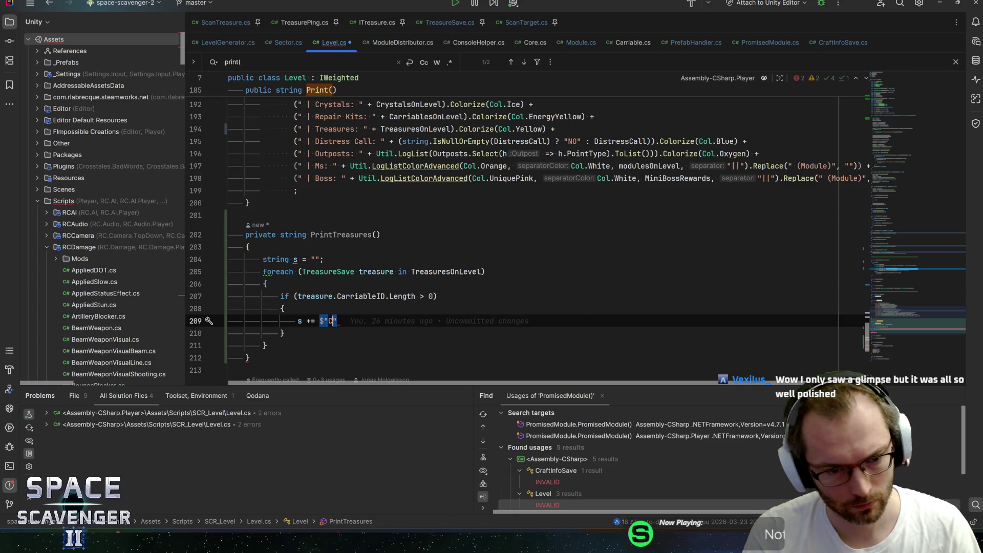
text(treasure.)
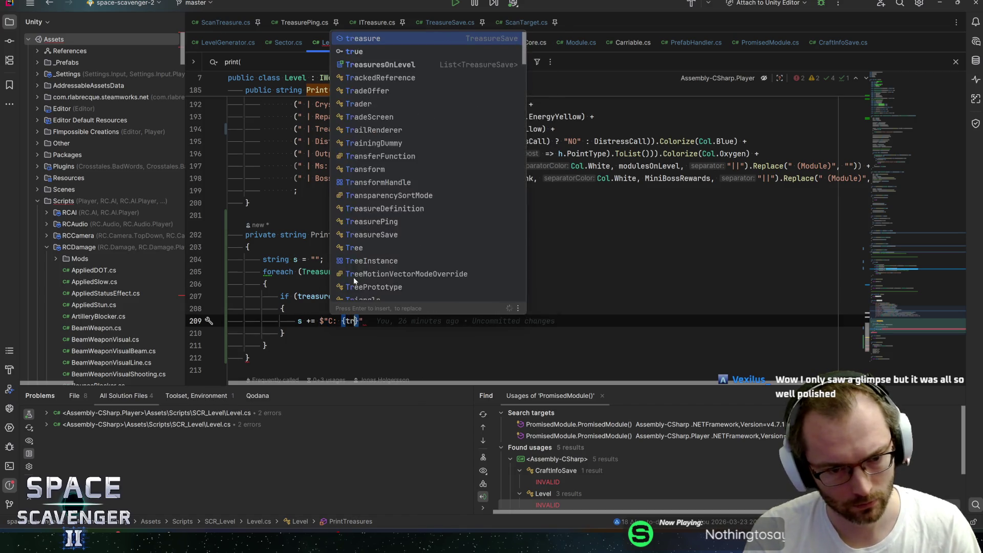
text(Ca)
key(Return)
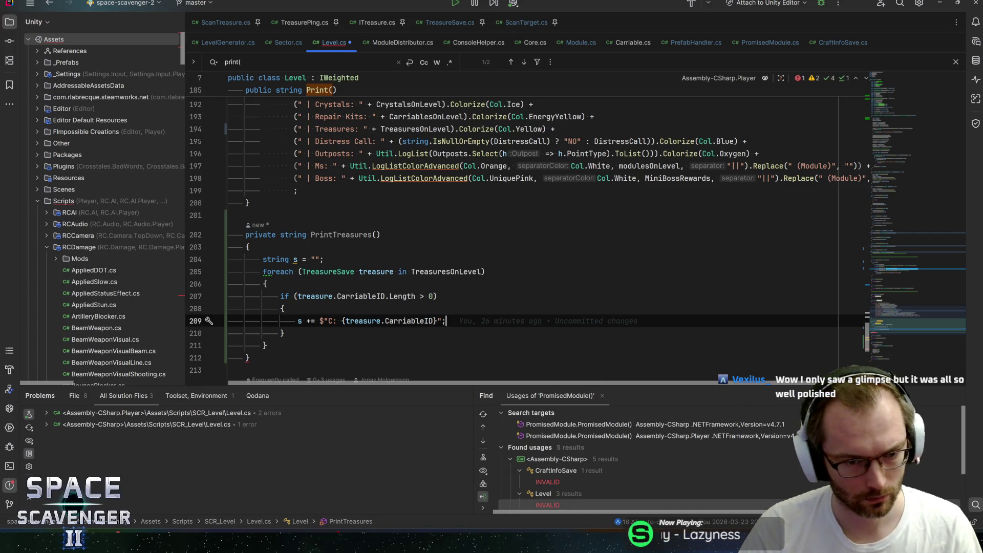
Step: Add an else branch appending $"M: {treasure.Module.PrefabName}" to s
key(Down)
key(End)
key(Return)
text(else)
key(Return)
scroll(353, 277, down, 5)
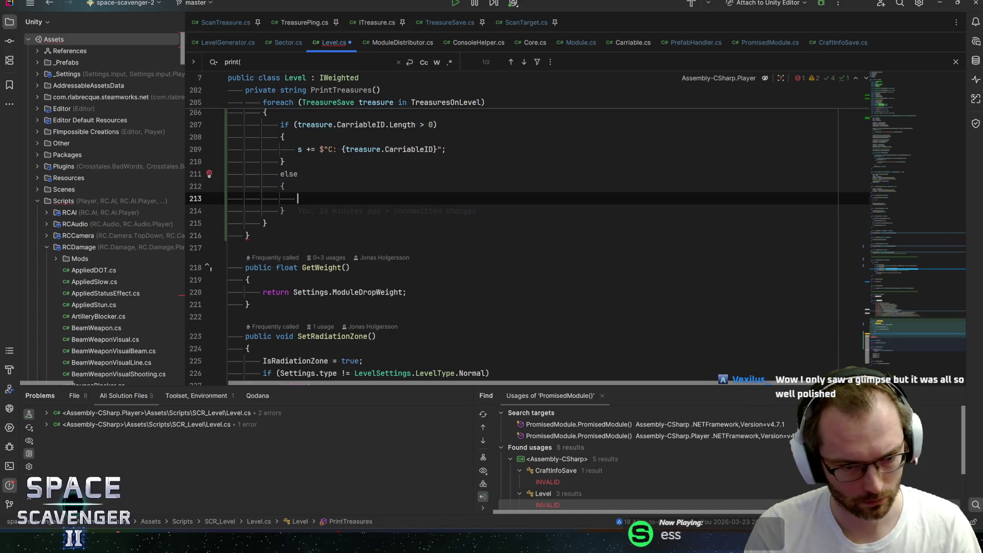
text(= $"M: {)
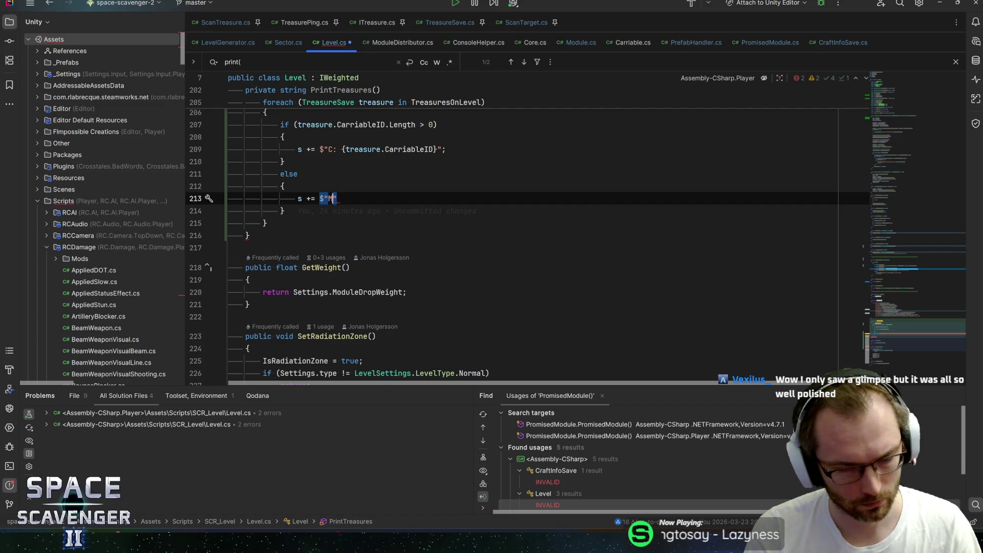
text(treasure.mo)
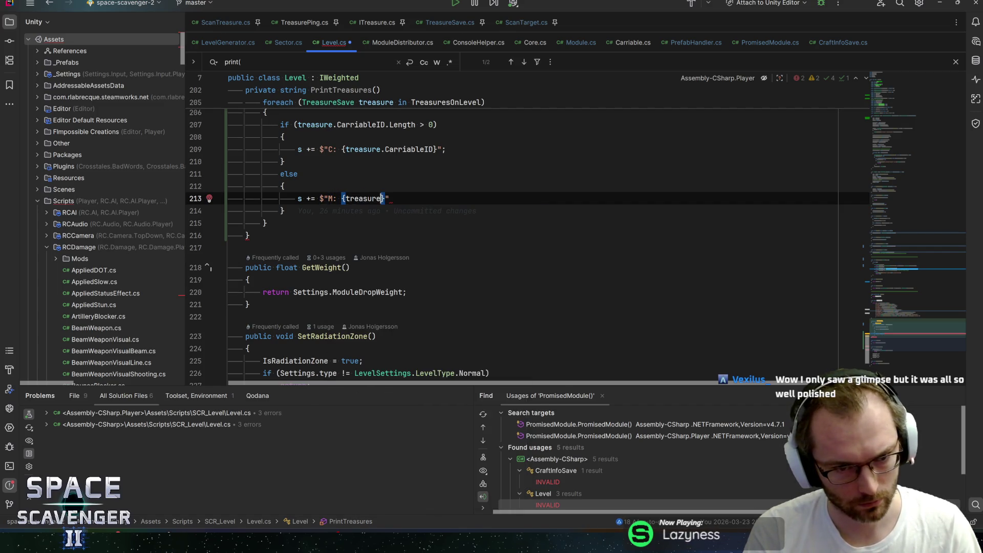
key(Return)
text(.Module.)
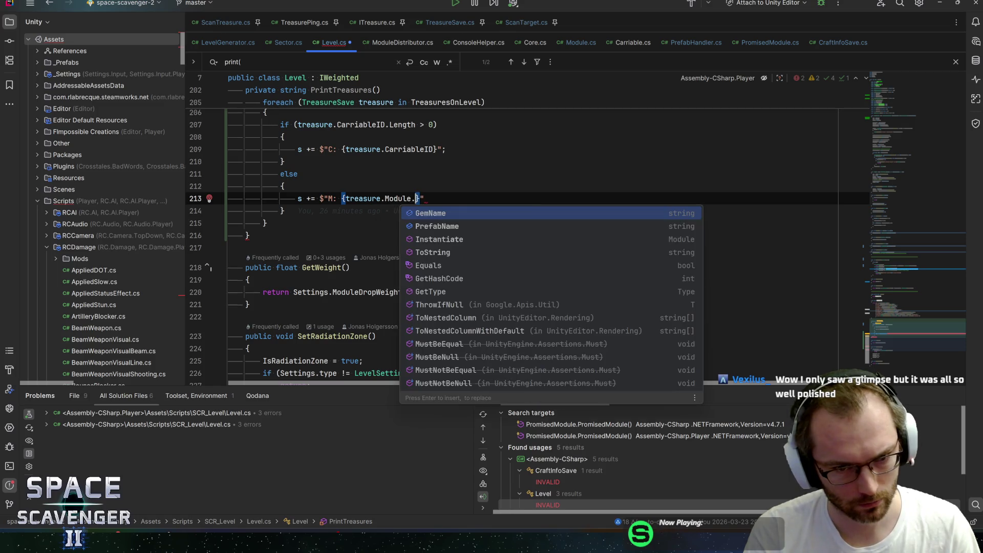
key(Down)
key(Return)
text(;)
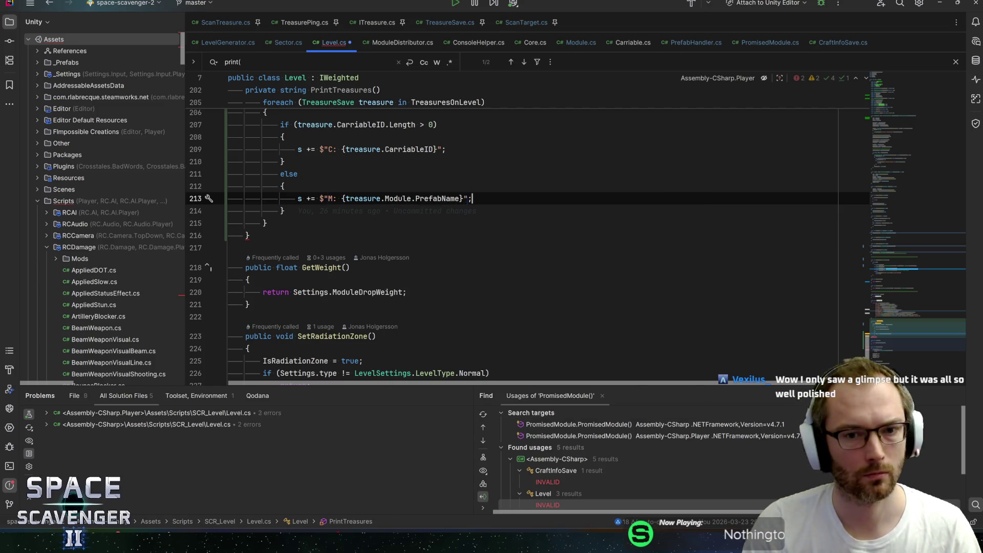
Step: Return s after the foreach loop and save Level.cs
key(Down)
key(Down)
key(Return)
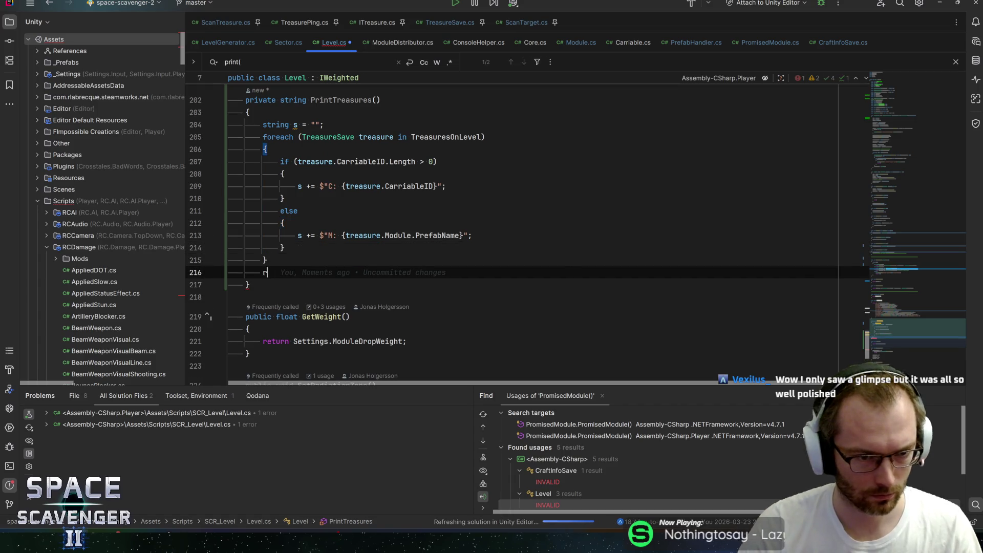
text(retur)
key(Return)
text(s;)
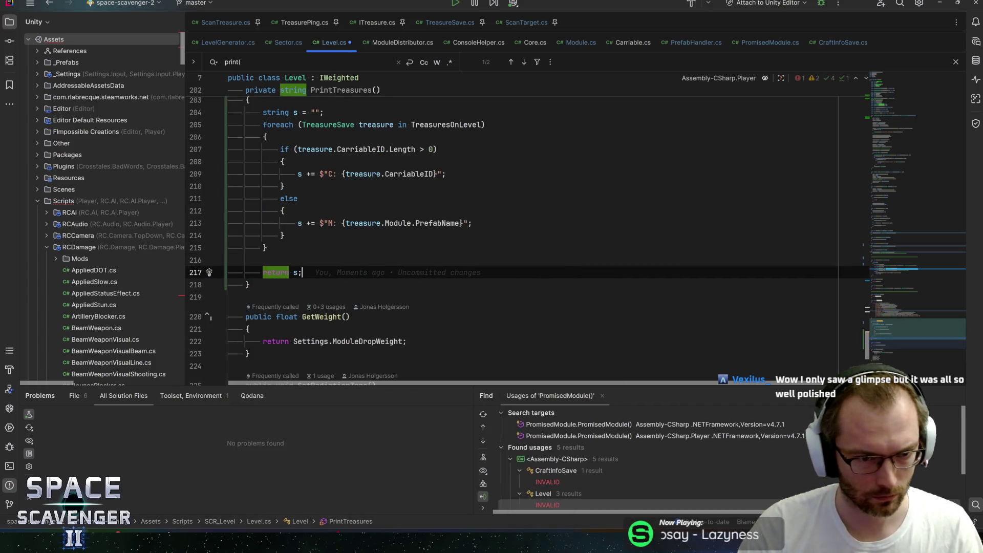
key(Home)
key(Return)
key(ctrl+s)
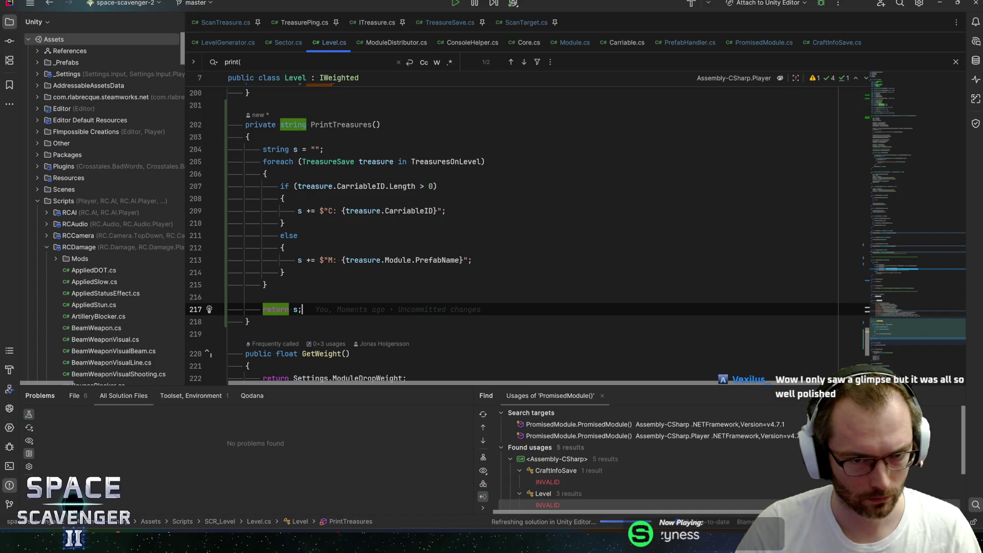
Step: Replace TreasuresOnLevel on Print's Treasures line with PrintTreasures(), save, and return to Unity
double_click(341, 125)
scroll(341, 124, up, 4)
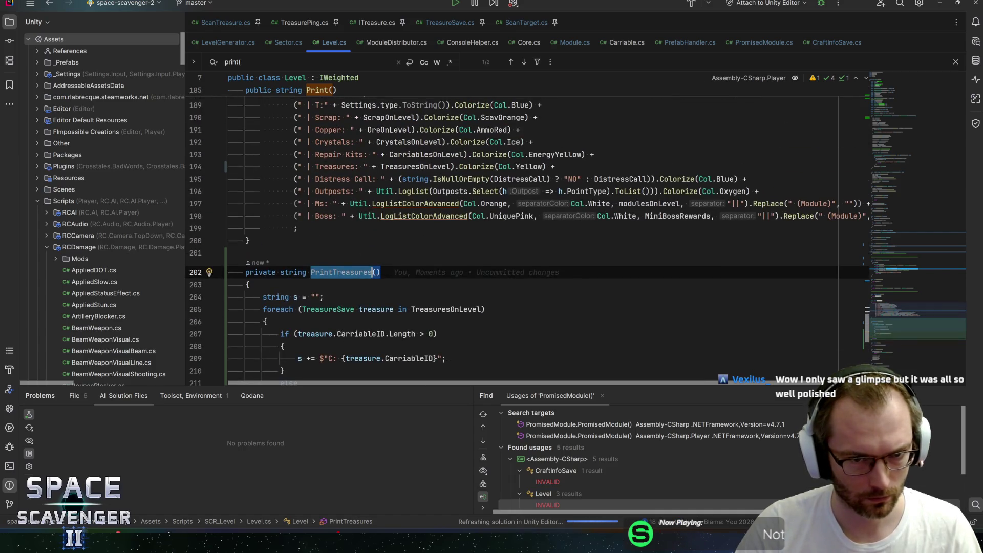
key(ctrl+c)
double_click(414, 166)
key(ctrl+v)
text(()
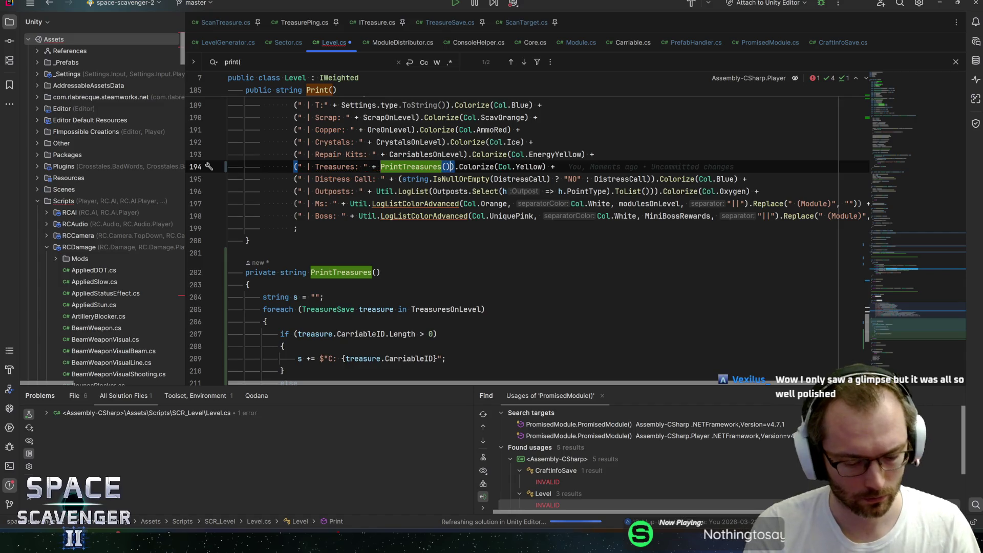
key(End)
key(ctrl+s)
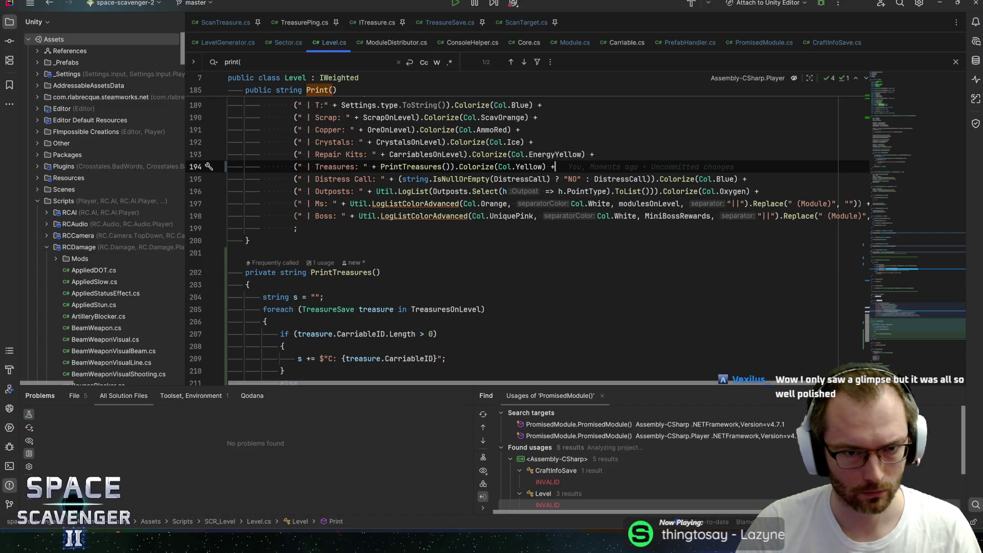
key(alt+Tab)
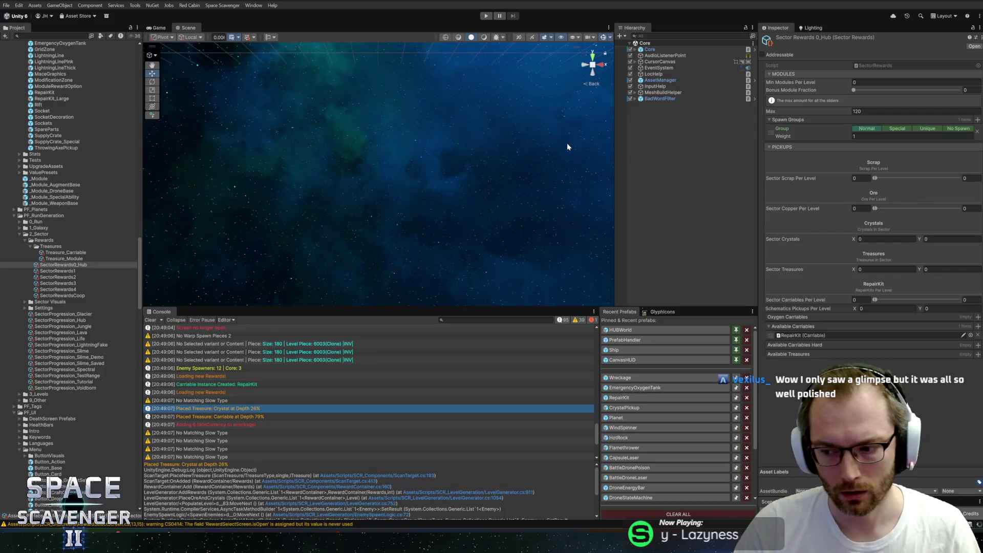
Step: Re-enter play mode, briefly maximize then restore the Game view, and click into the game
click(485, 16)
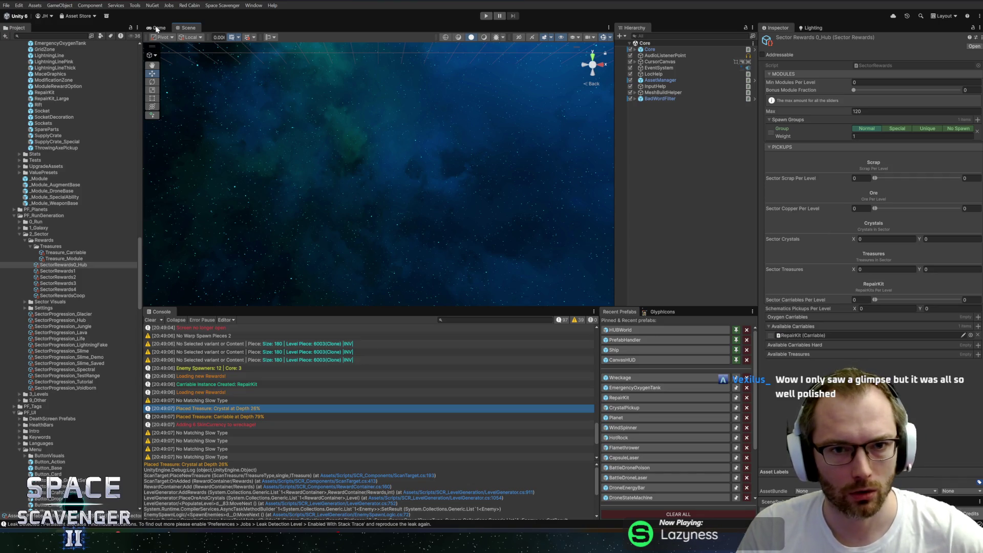
key(ctrl+p)
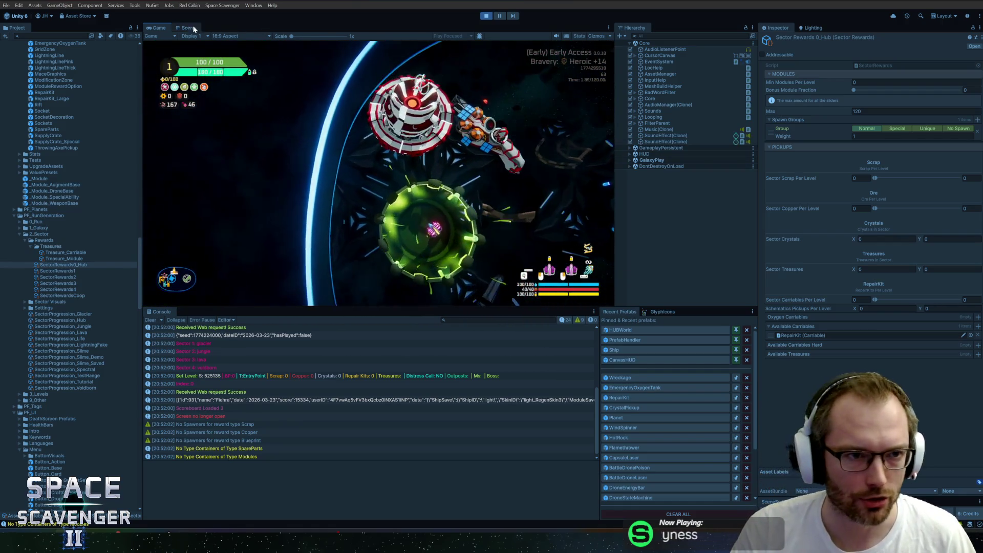
double_click(163, 29)
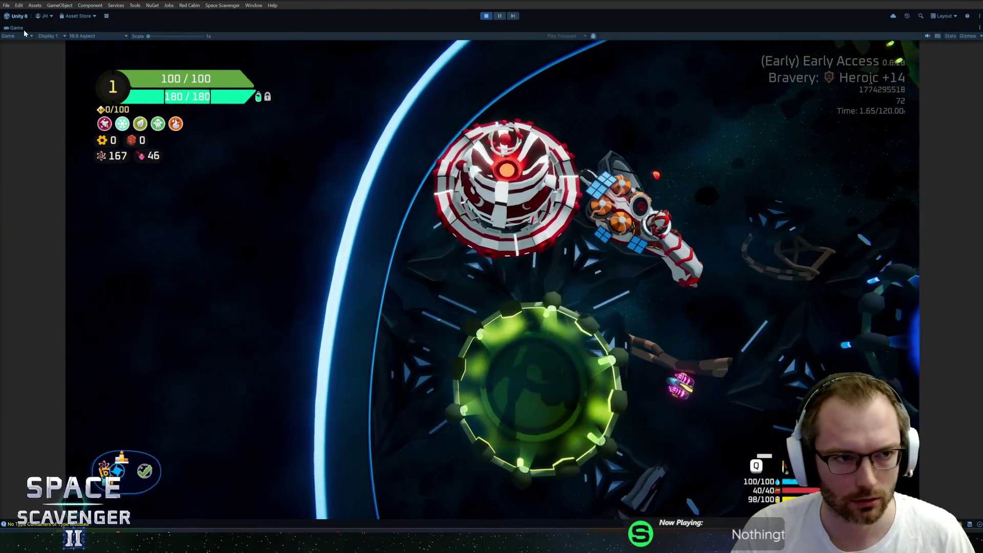
double_click(15, 28)
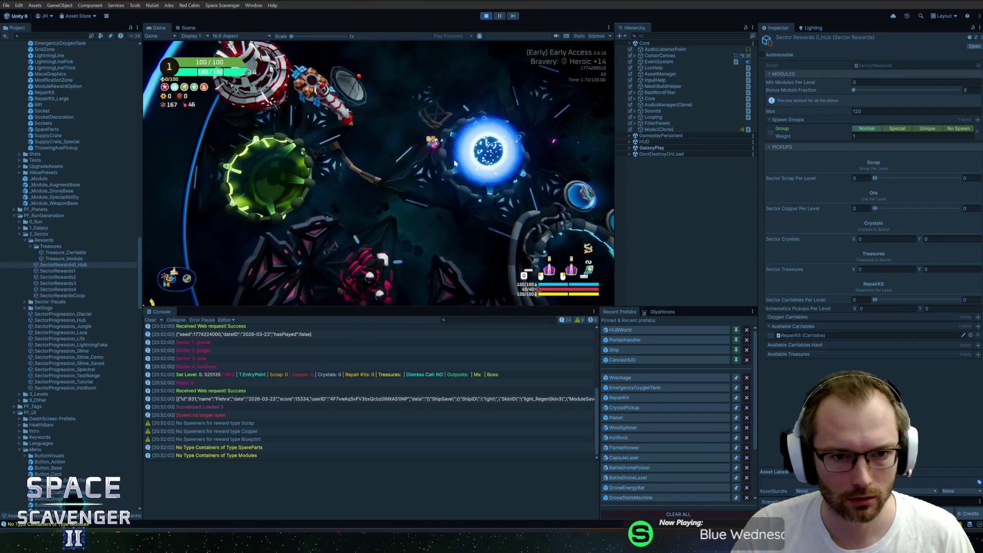
click(667, 194)
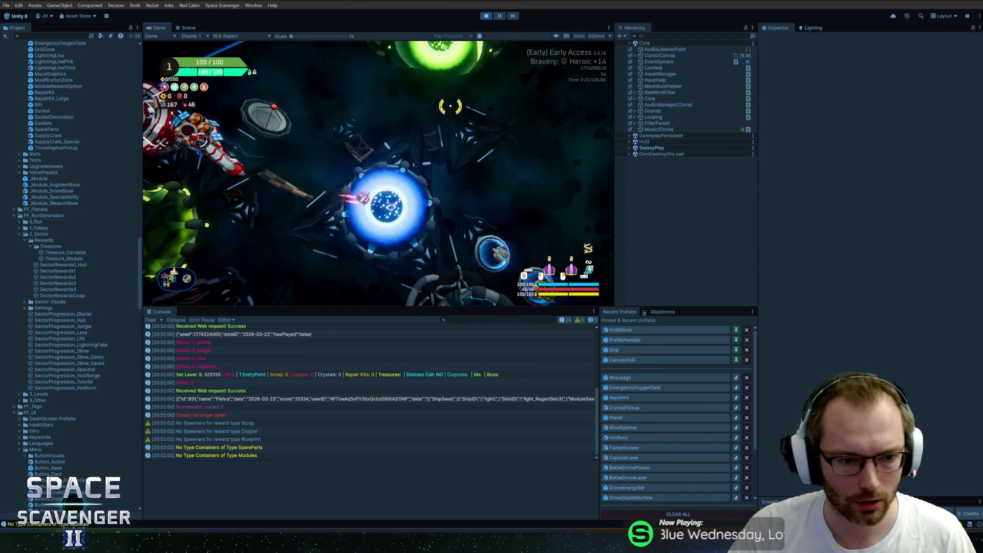
Step: Start the Heroic +14 run in the Glacier sector and fly the ship around, firing a shot
key(f)
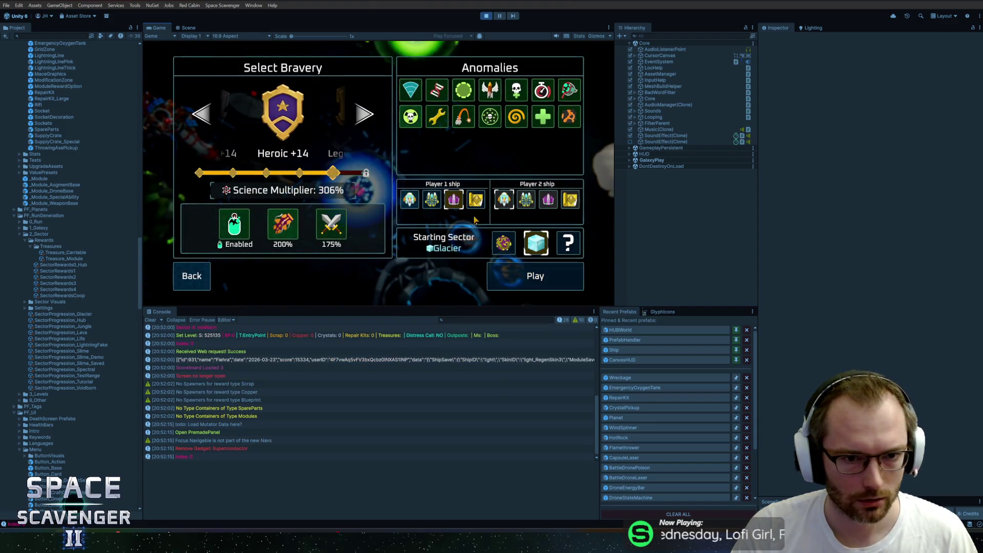
click(525, 289)
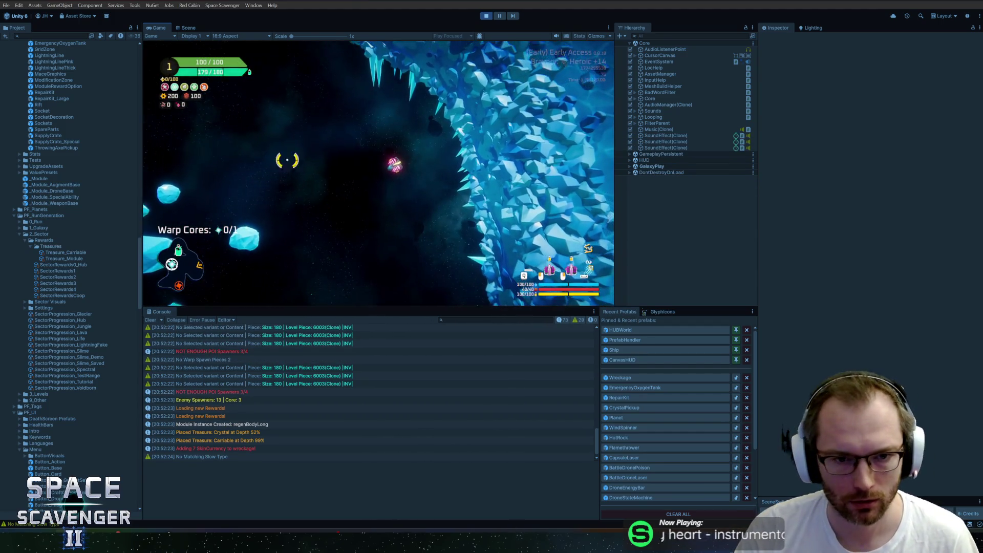
key(a)
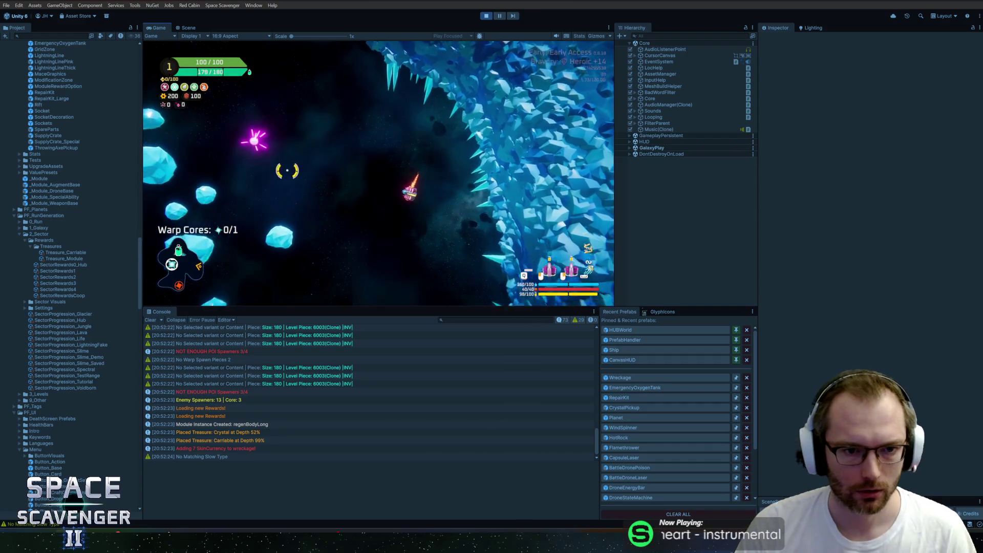
key(d)
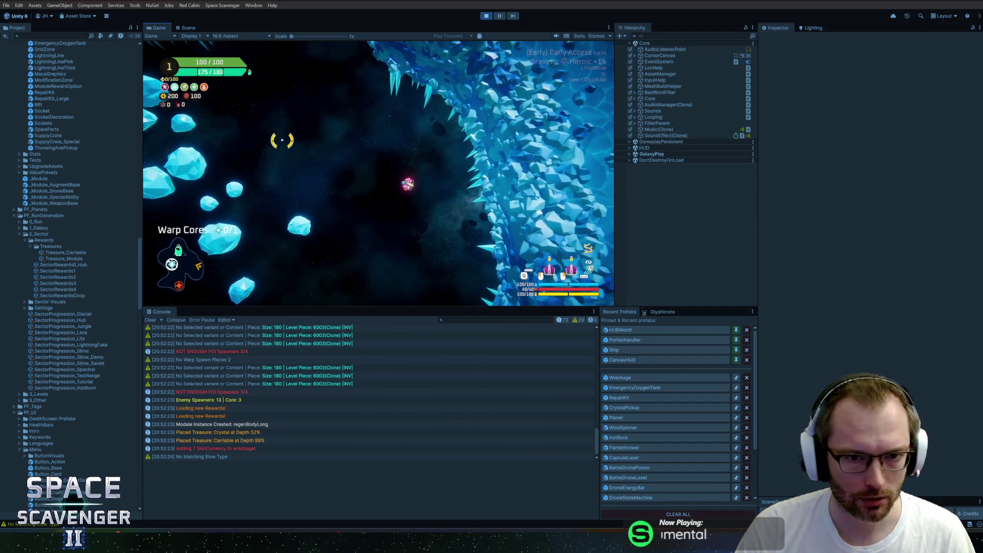
key(s)
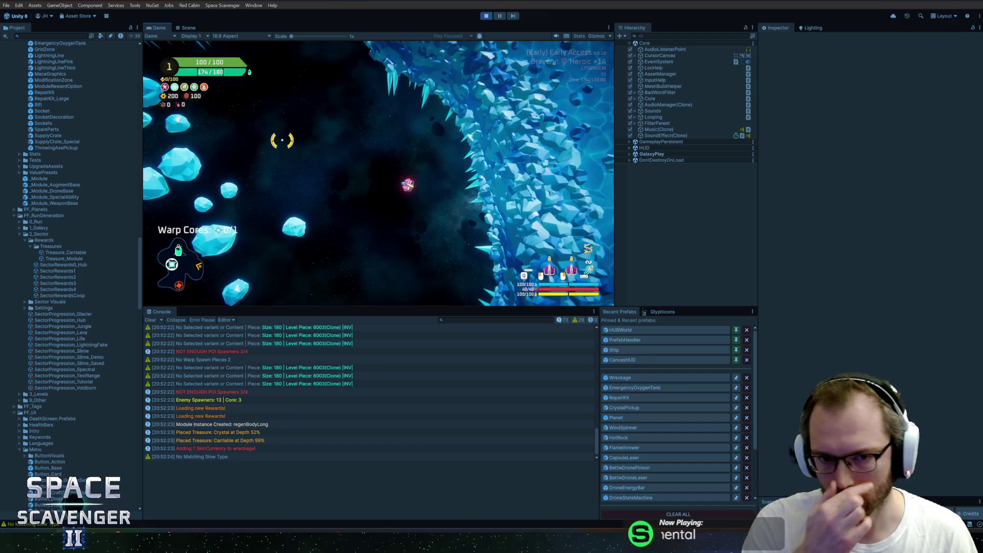
key(s)
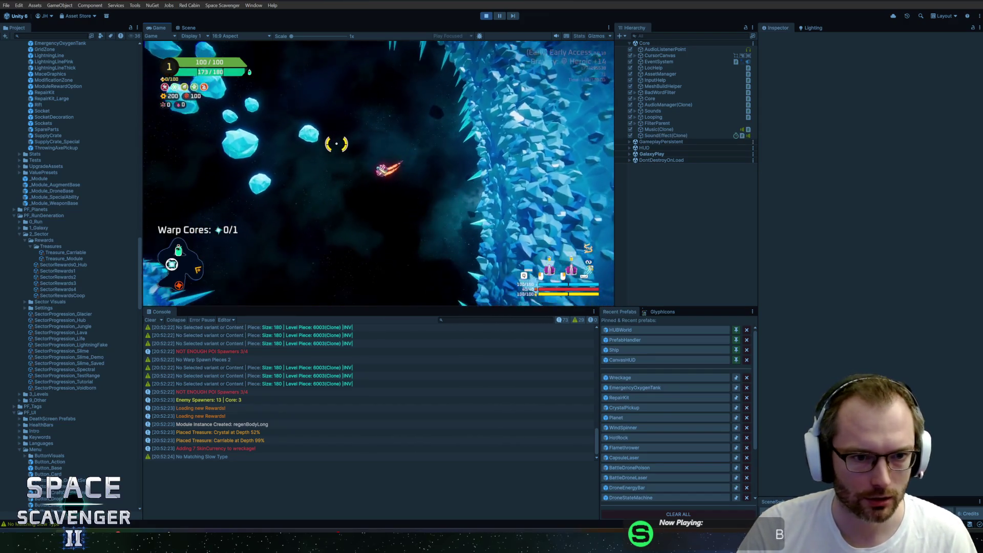
click(280, 195)
key(w)
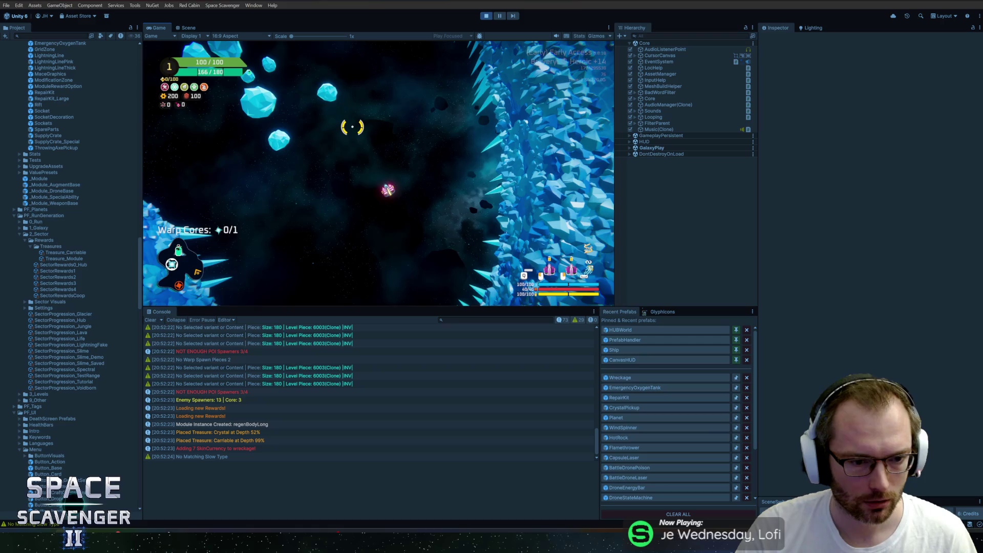
Step: Check the Crystal at Depth 52% and Carriable at Depth 99% treasure log entries
click(248, 433)
click(246, 441)
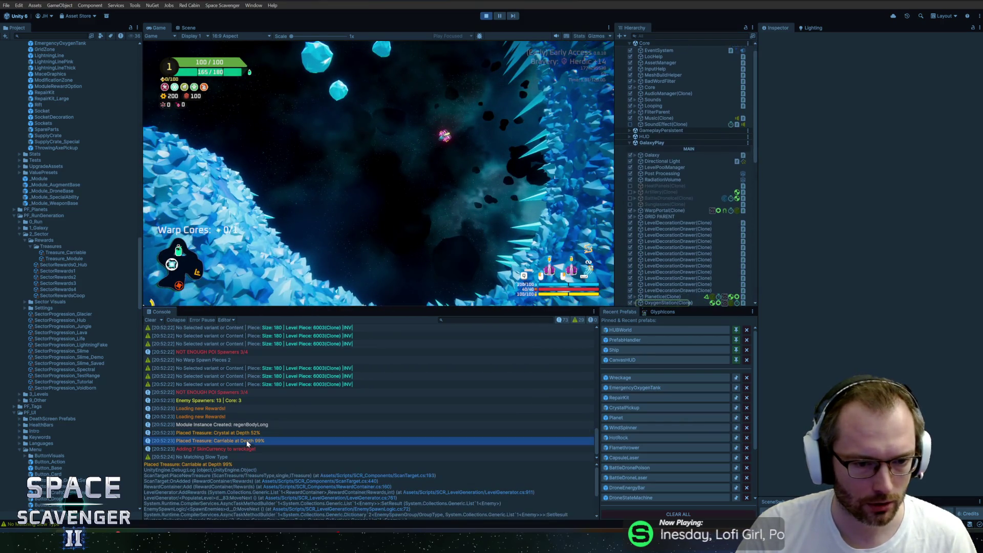
click(350, 140)
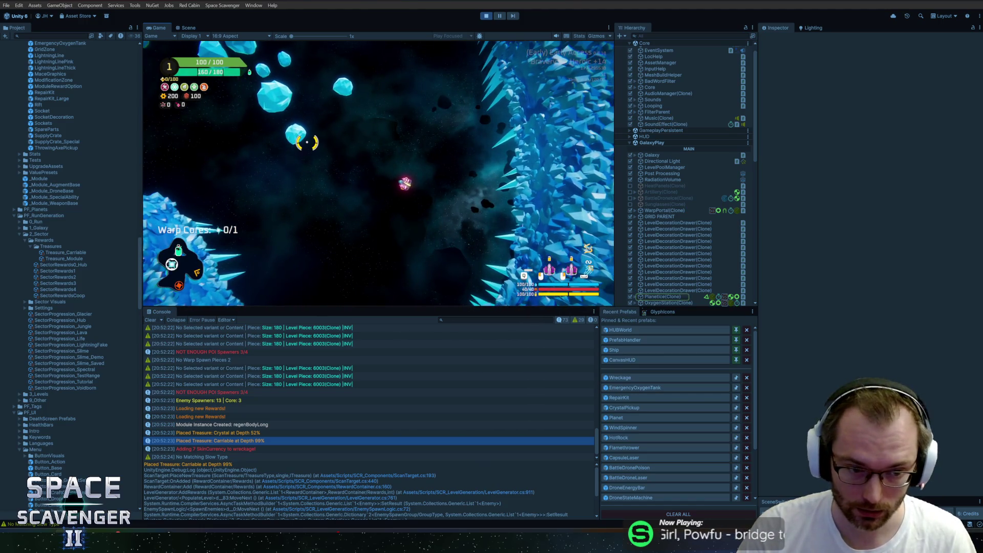
Step: Run 'level openPortal' in the debug console and fly the ship into the warp
key(grave)
text(level cle)
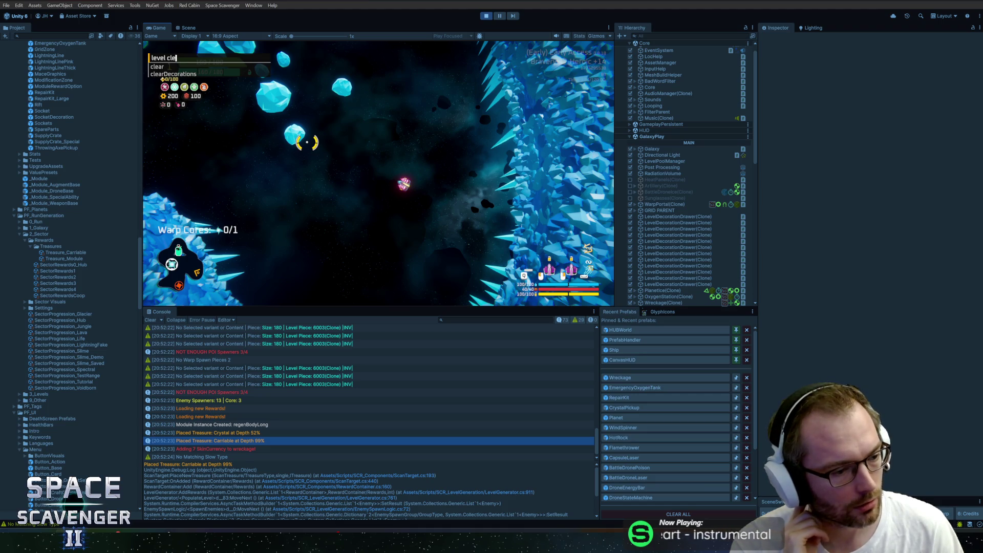
key(BackSpace)
key(BackSpace)
key(BackSpace)
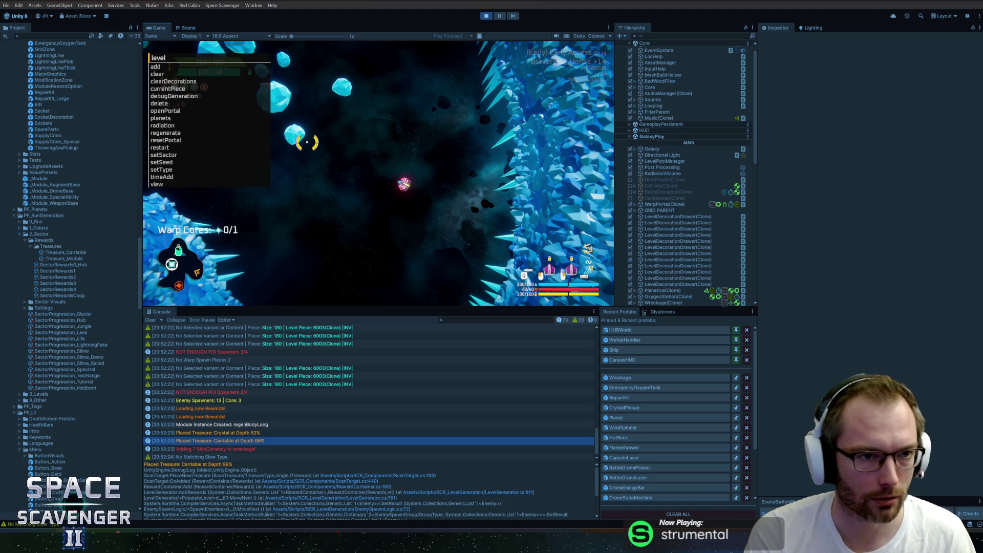
text(openPortal)
key(Return)
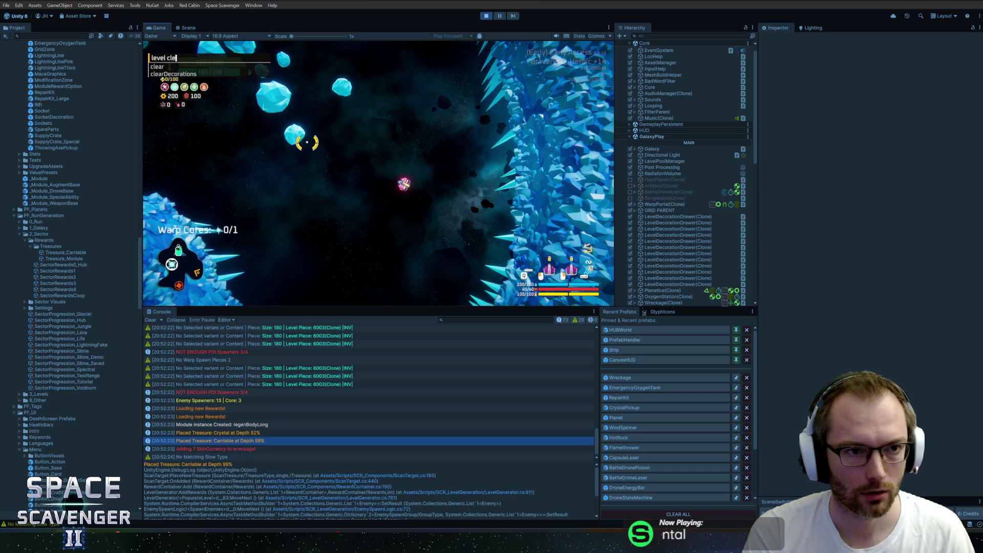
key(f)
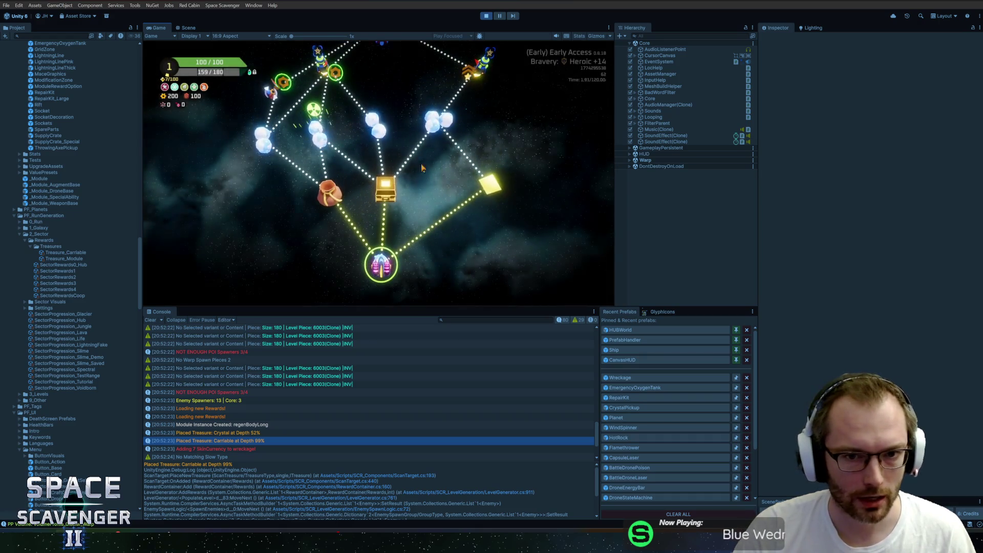
Step: Inspect the 'Loading new Rewards!' log entry and widen the Console and Inspector panes
click(382, 408)
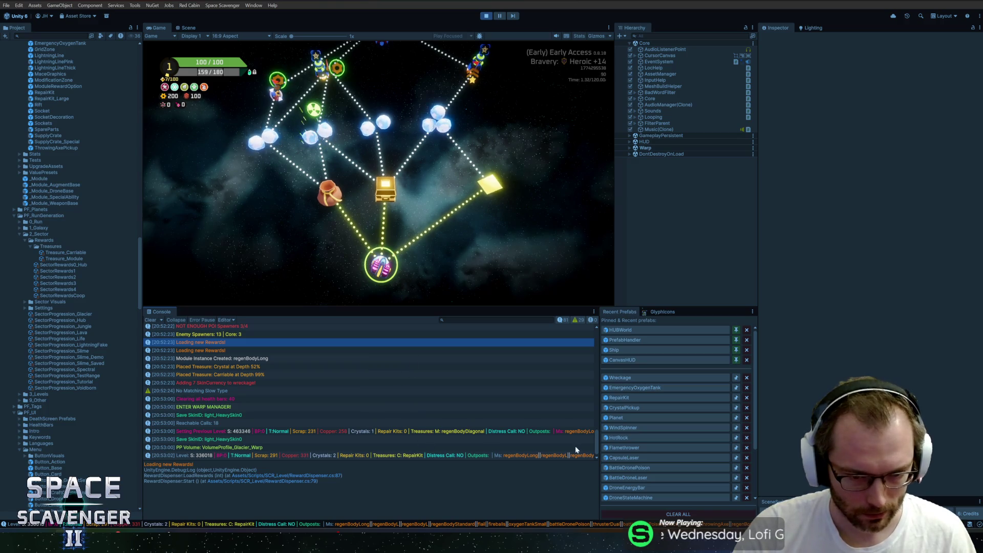
drag(598, 428, 717, 431)
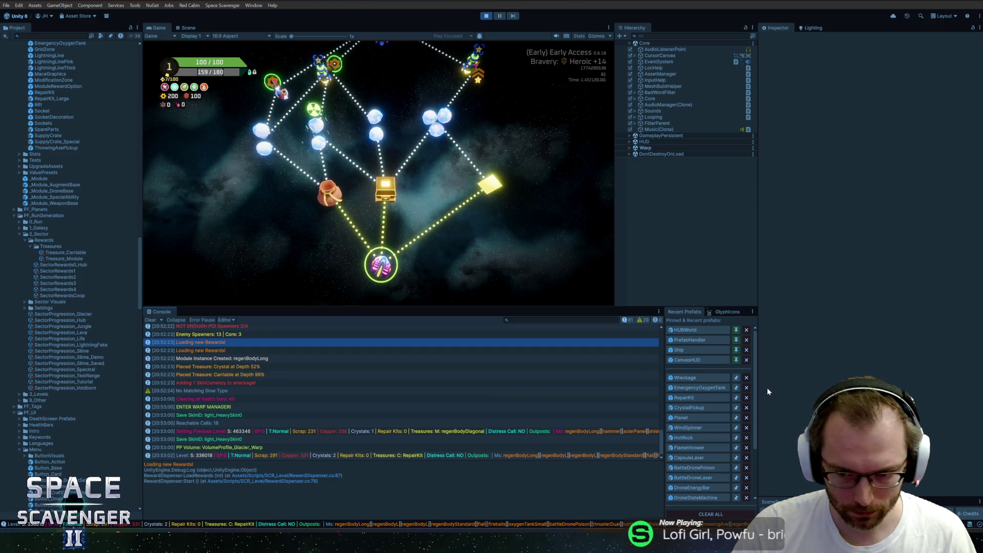
drag(758, 391, 900, 391)
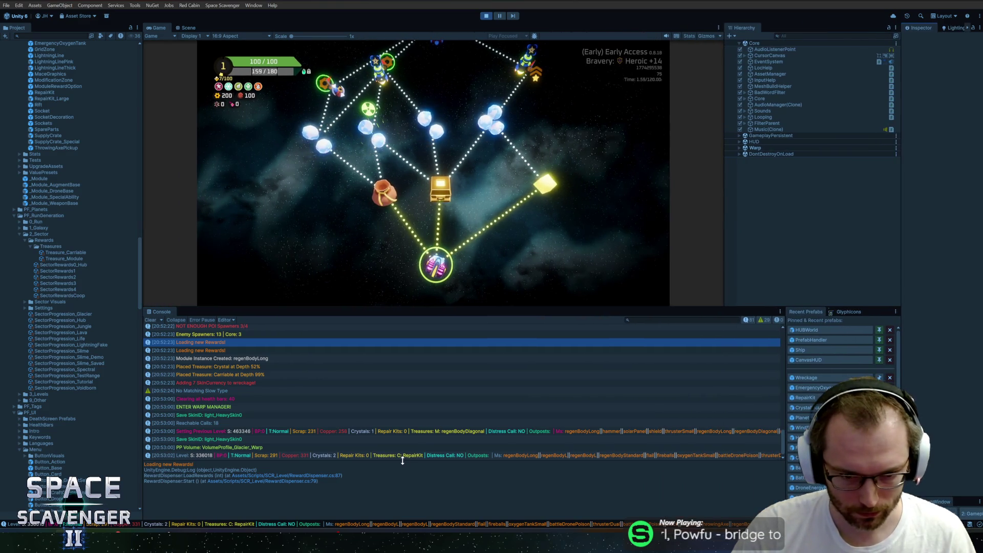
click(368, 455)
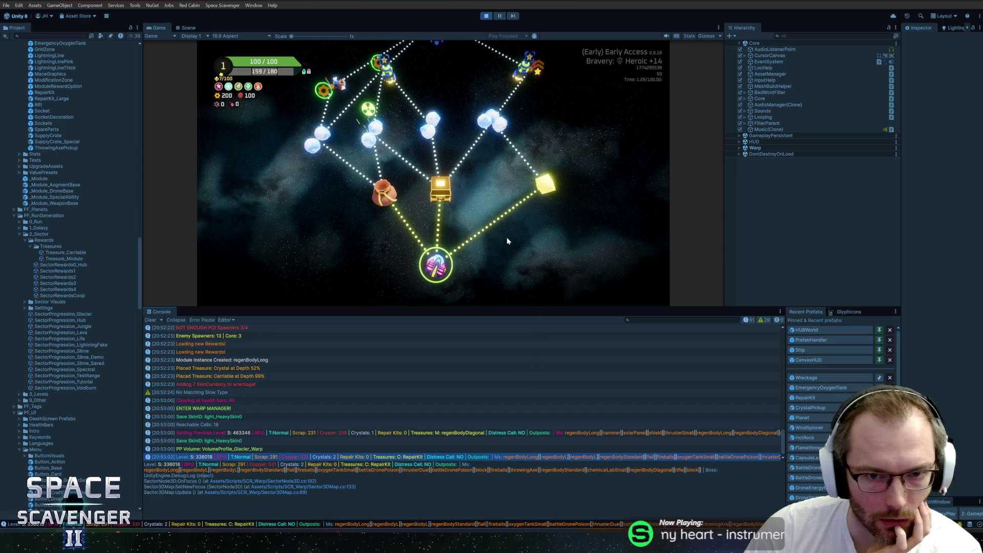
Step: Regenerate the warp sector map and check the new Level S: 115227 and S: 875110 entries
mouse_move(440, 132)
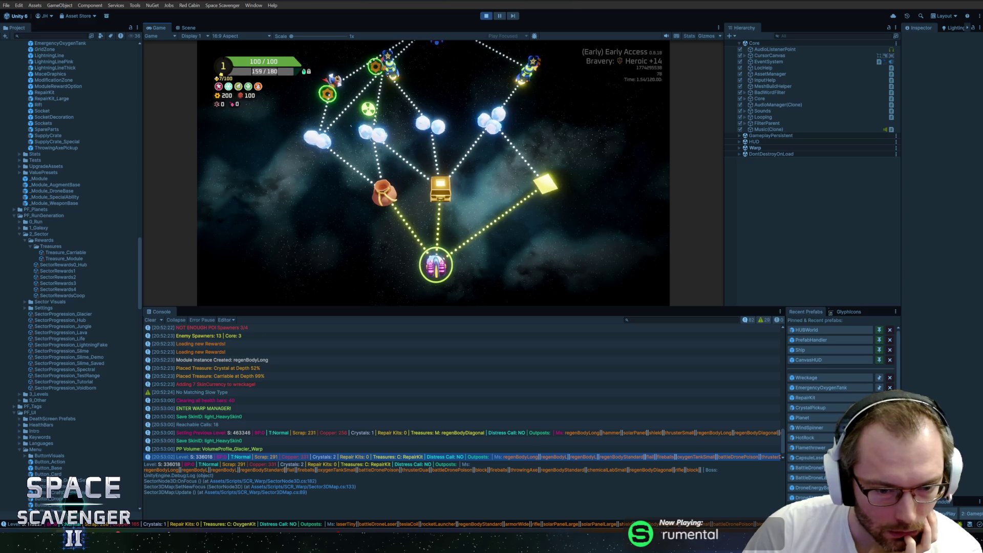
key(r)
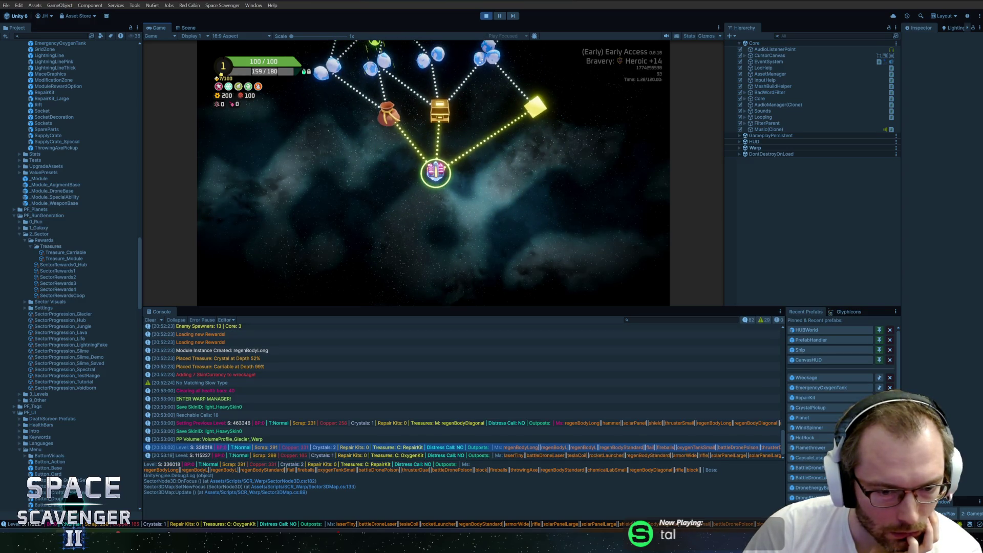
click(379, 455)
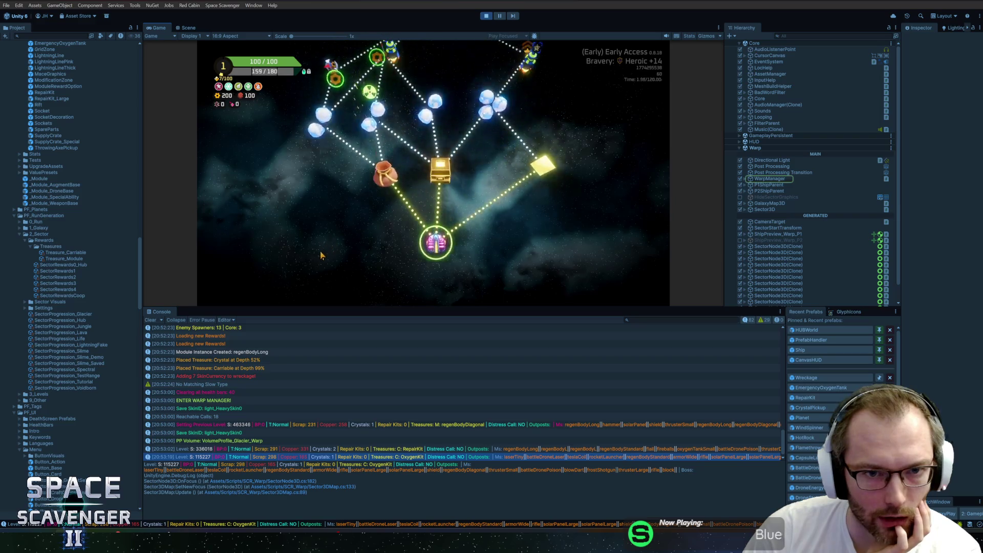
key(Down)
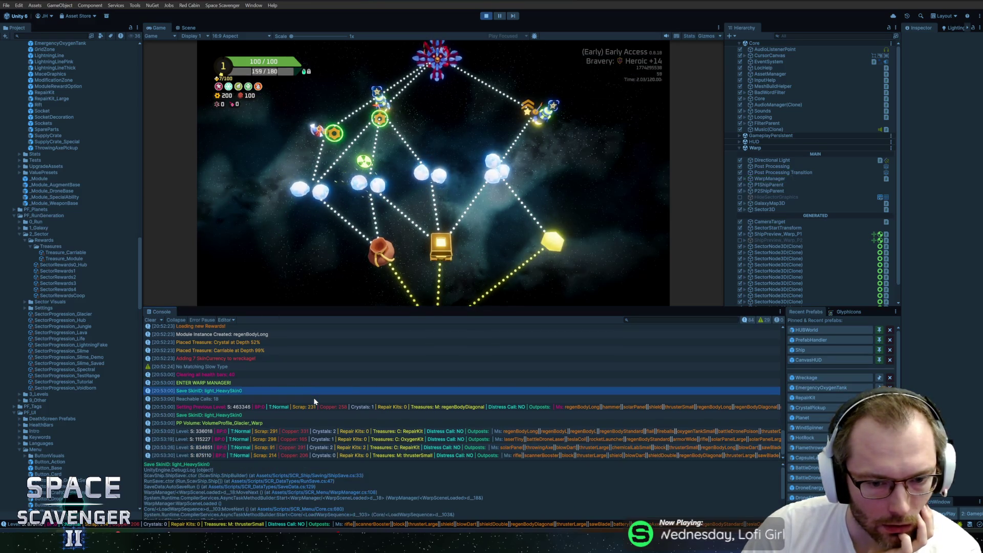
click(411, 457)
text(prefa)
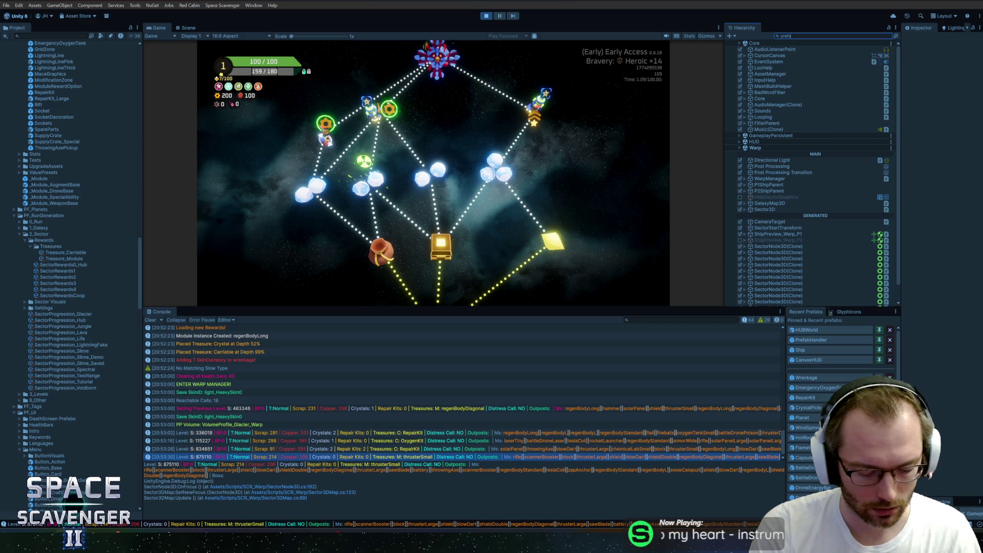
Step: Search the Hierarchy for 'bhand', select PrefabHandler(Clone), and widen its Inspector
text(bhand)
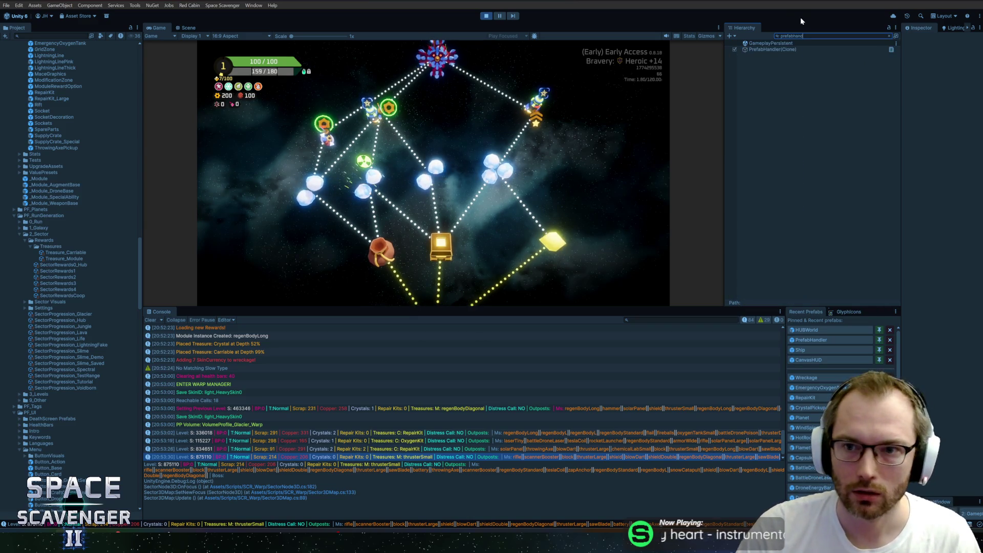
click(770, 50)
key(Escape)
drag(897, 166, 793, 169)
scroll(918, 266, down, 10)
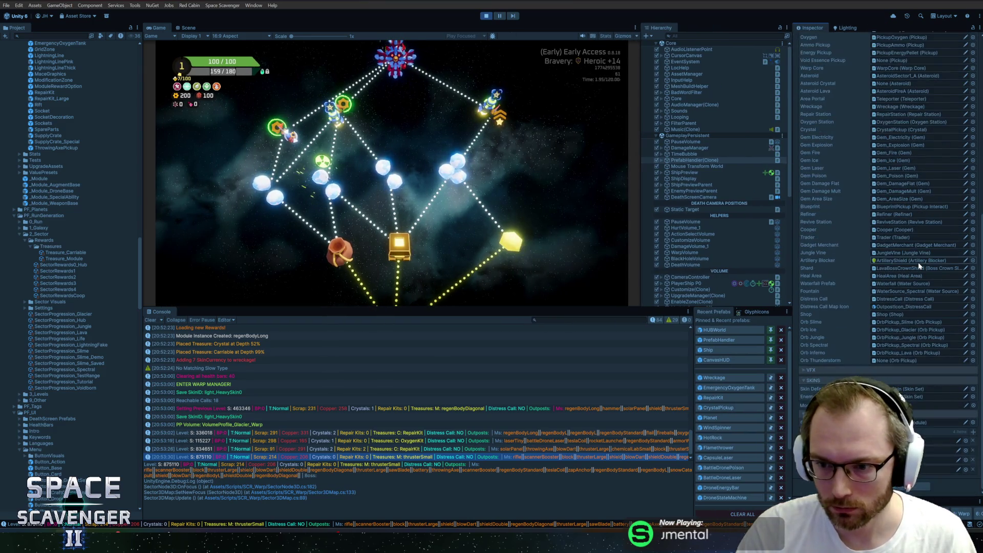
Step: Assign the TreasureMarker_Health material to the Prefab Handler's skin slot from the material picker
click(973, 407)
text(er)
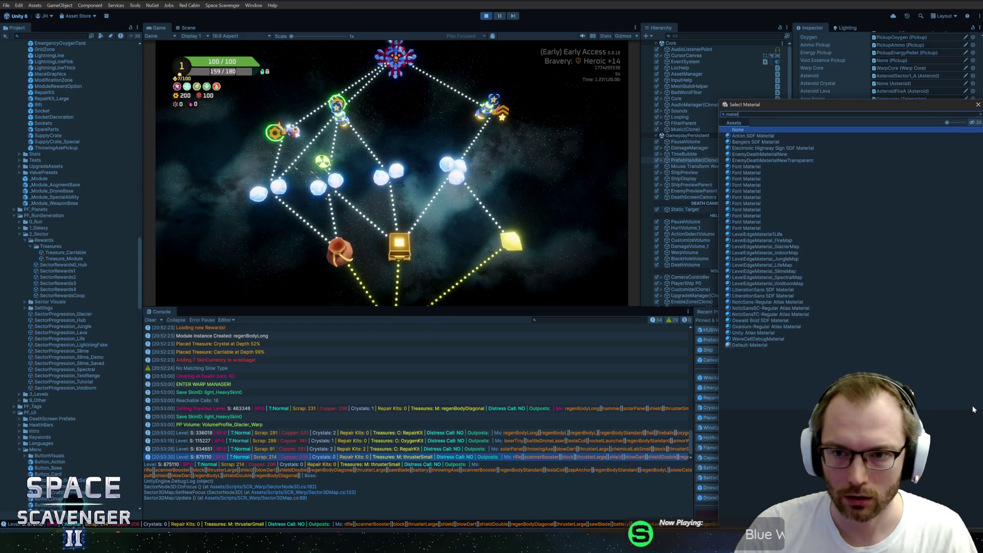
key(BackSpace)
key(BackSpace)
key(BackSpace)
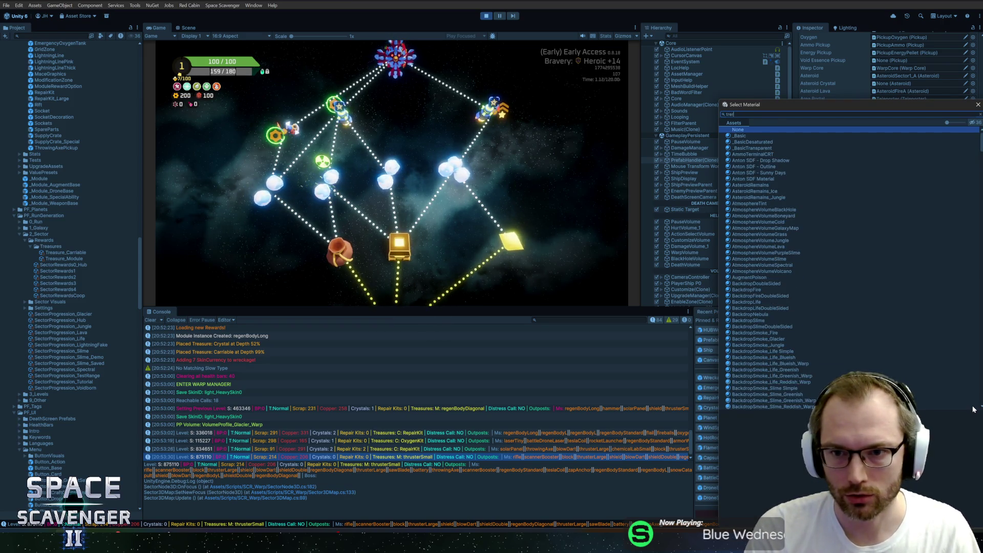
text(a)
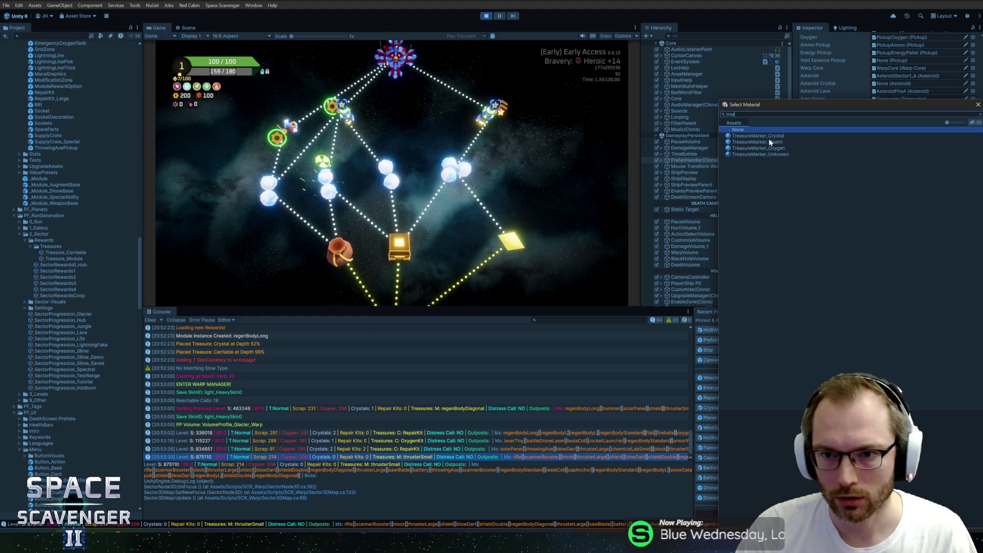
double_click(768, 143)
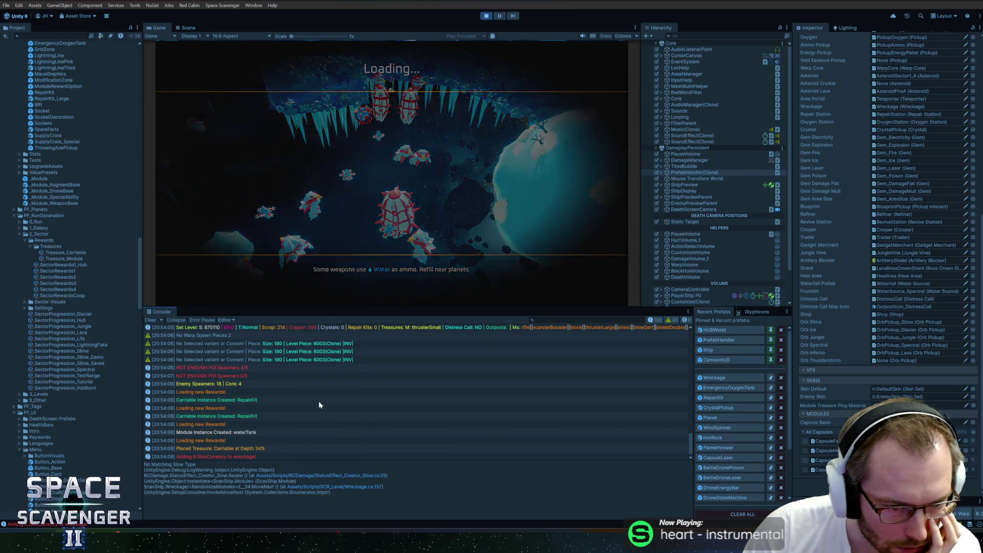
Step: Open ScanTarget.cs line 193 from the 'Placed Treasure: Carriable at Depth 34%' Console entry
click(234, 432)
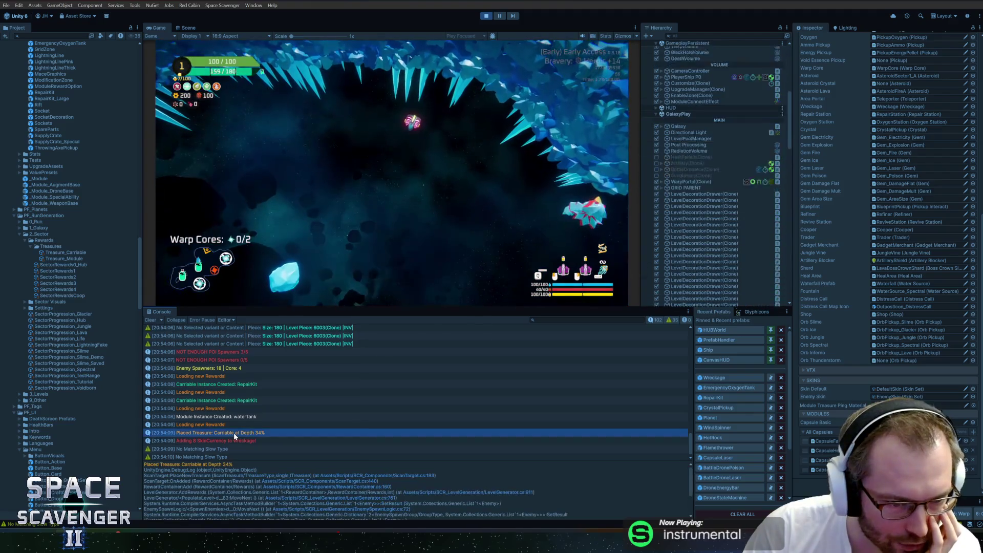
click(468, 242)
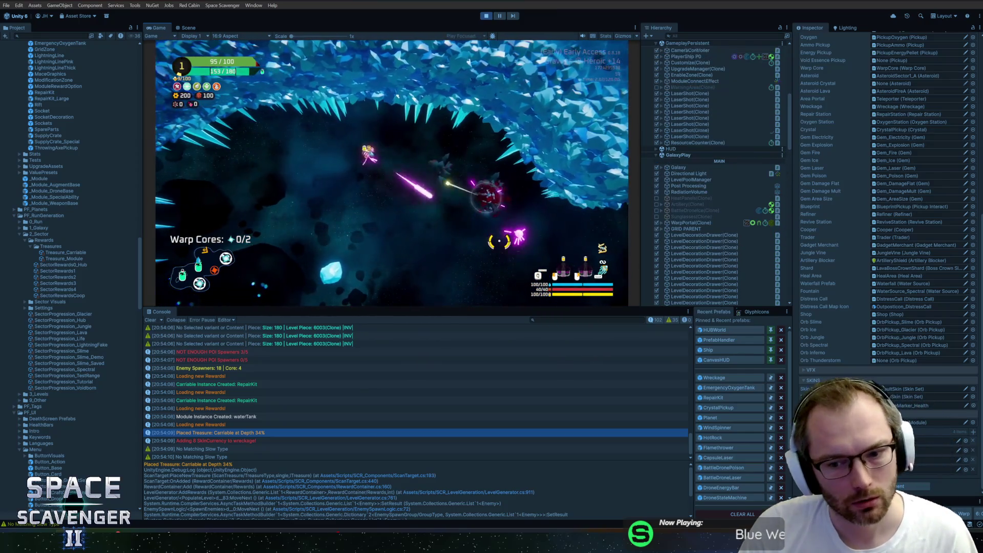
click(400, 367)
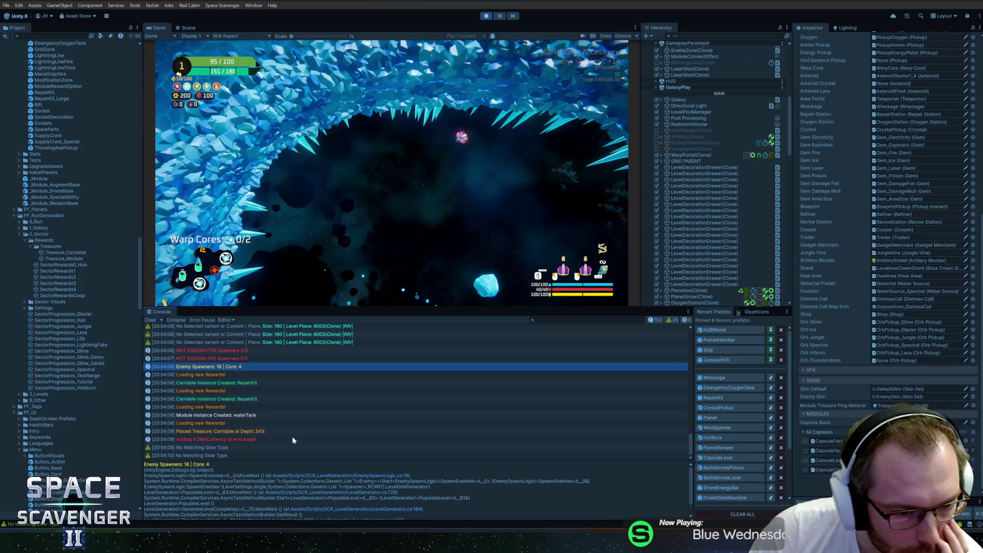
click(239, 416)
click(232, 433)
click(231, 440)
click(236, 433)
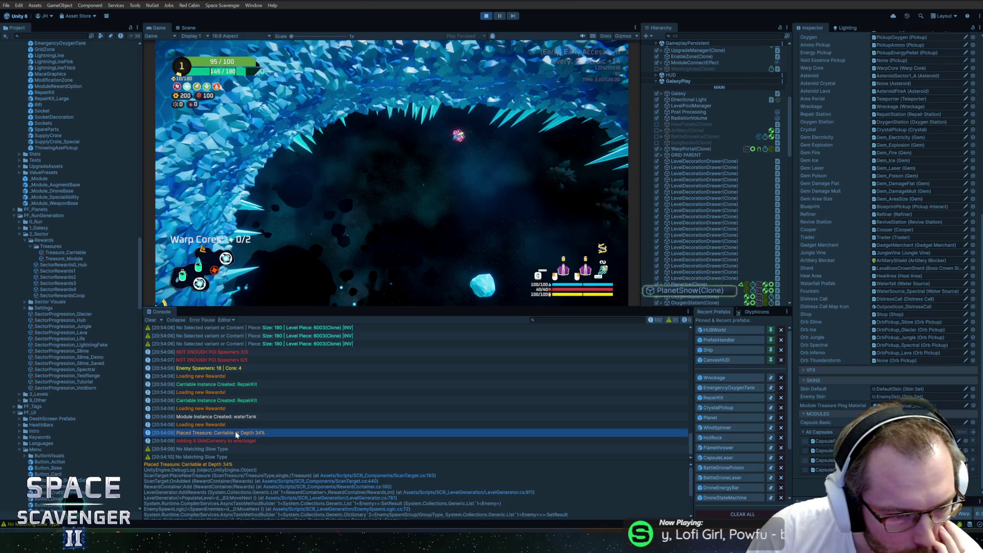
double_click(235, 430)
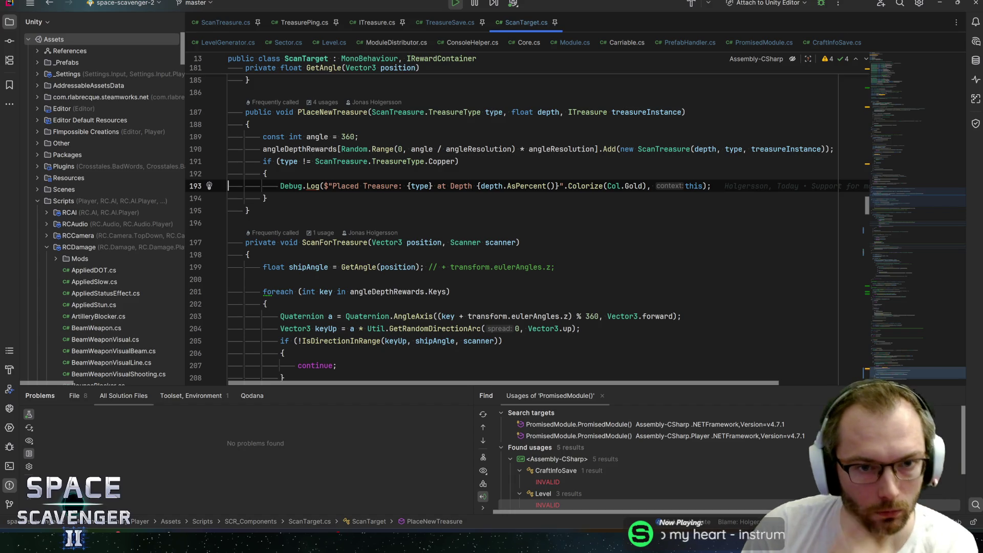
Step: List the 4 usages of PlaceNewTreasure and jump to the call in OnAdded
click(332, 112)
key(alt+F7)
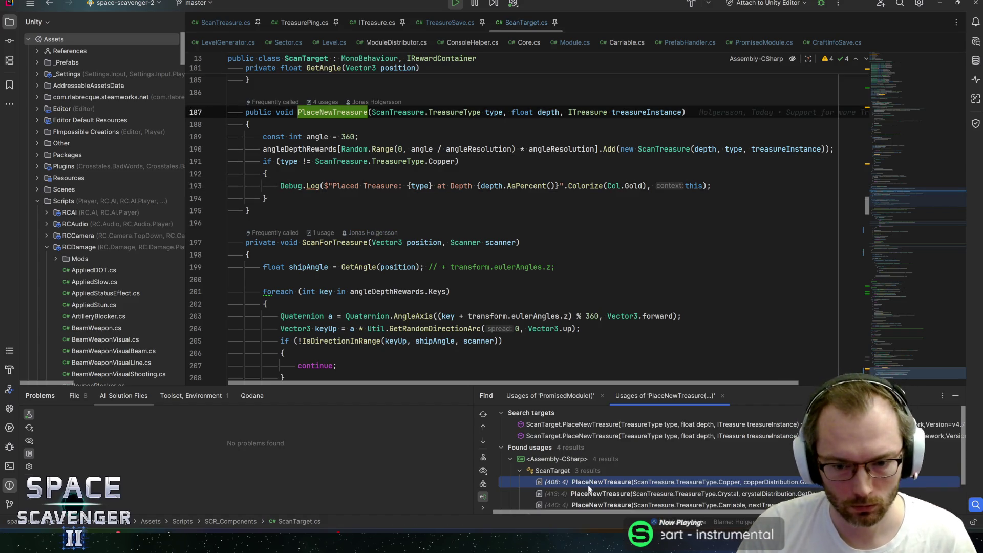
double_click(588, 486)
Step: Set a breakpoint on the TreasureSave line 418, removing the trial one on 406, and return to Unity
click(301, 159)
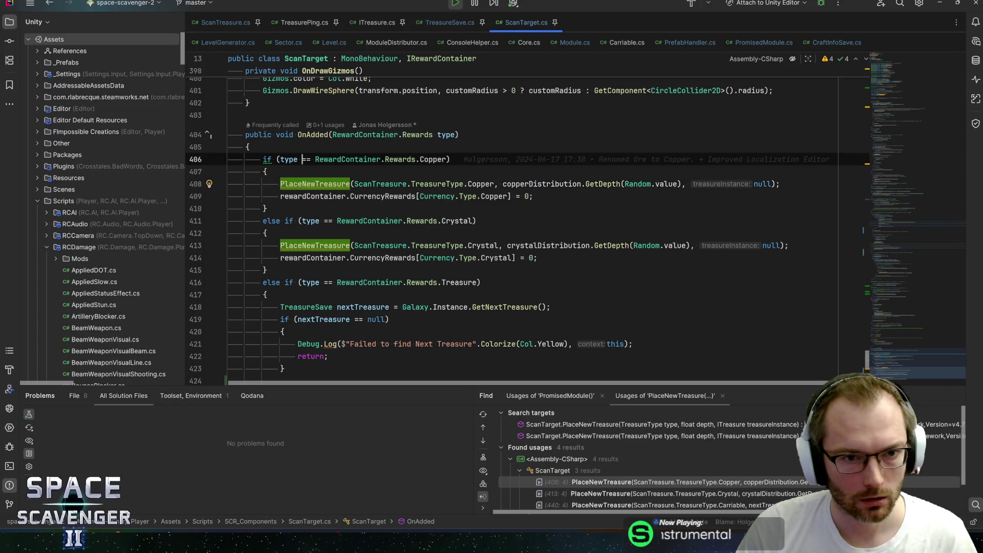
key(F9)
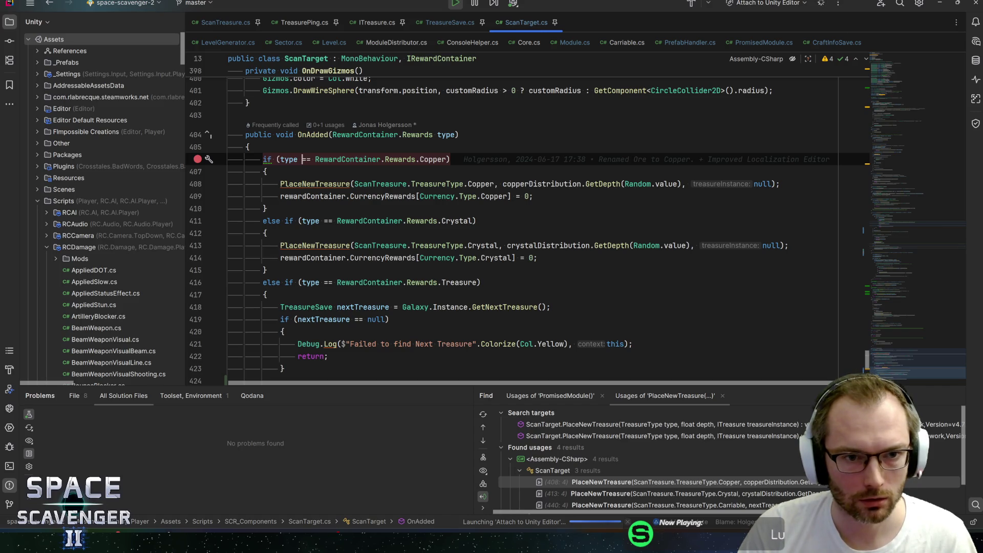
key(F9)
key(Down)
key(Down)
key(Down)
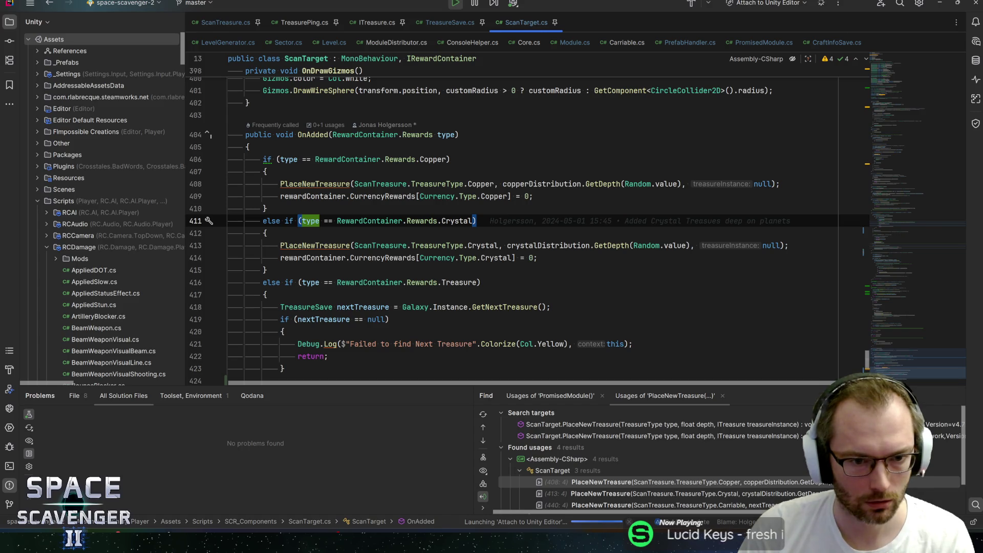
key(Down)
key(Down)
key(Down)
key(F9)
key(alt+Tab)
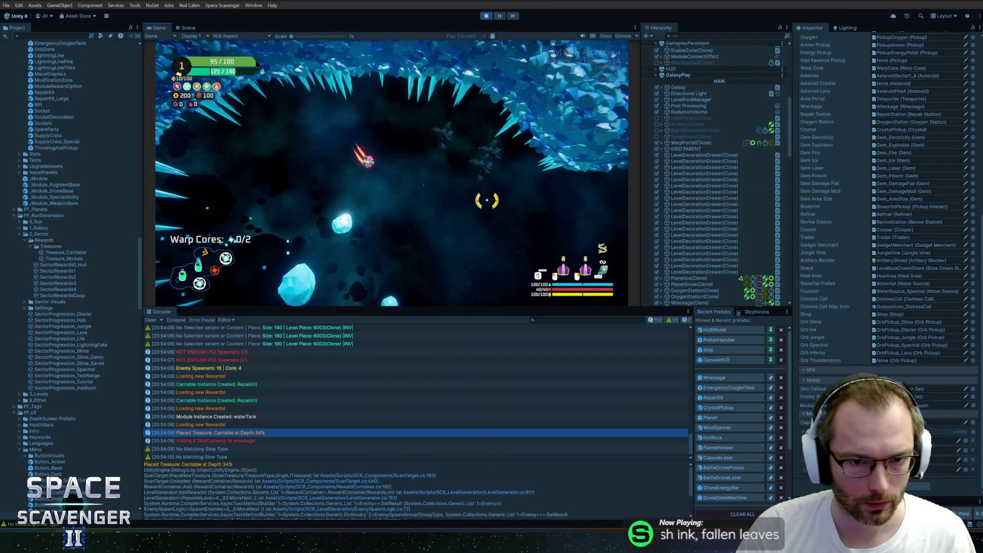
Step: Run 'ship stats addMult ScanStrength' in the debug console and maximize the Game view with Shift+Space
key(grave)
text(ship stats addMult scan)
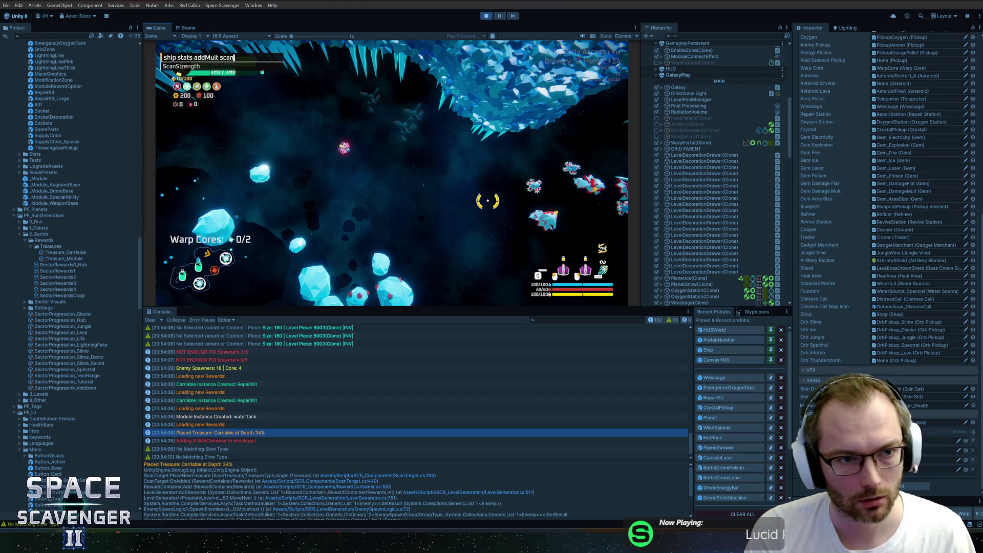
key(Return)
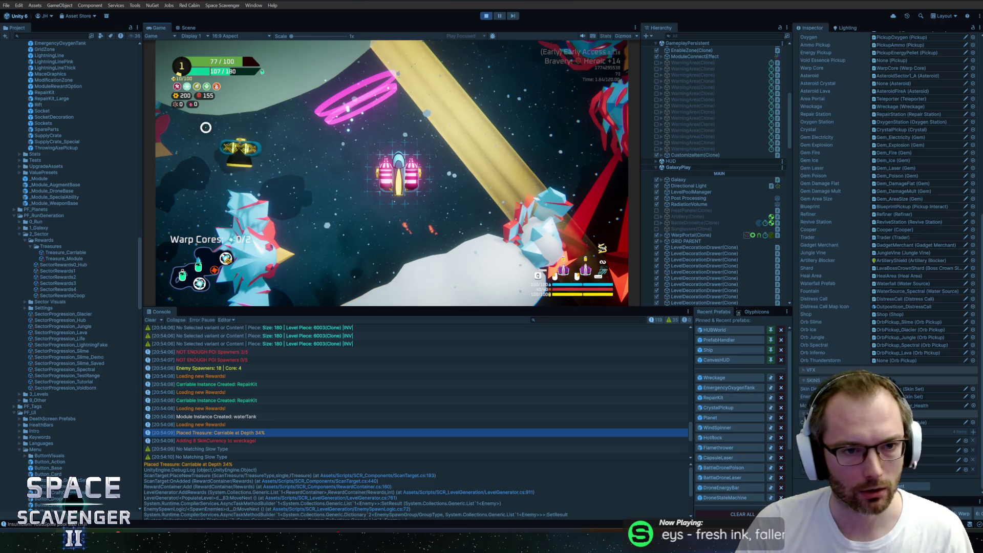
mouse_move(226, 148)
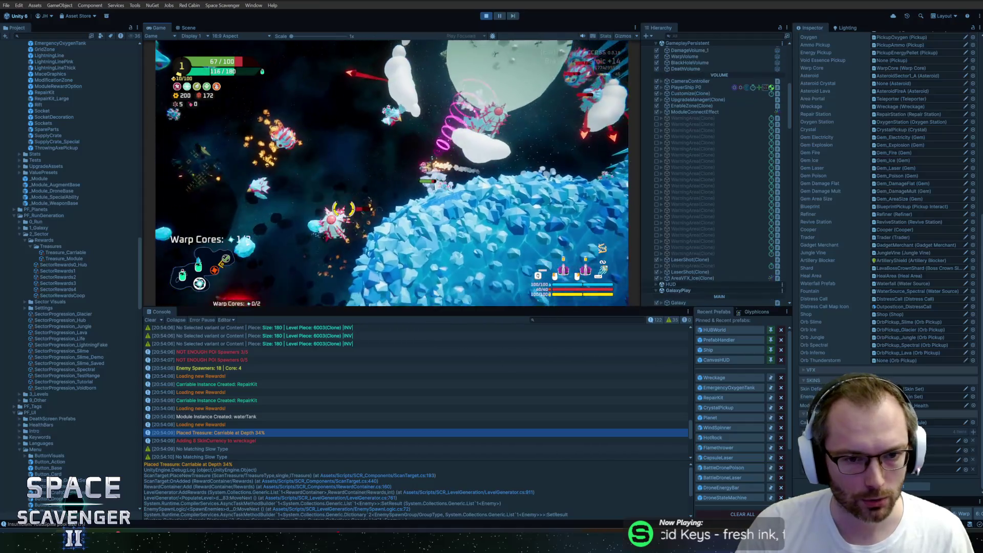
key(shift+space)
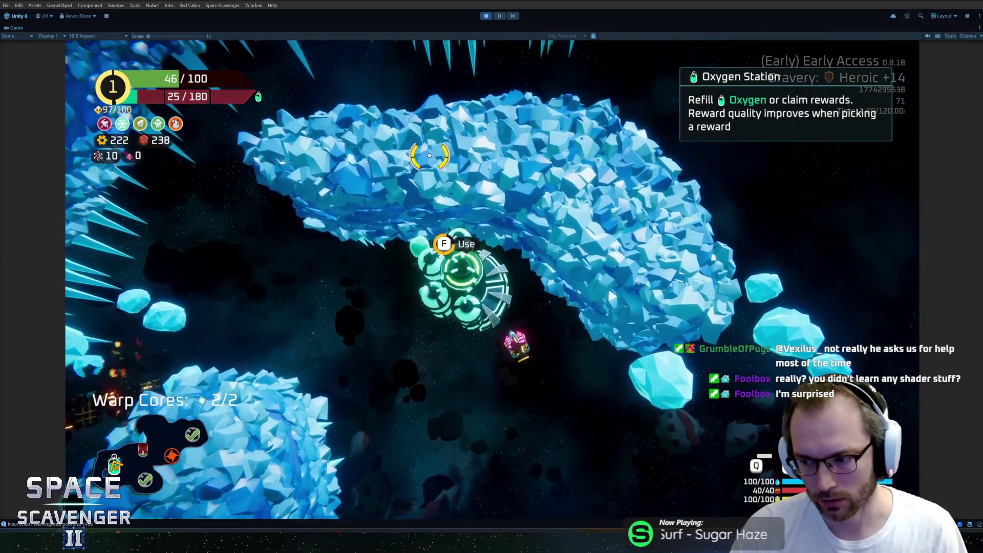
Step: Take the 90 oxygen reward at the Oxygen Station, then pause and resume
key(f)
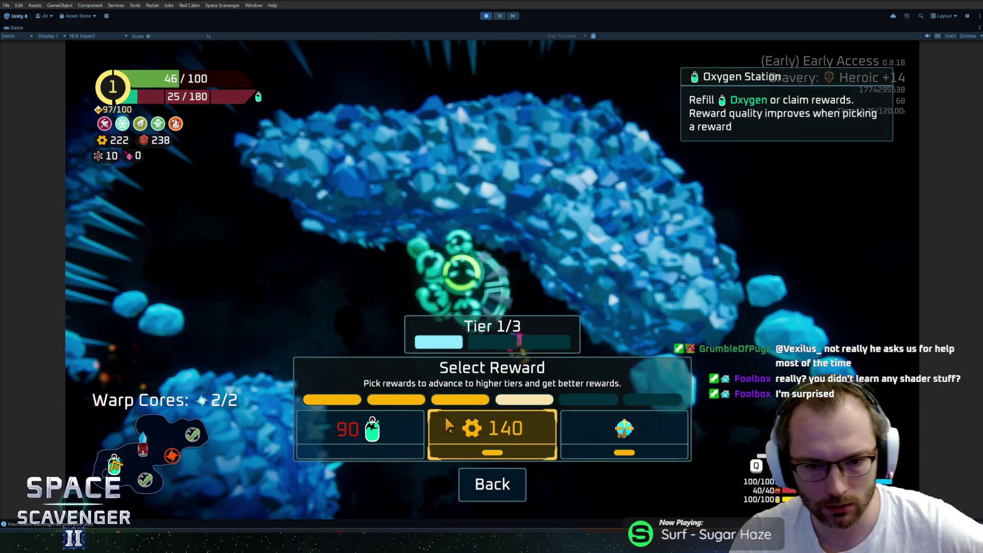
click(359, 430)
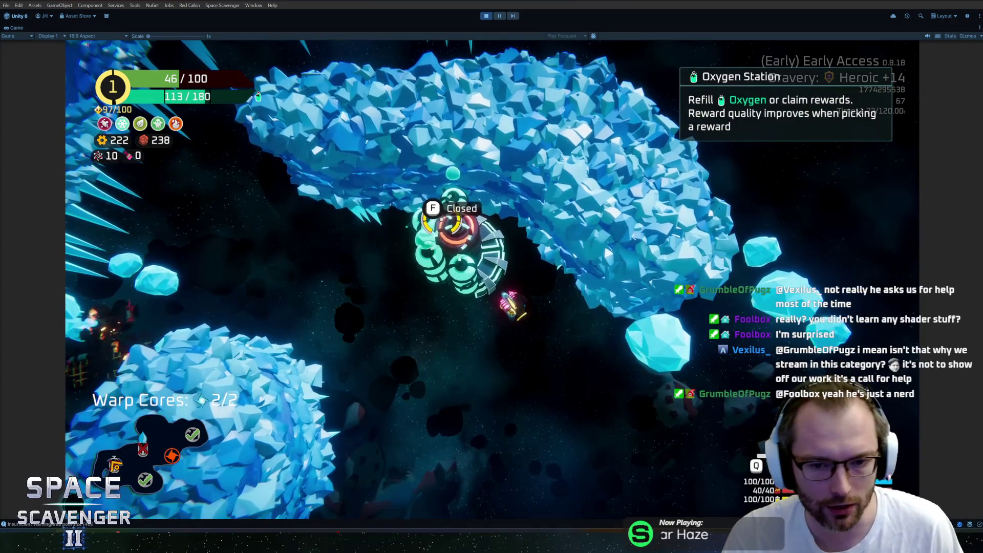
key(Escape)
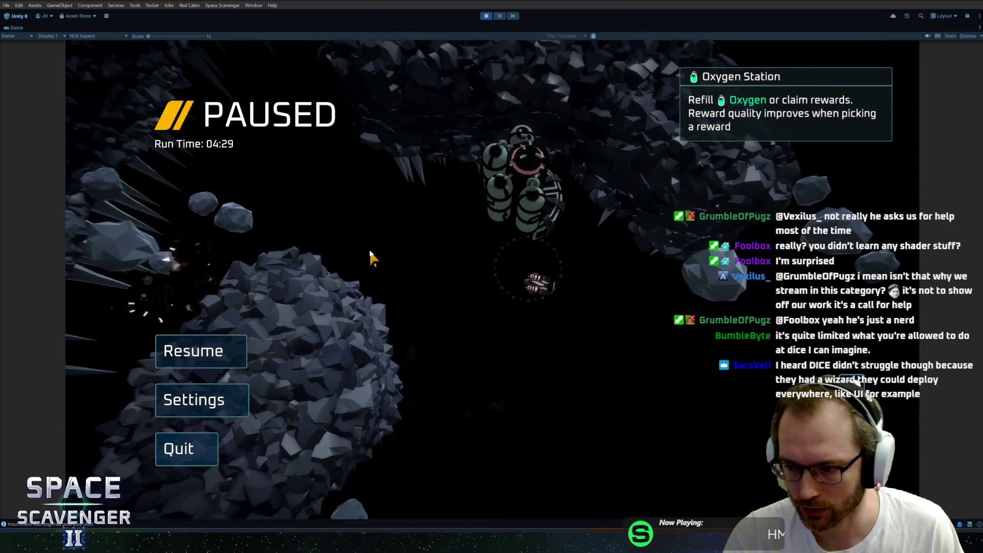
key(Escape)
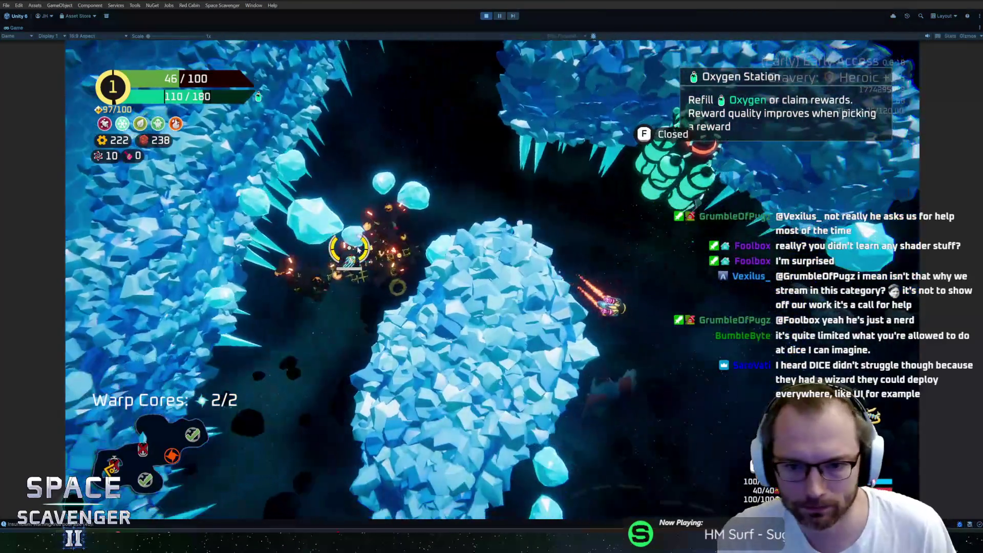
Step: Fly up collecting spare parts, then craft and attach the Body hull part for 110 max health
key(w)
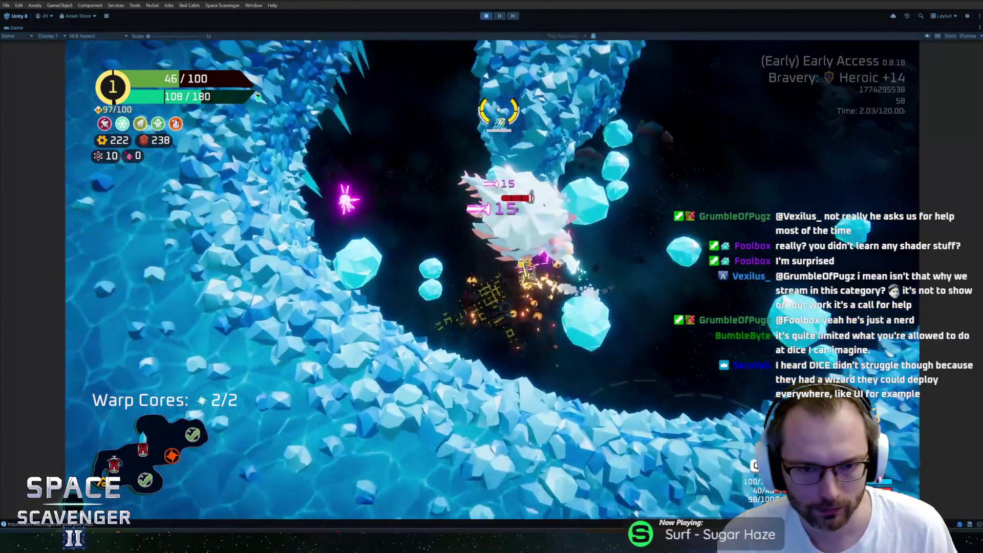
key(w)
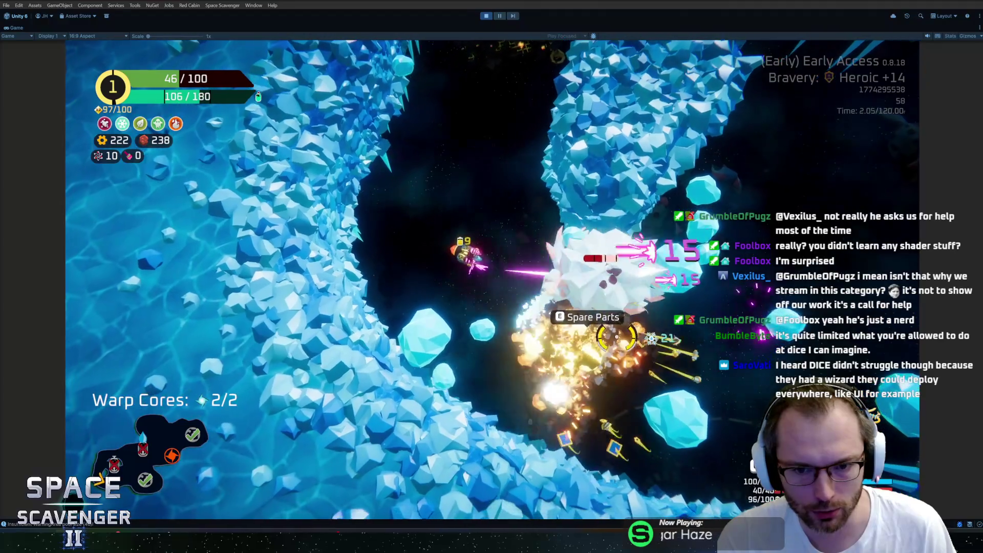
key(w)
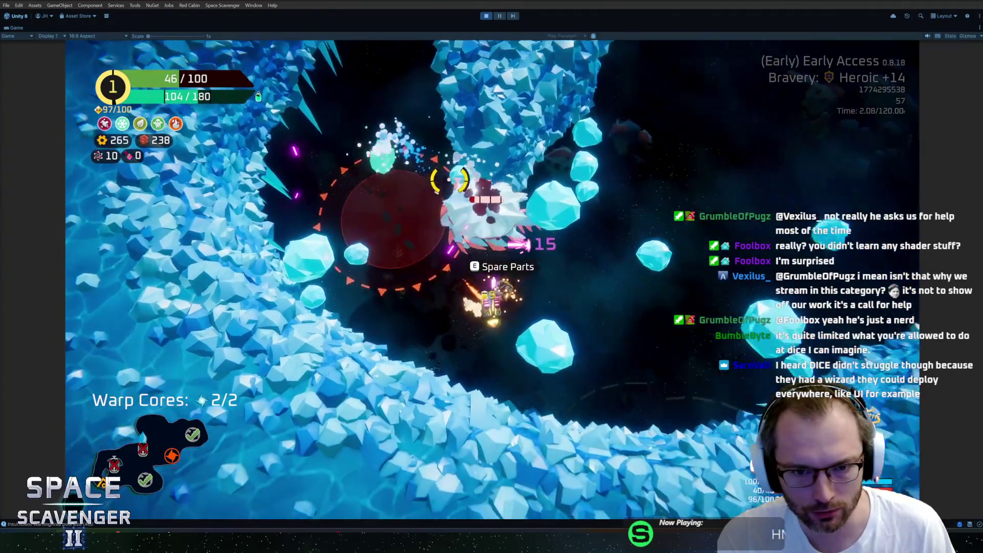
key(w)
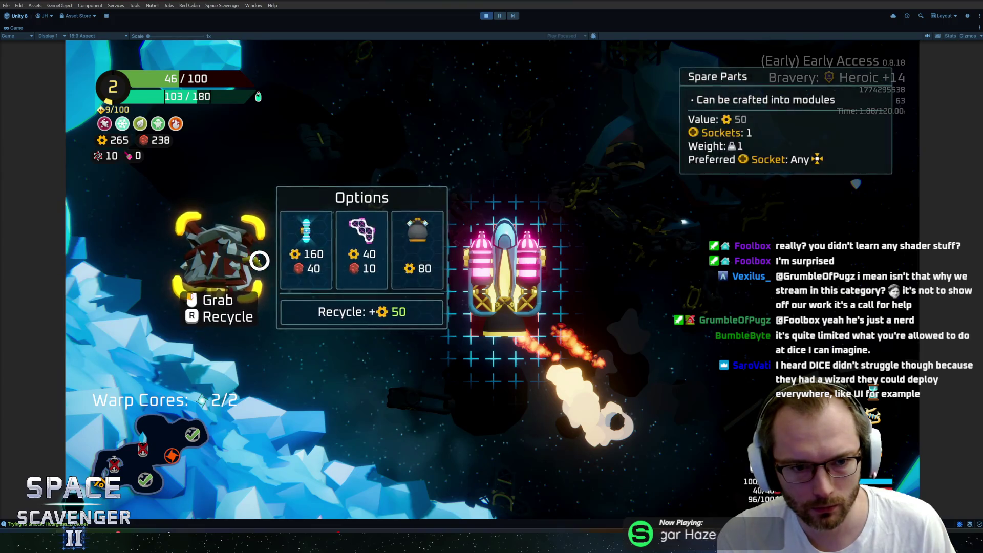
click(348, 250)
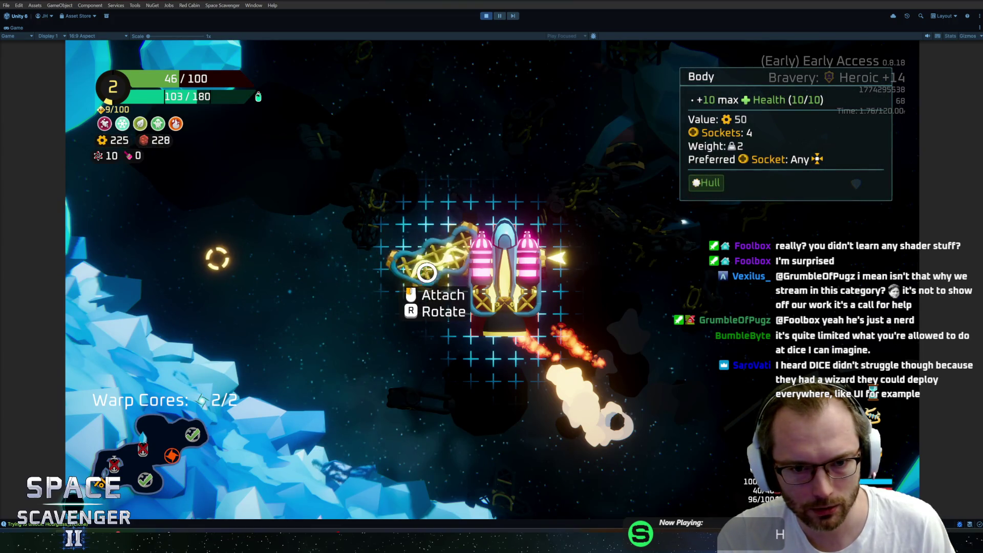
click(426, 273)
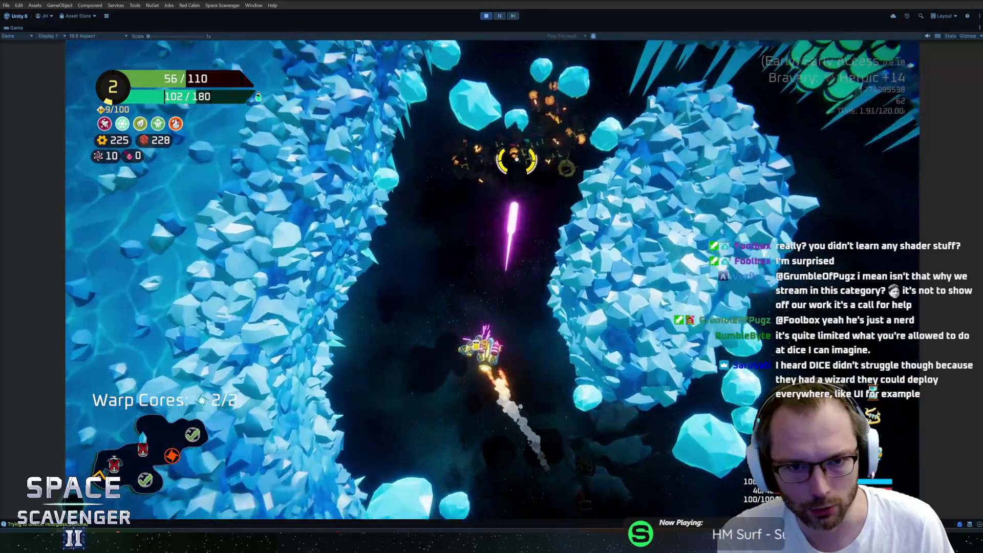
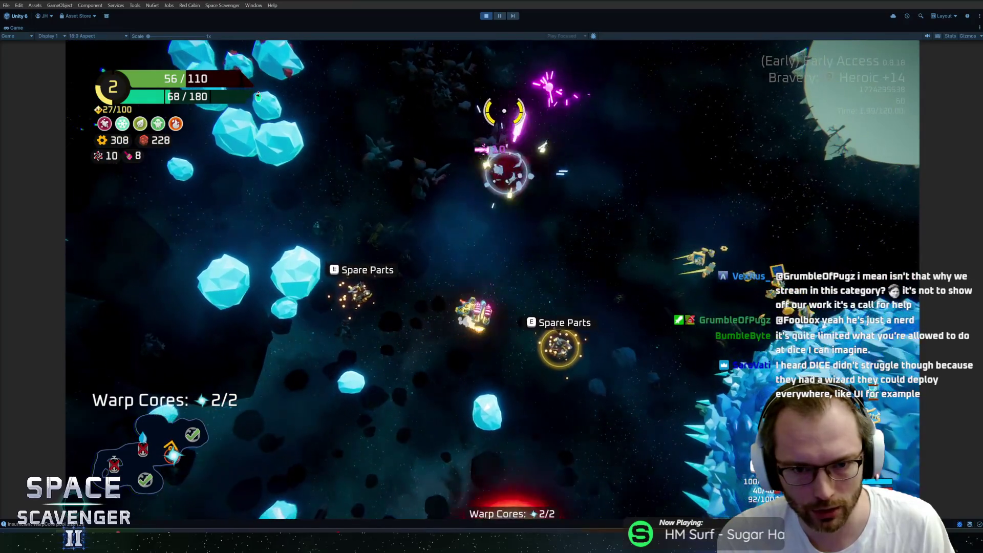
Step: Pause the running game with Escape at 05:15 run time
key(Escape)
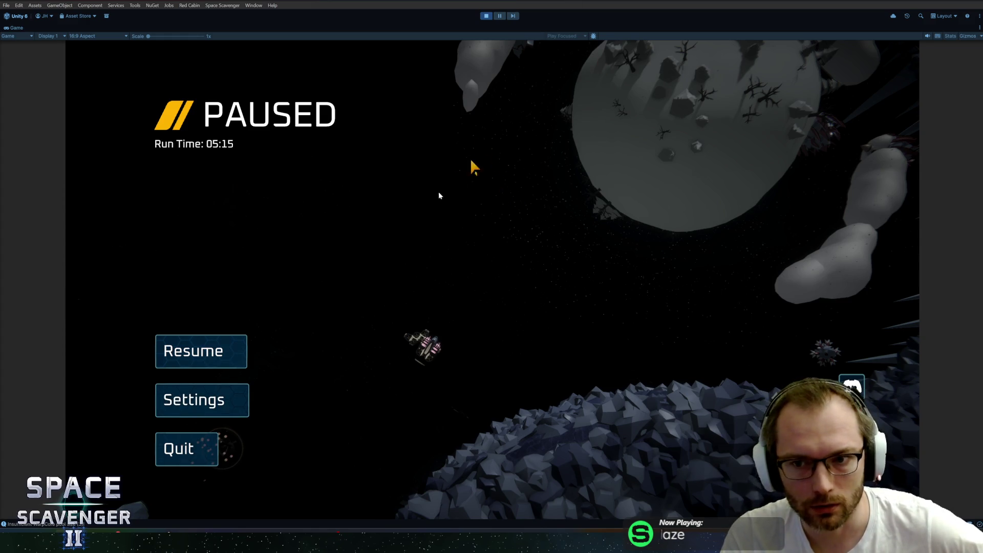
Step: Resume the paused game and pick up the spare parts for building
click(228, 351)
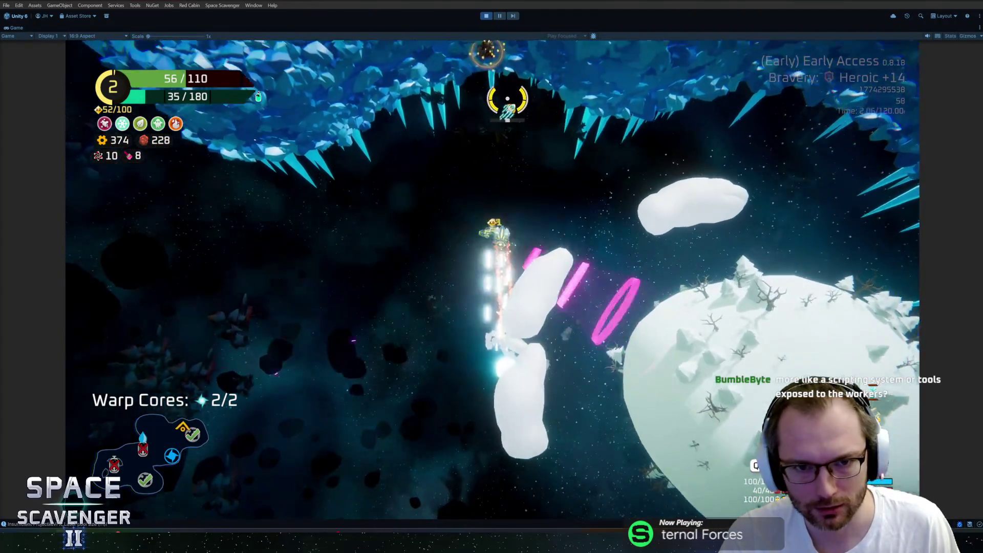
key(e)
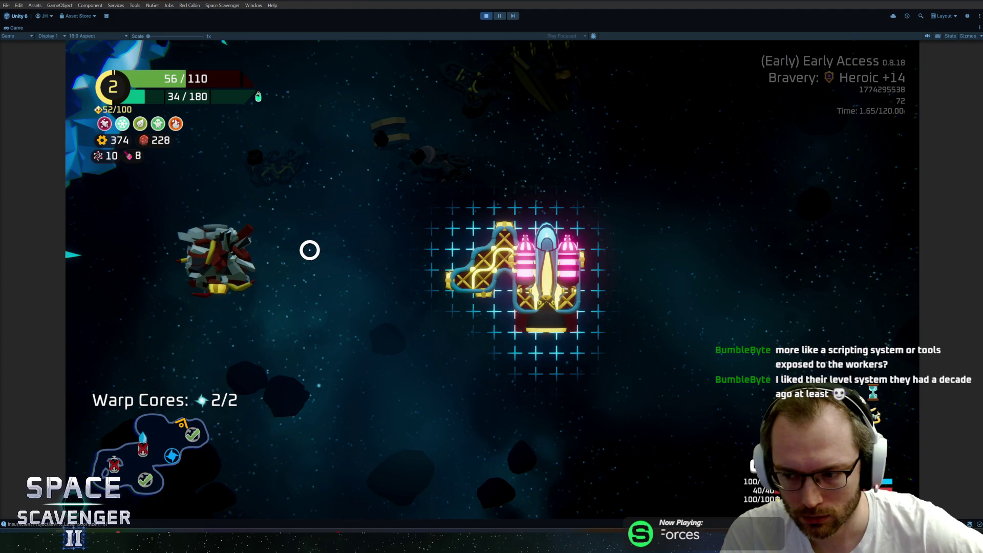
Step: Craft the spare parts into a Rifle, leave the build grid, and warp out
mouse_move(253, 250)
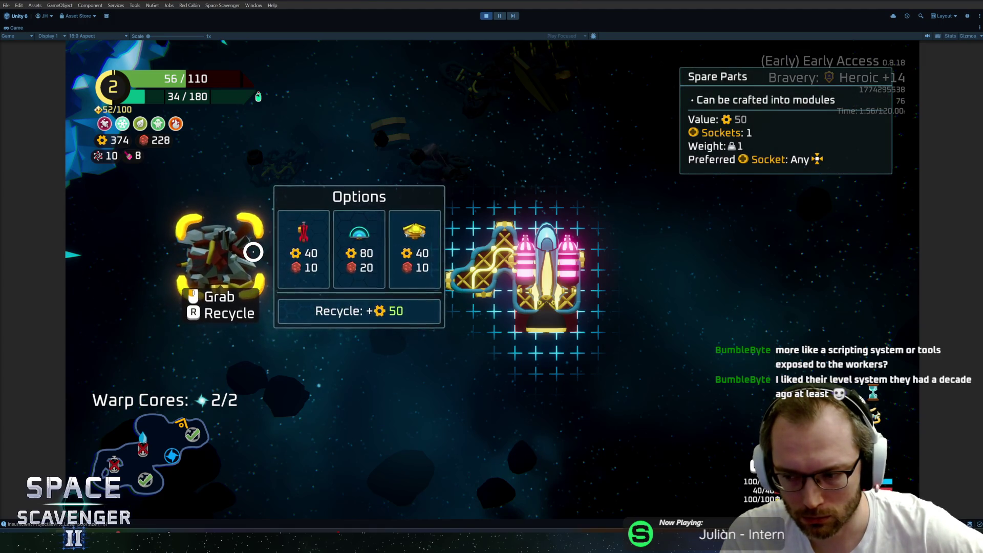
click(293, 249)
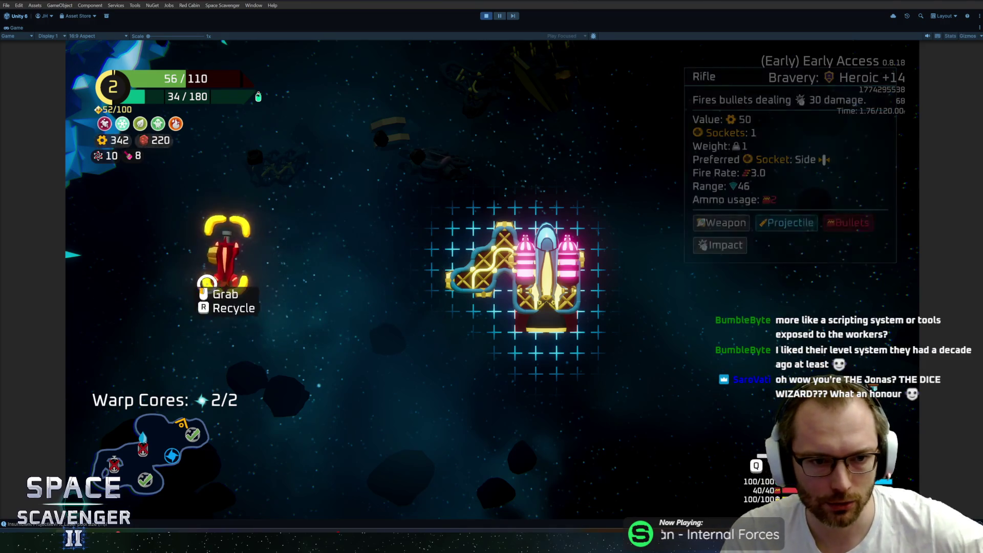
click(683, 255)
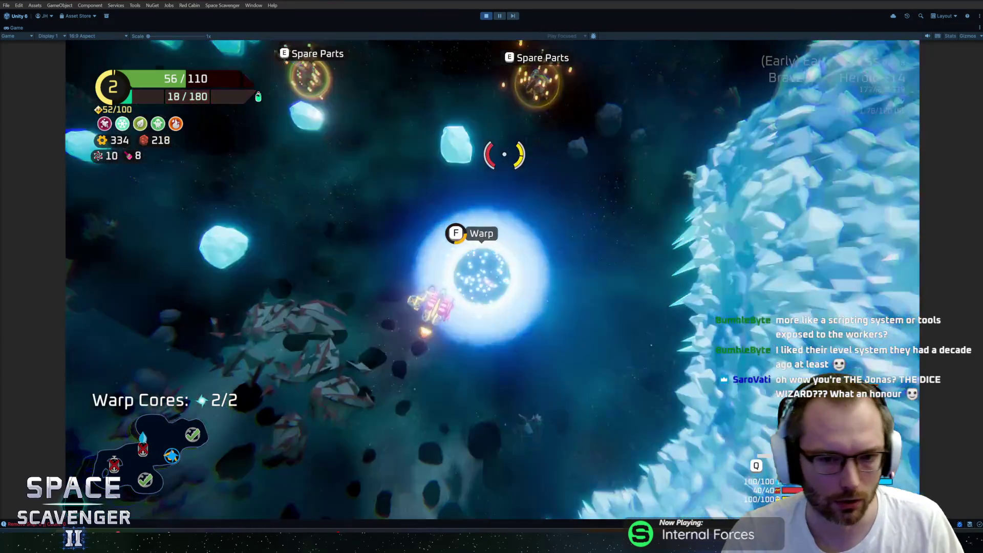
key(f)
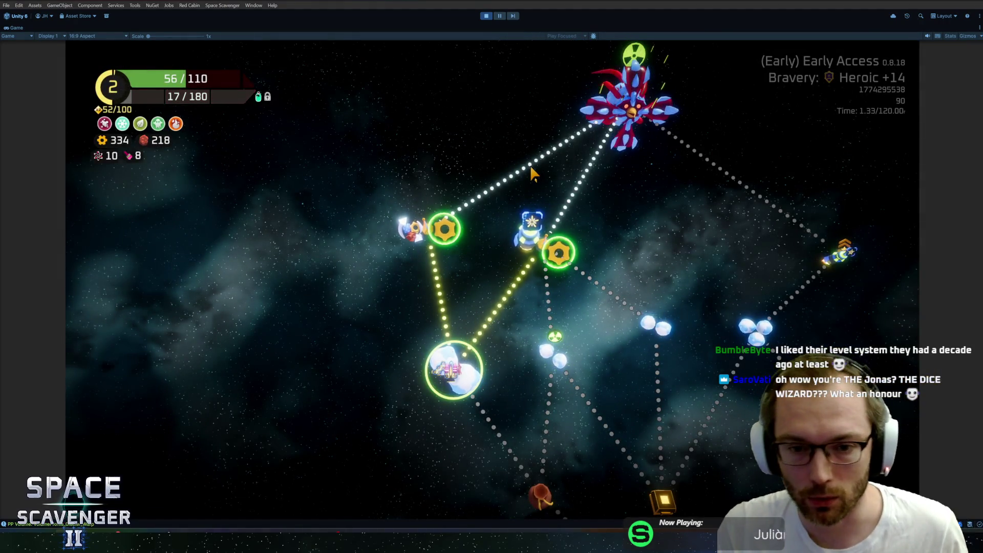
Step: Travel to the Hideout node on the sector map
mouse_move(558, 230)
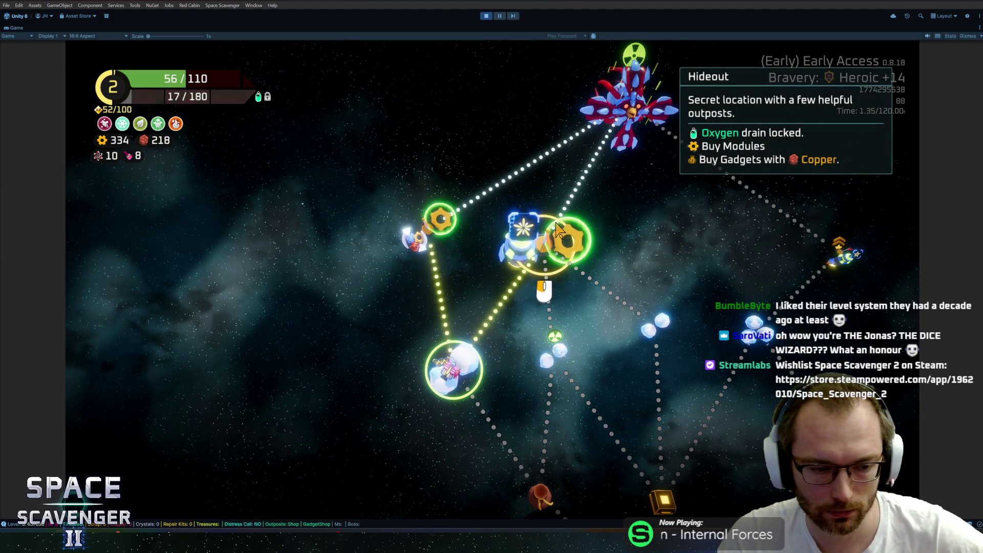
click(548, 250)
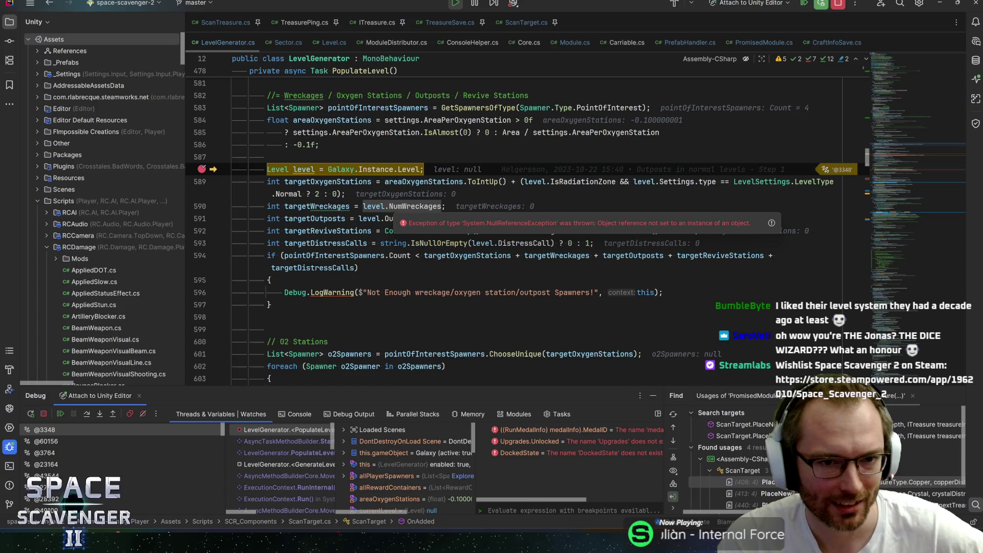
Step: Inspect Galaxy.Instance.Level and every usage of the null level variable
mouse_move(341, 169)
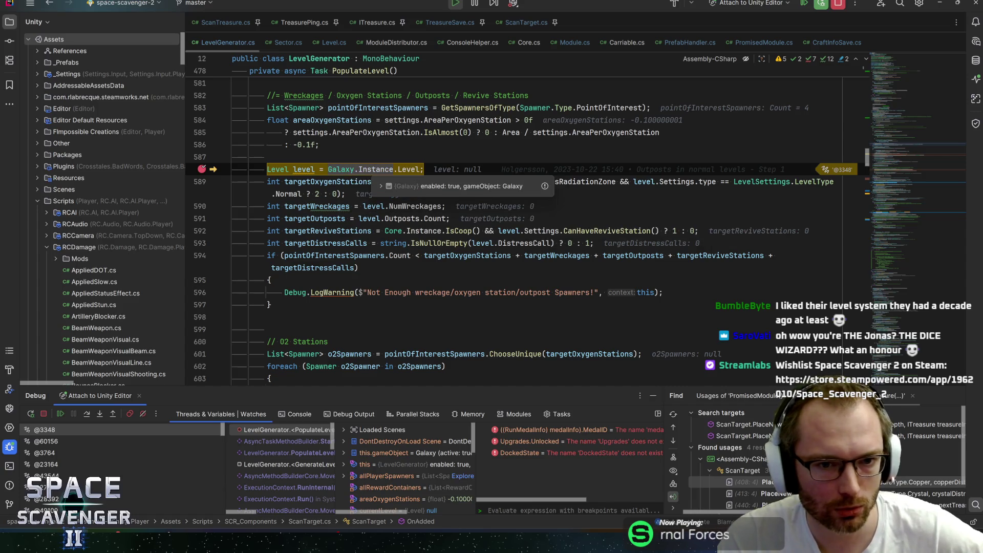
mouse_move(409, 170)
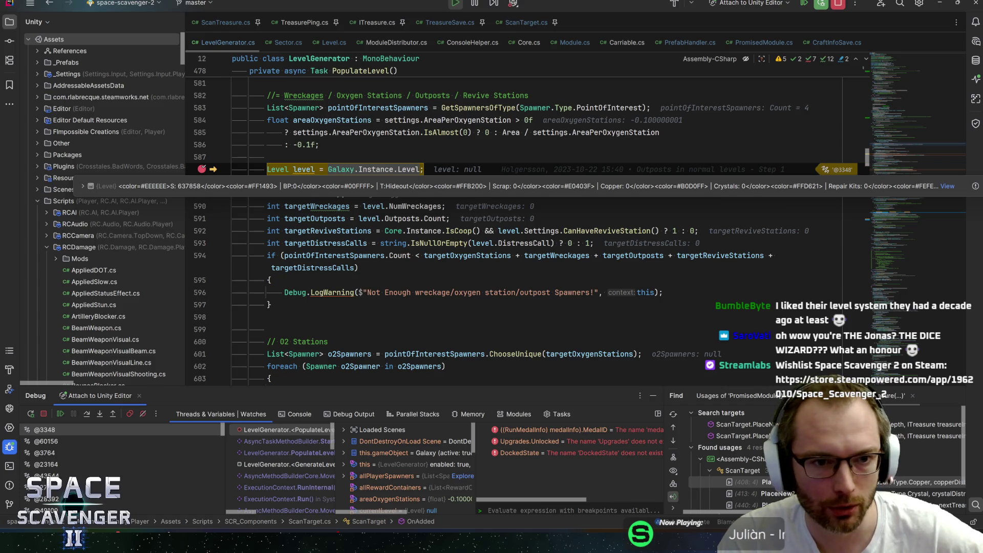
click(302, 169)
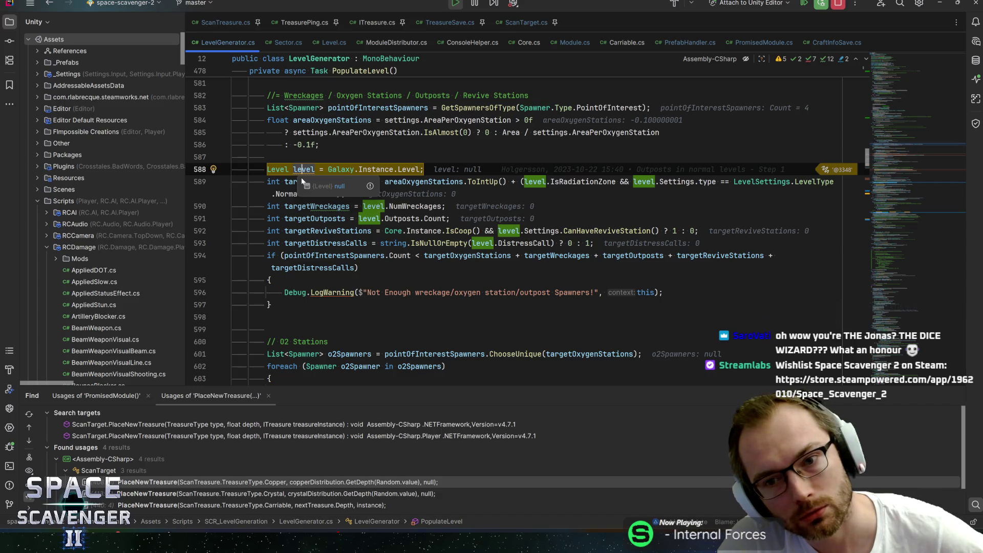
scroll(302, 180, up, 5)
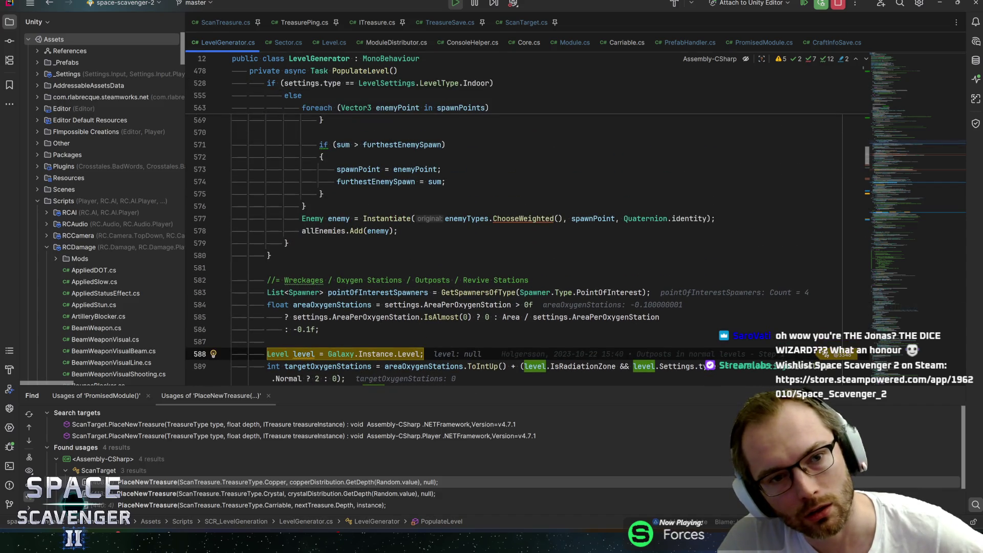
scroll(302, 243, down, 3)
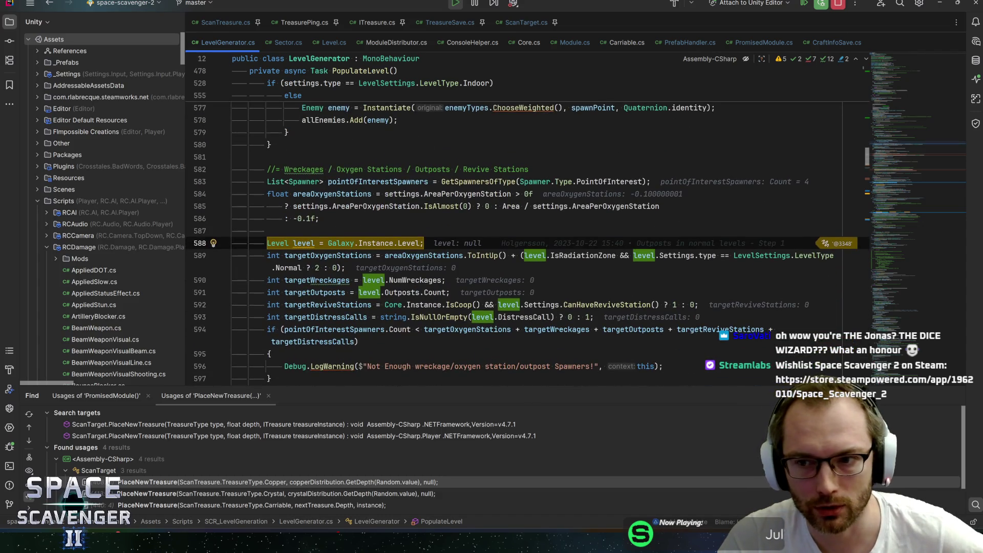
scroll(522, 231, down, 14)
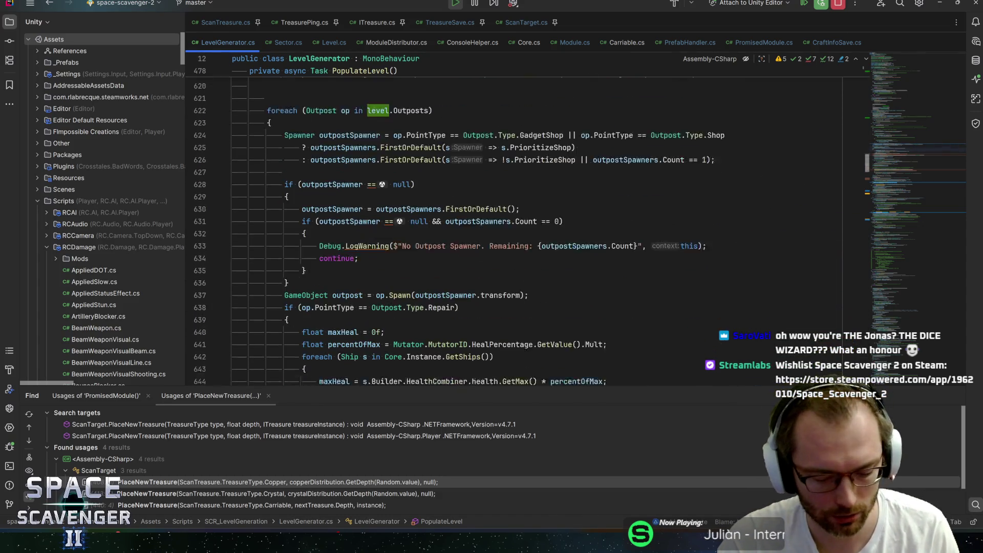
scroll(522, 231, down, 10)
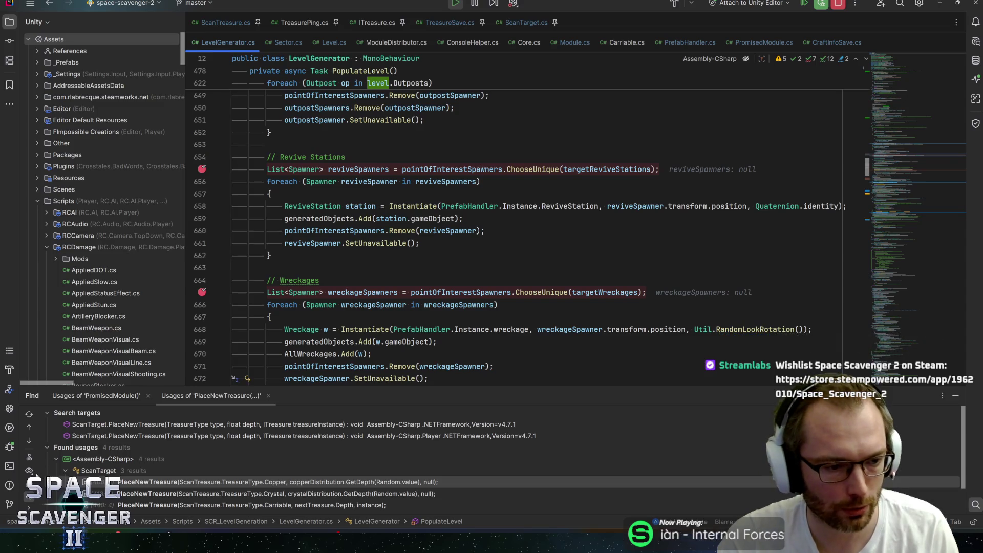
Step: Delete all ten line breakpoints from the breakpoints list and return to the game
click(9, 446)
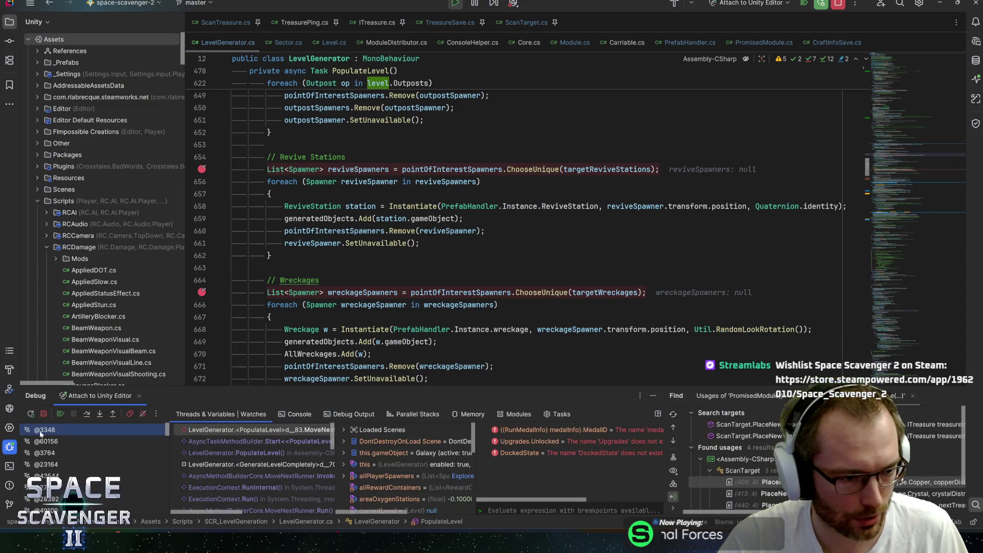
click(127, 414)
shift+click(346, 298)
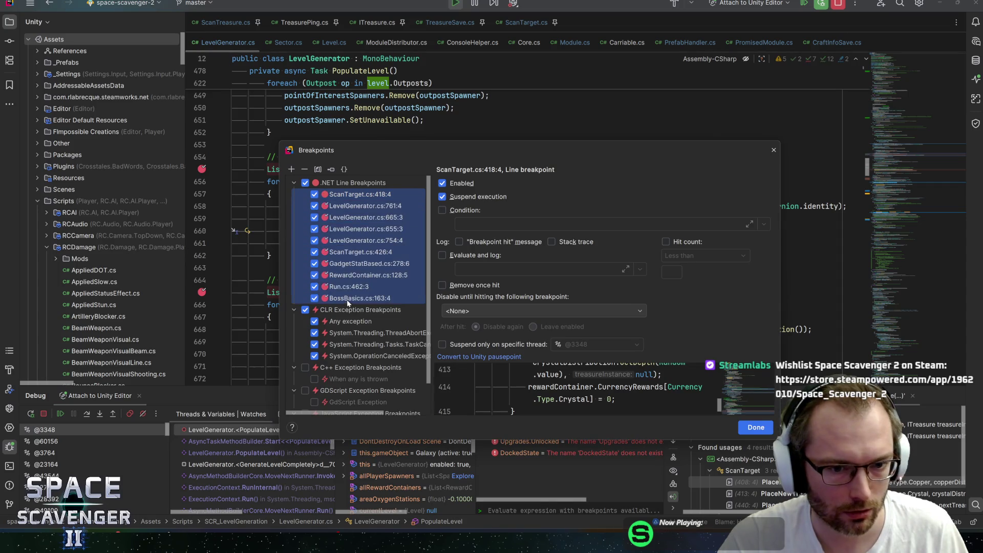
key(Delete)
key(Escape)
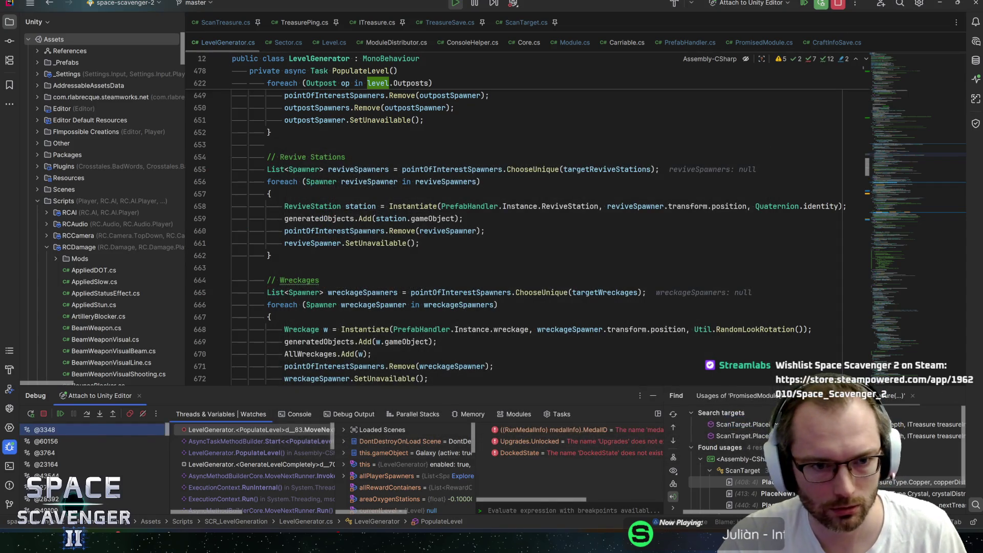
key(alt+Tab)
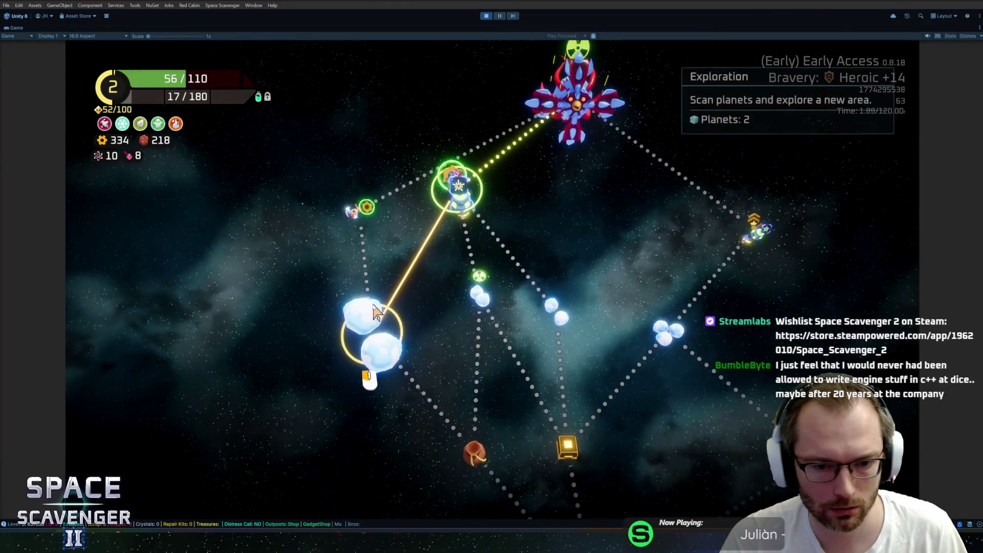
Step: Travel to the lower planet node on the sector map
click(373, 338)
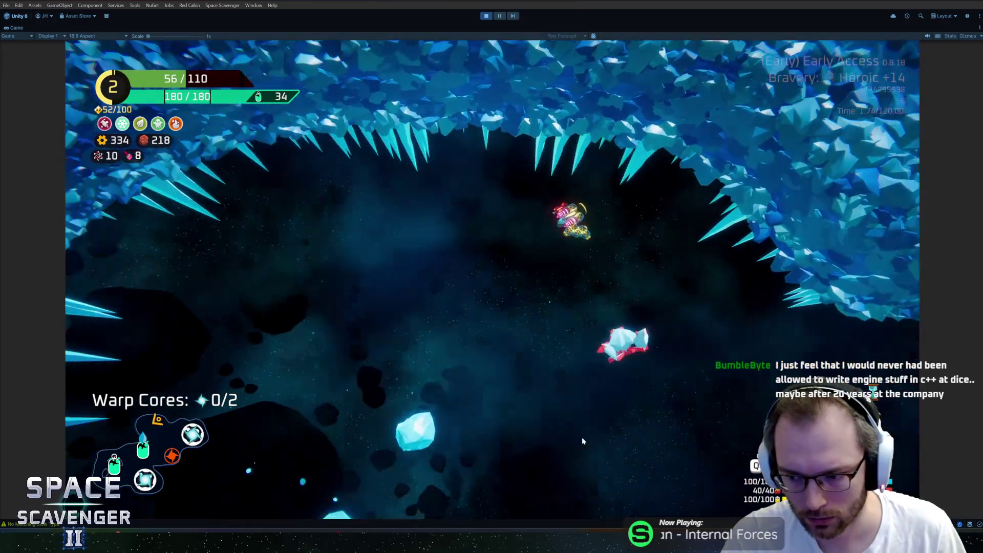
Step: Shoot enemies through the crystal cave until the Rank 3 upgrade offer appears
click(648, 378)
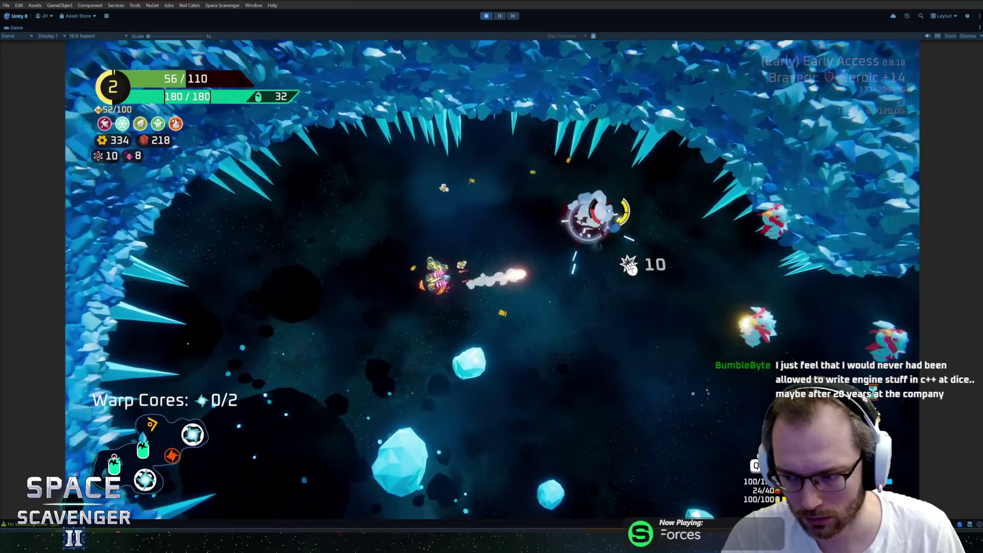
click(609, 220)
click(613, 226)
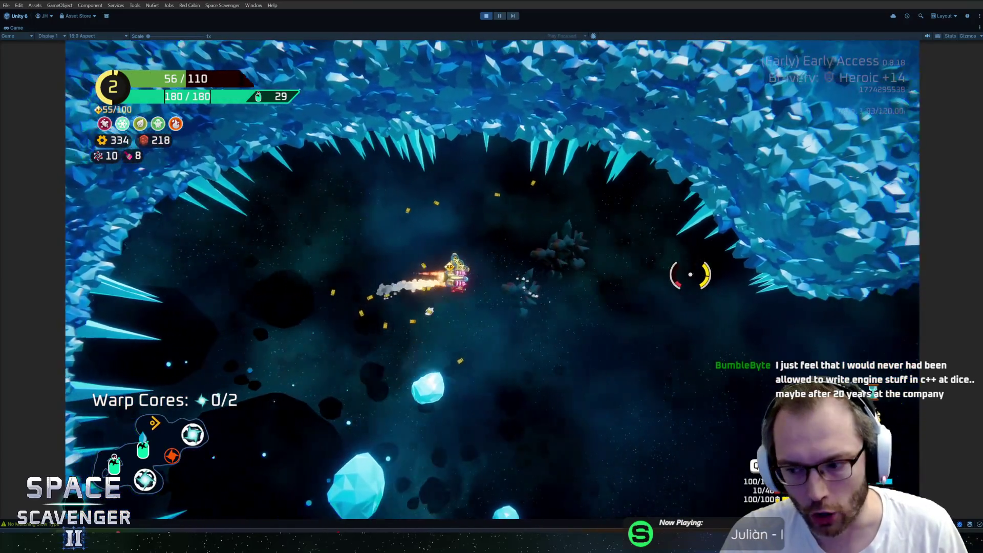
click(686, 274)
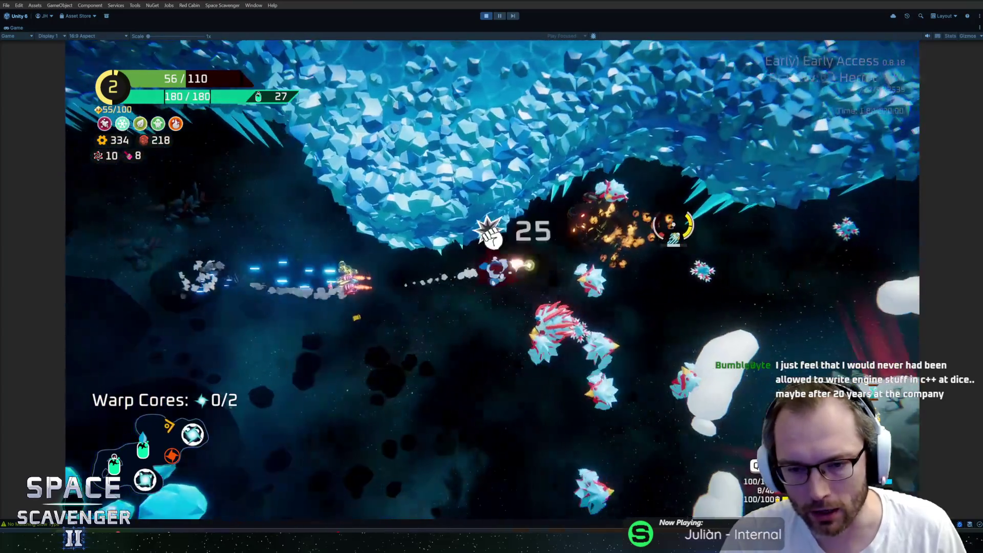
click(630, 298)
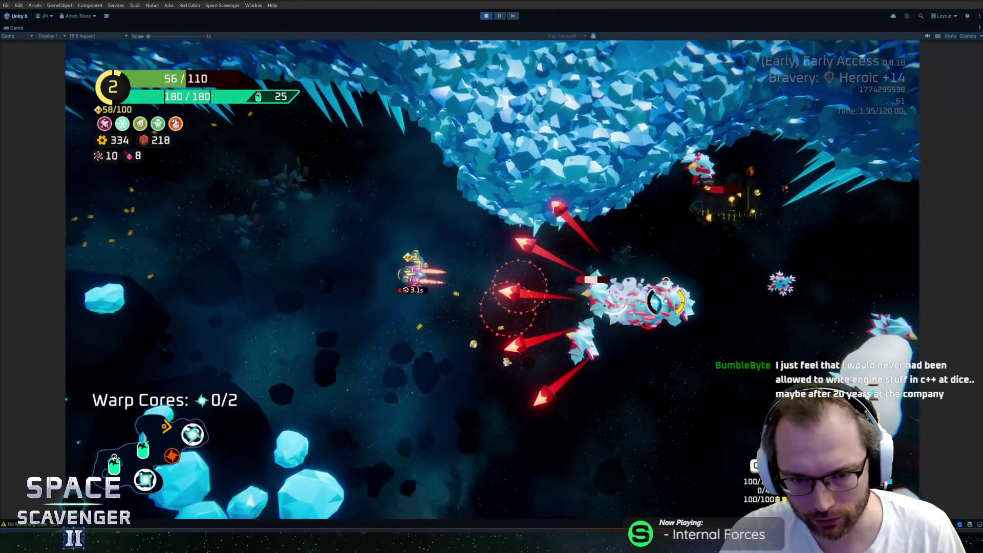
click(665, 307)
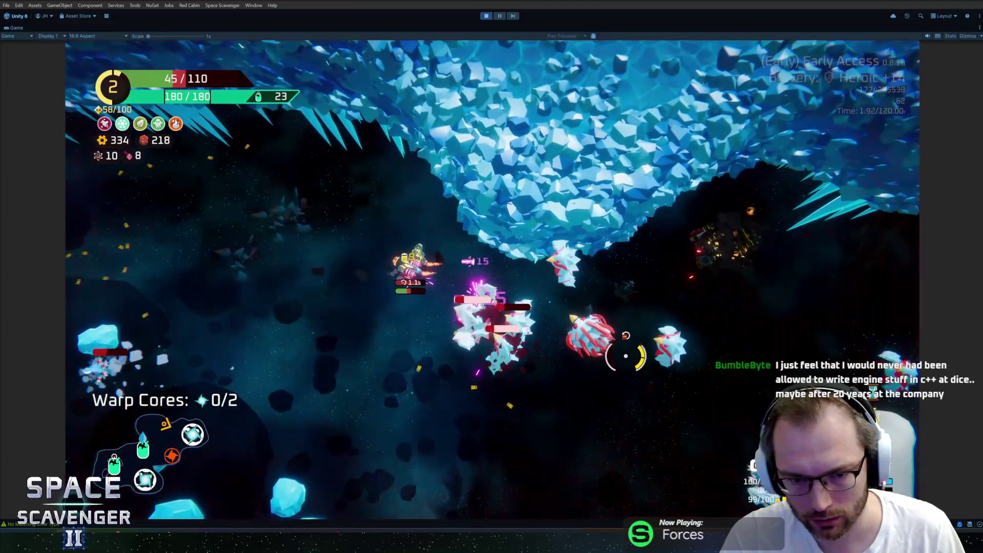
click(626, 355)
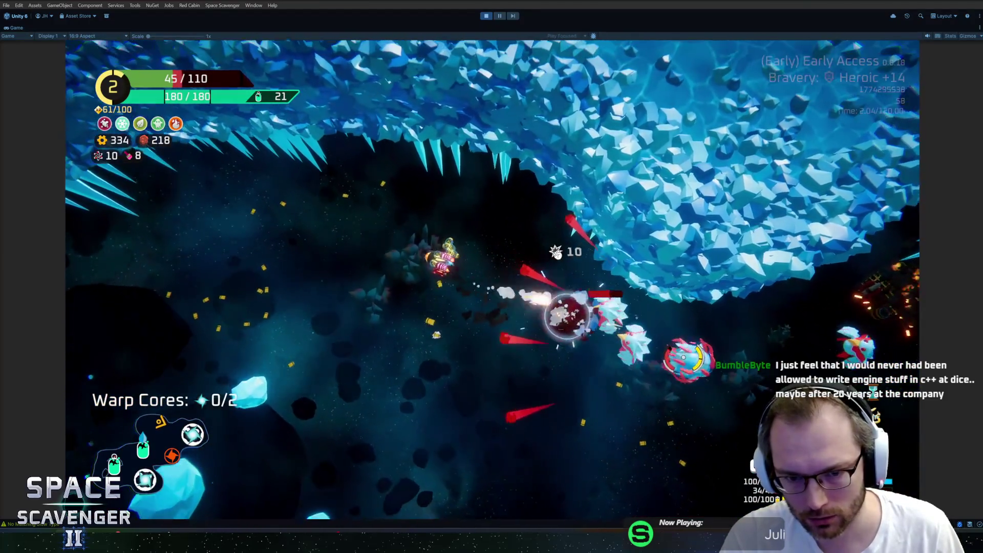
click(689, 359)
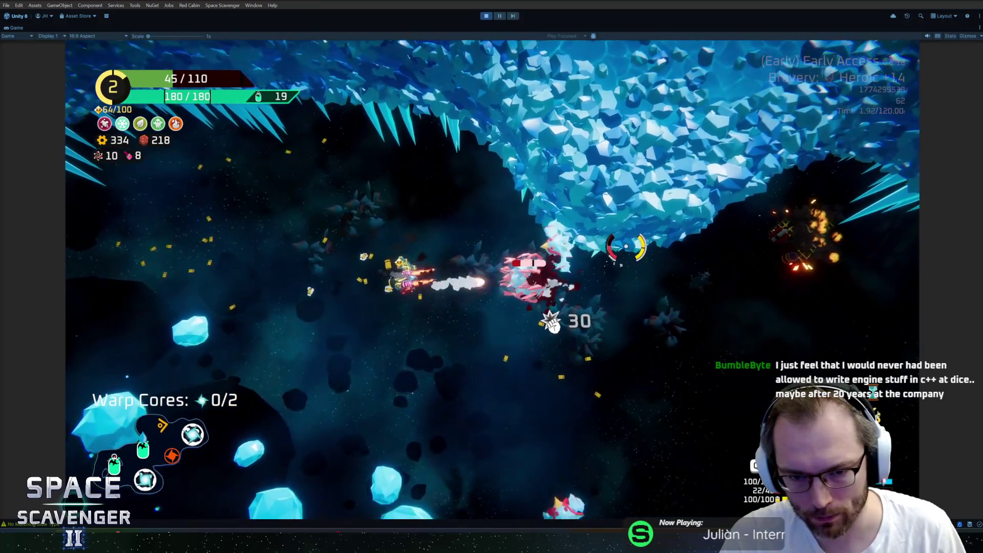
click(626, 246)
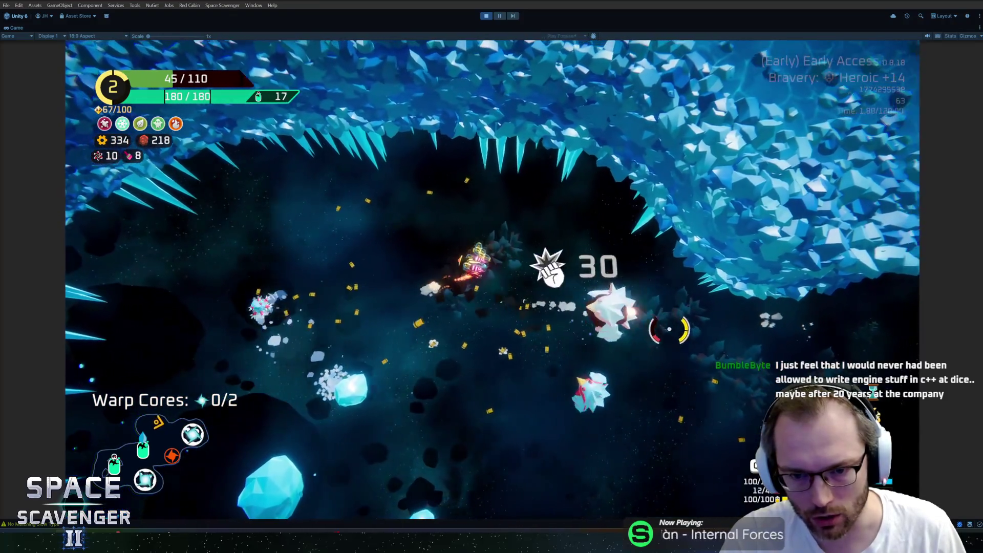
click(669, 329)
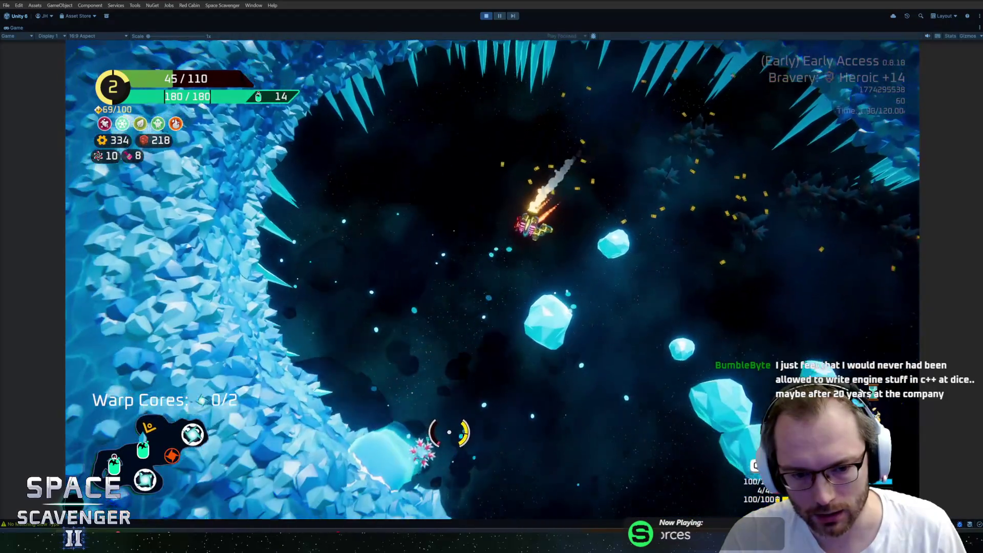
click(450, 430)
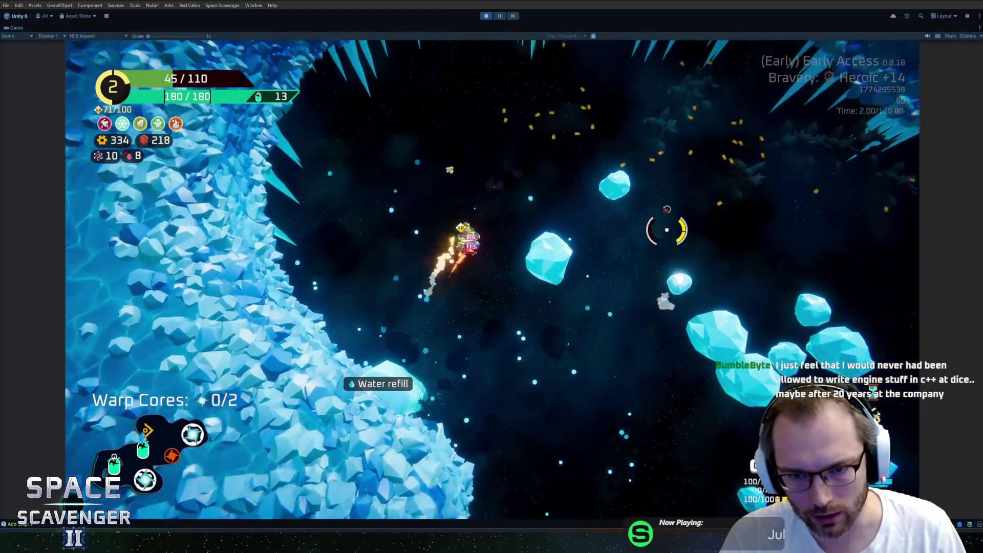
click(664, 229)
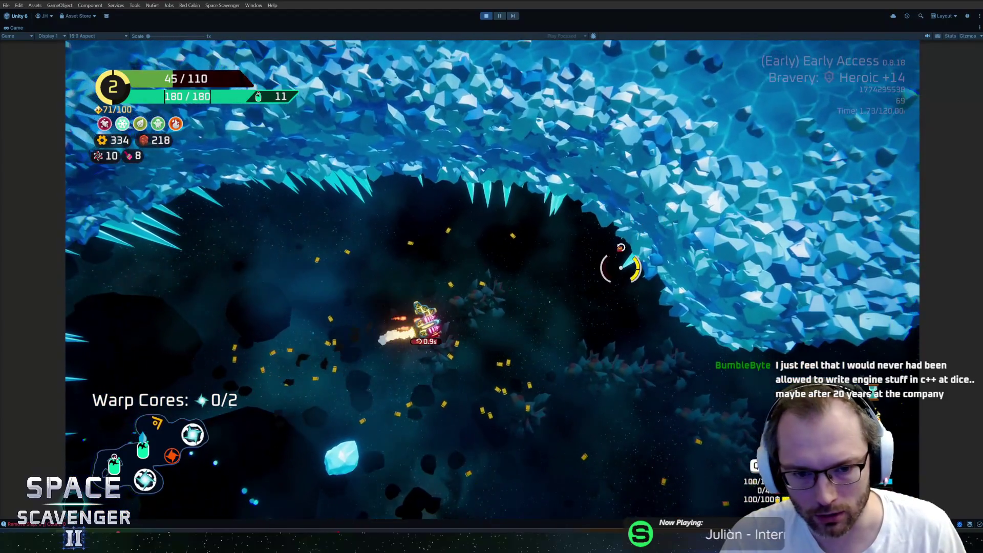
click(669, 399)
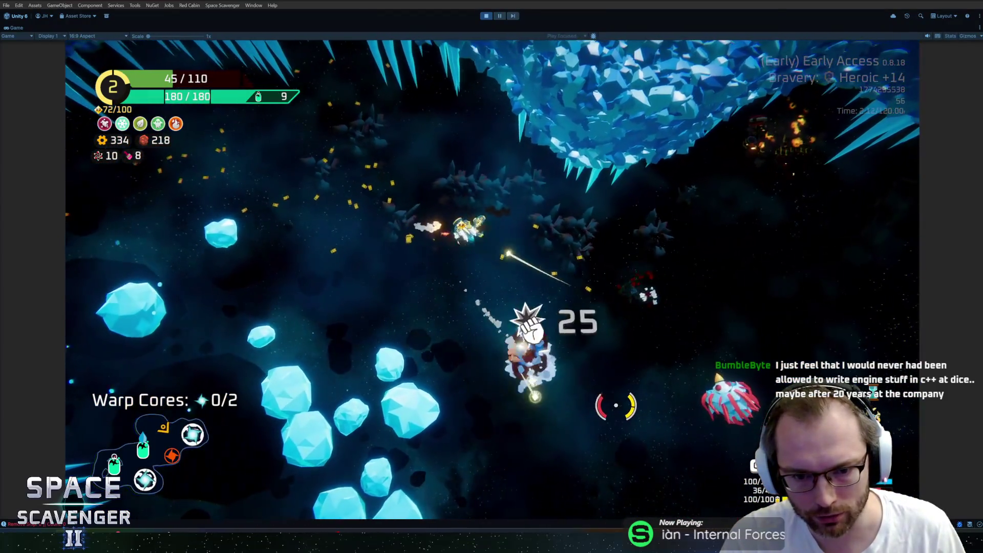
click(621, 404)
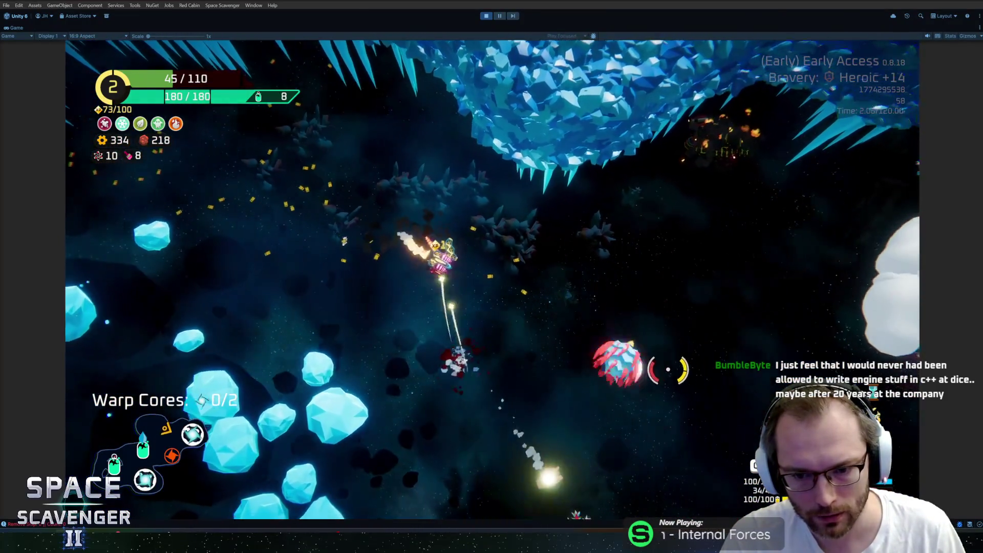
click(685, 332)
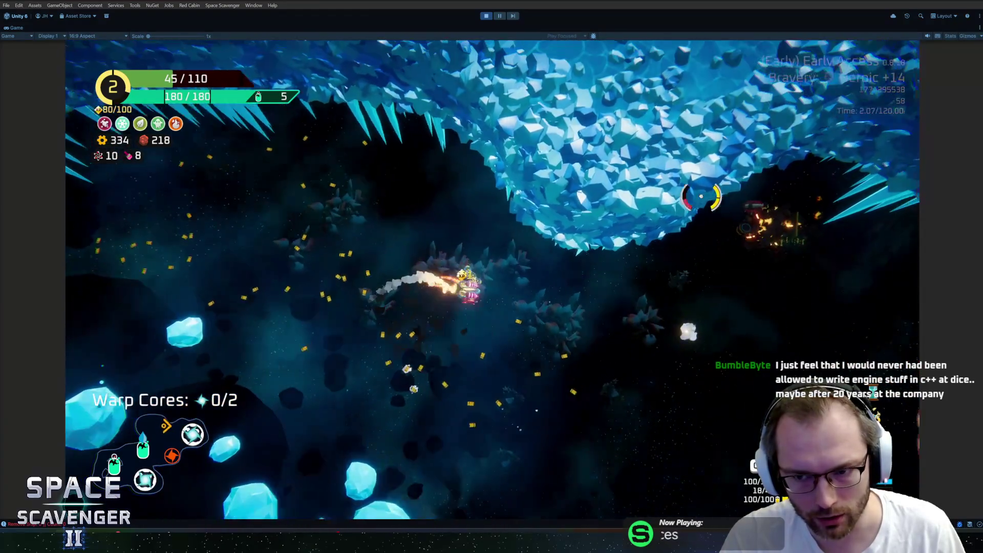
click(681, 220)
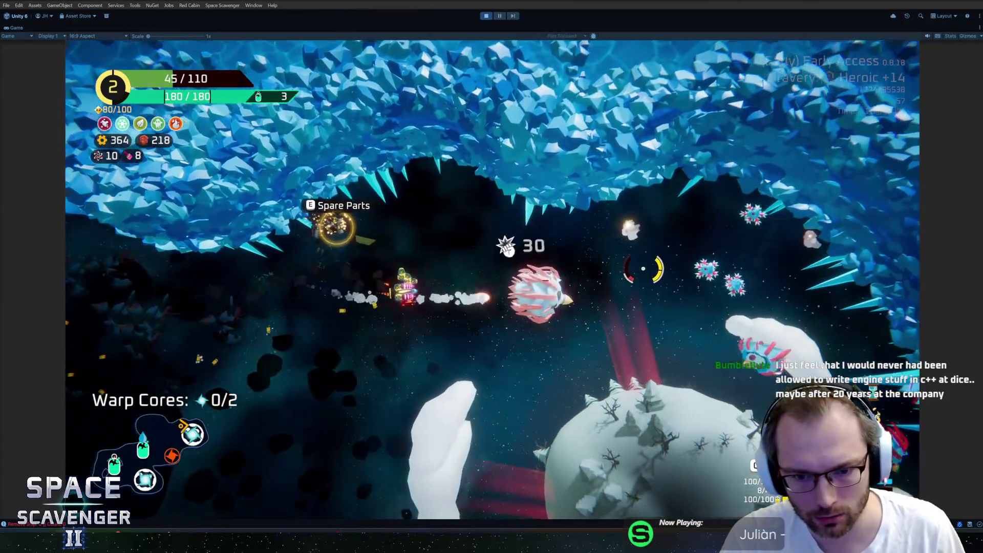
click(643, 268)
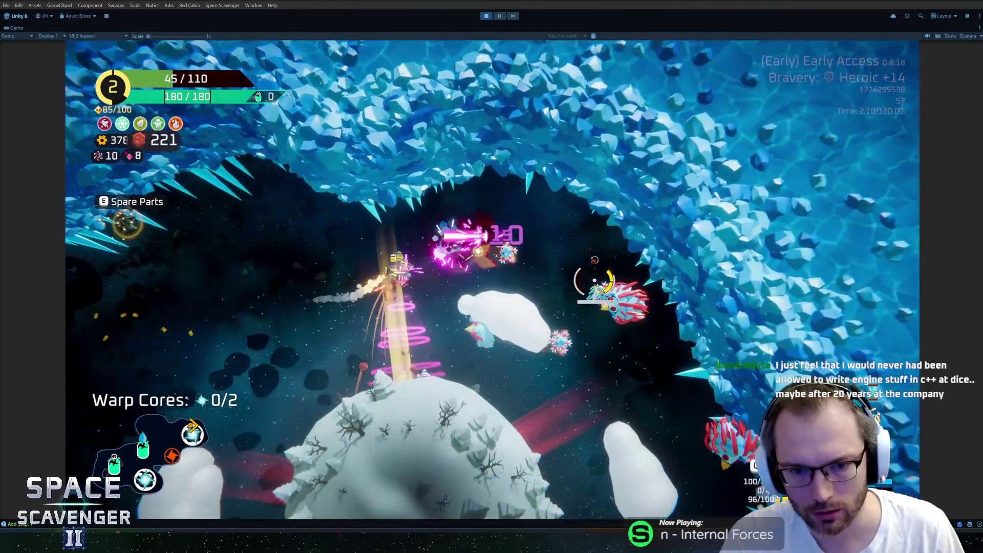
click(606, 285)
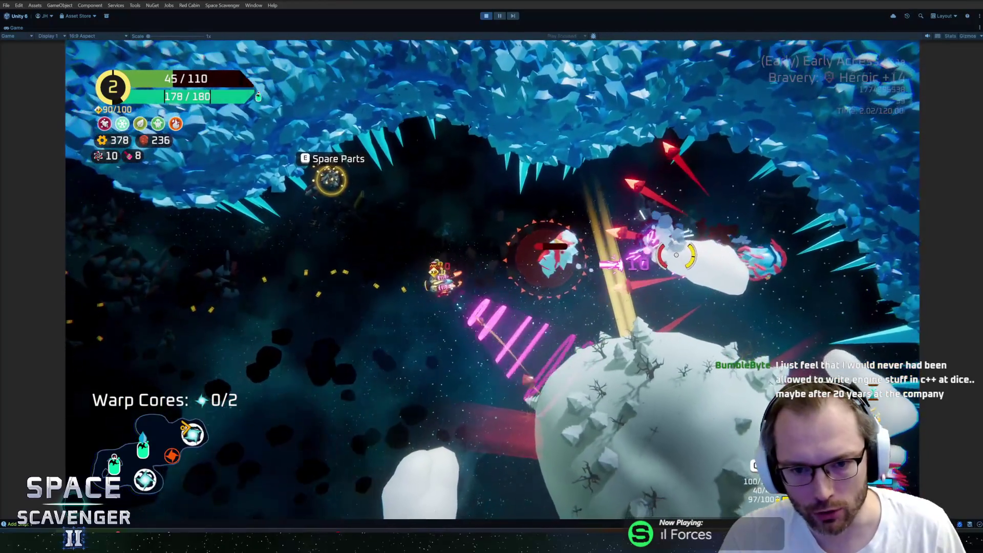
click(700, 251)
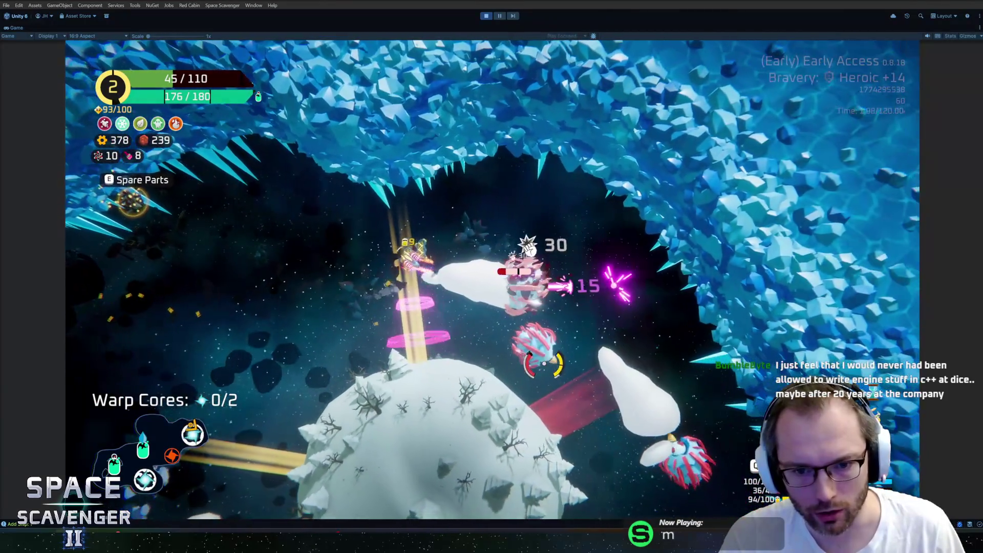
click(559, 374)
click(560, 374)
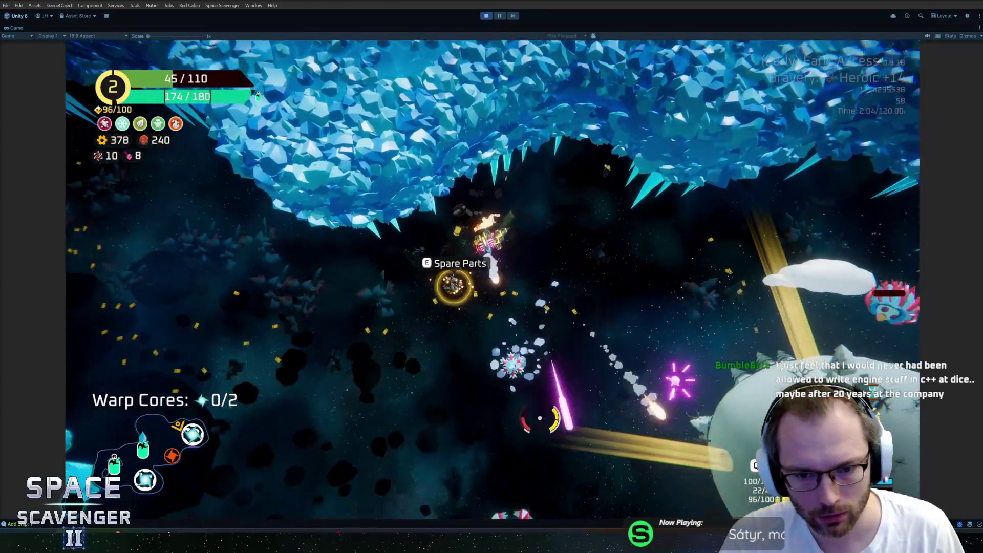
click(539, 418)
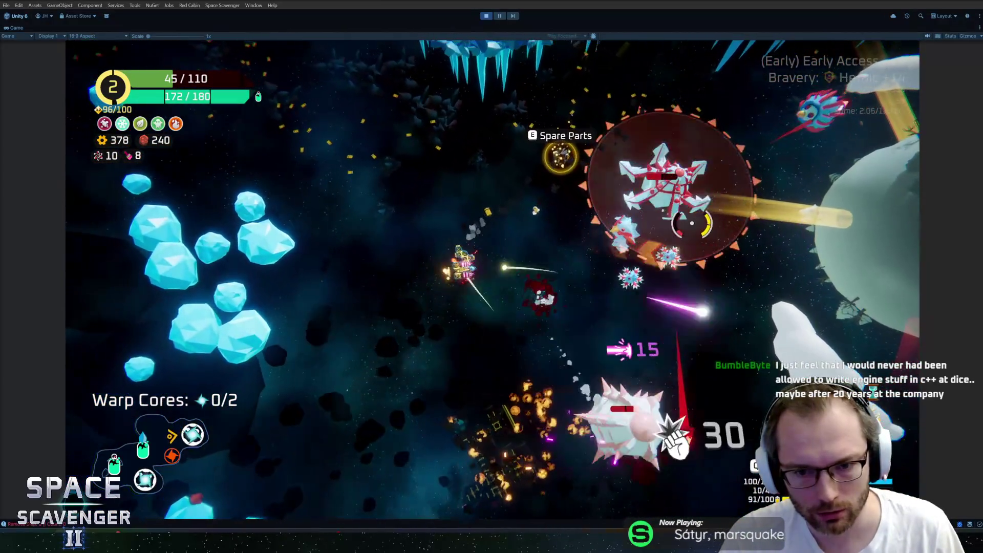
click(691, 223)
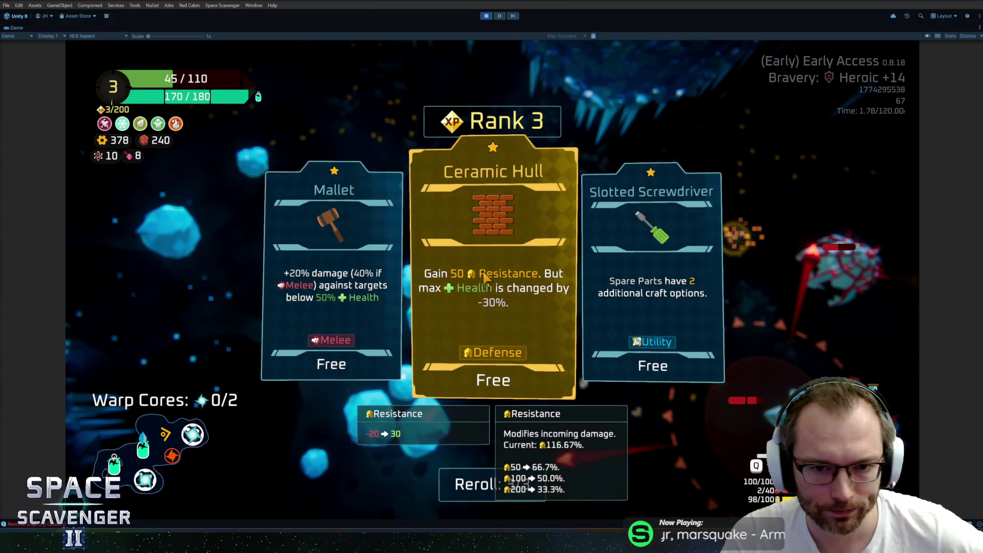
Step: Take Ceramic Hull, craft from Spare Parts, attach the rifle and debris chunk, then stop play mode
click(552, 215)
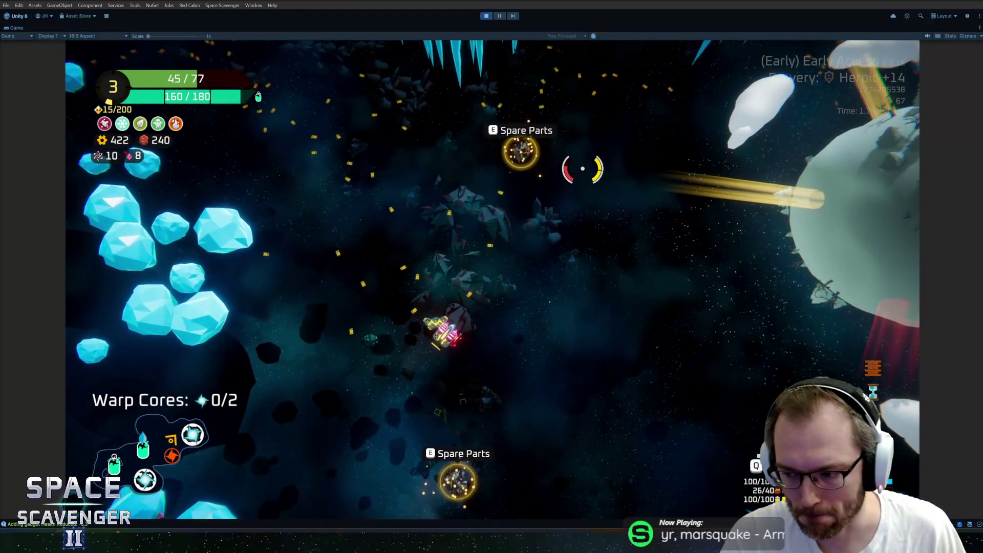
key(e)
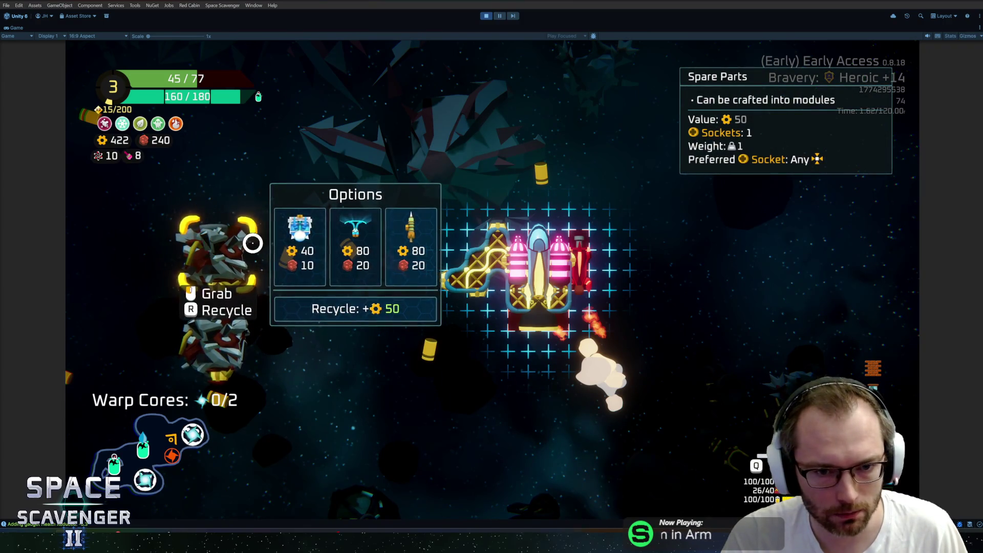
click(300, 350)
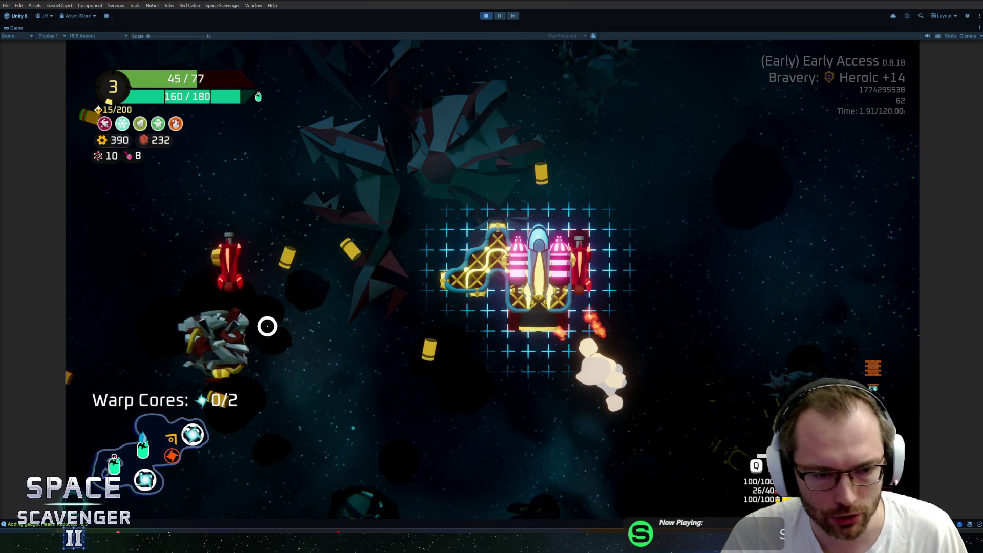
click(436, 254)
drag(219, 253, 544, 324)
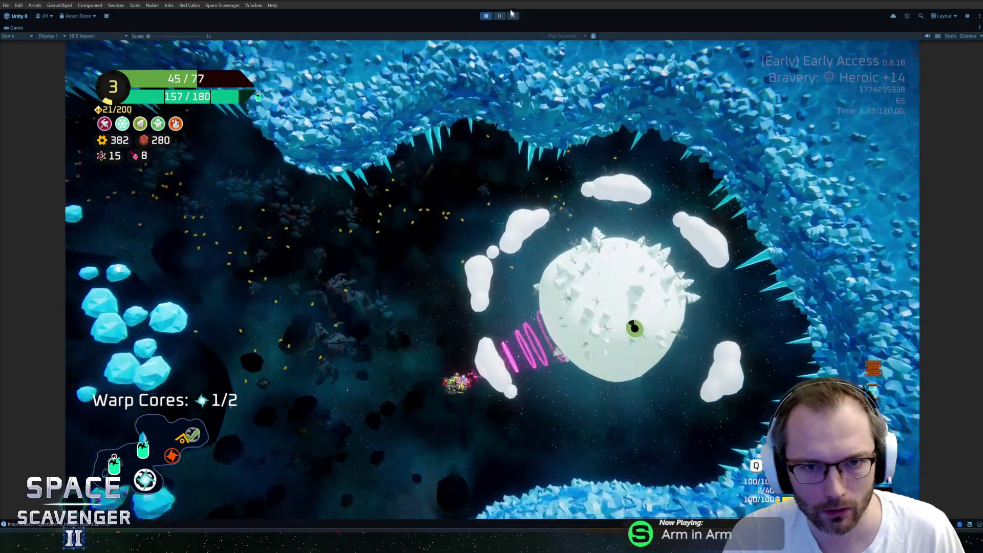
click(499, 16)
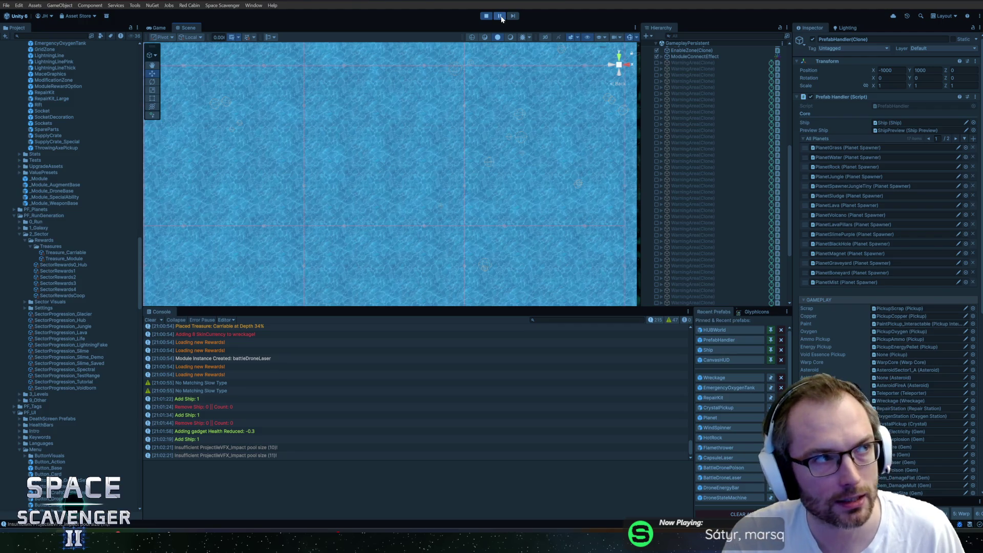
Step: Open the Module class in Rider and locate its GetIcon method
key(alt+Tab)
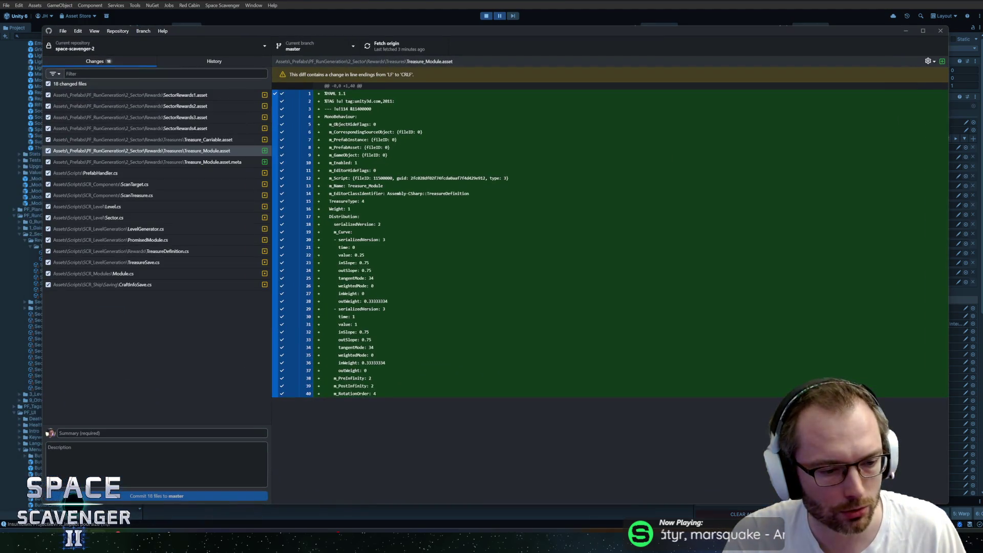
key(alt+Tab)
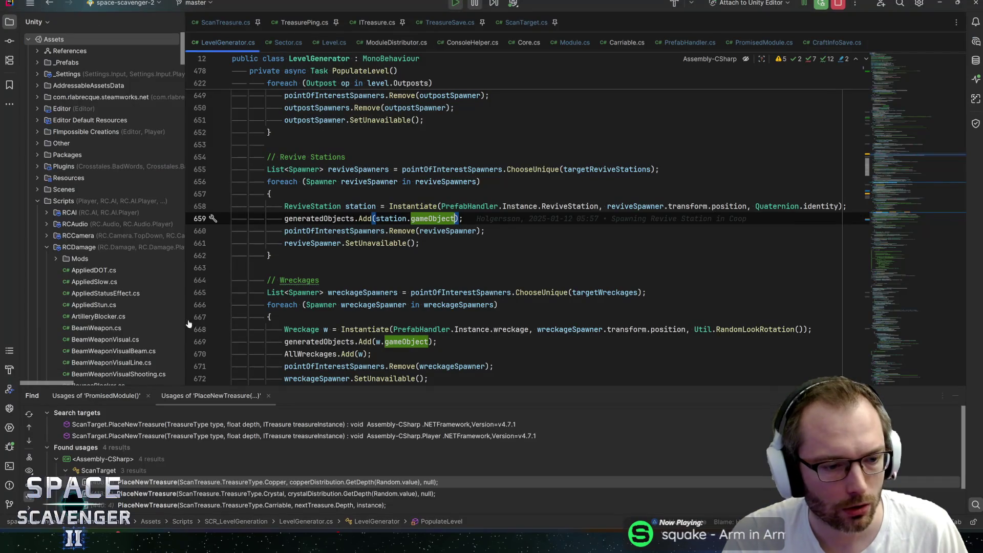
key(ctrl+t)
text(Module)
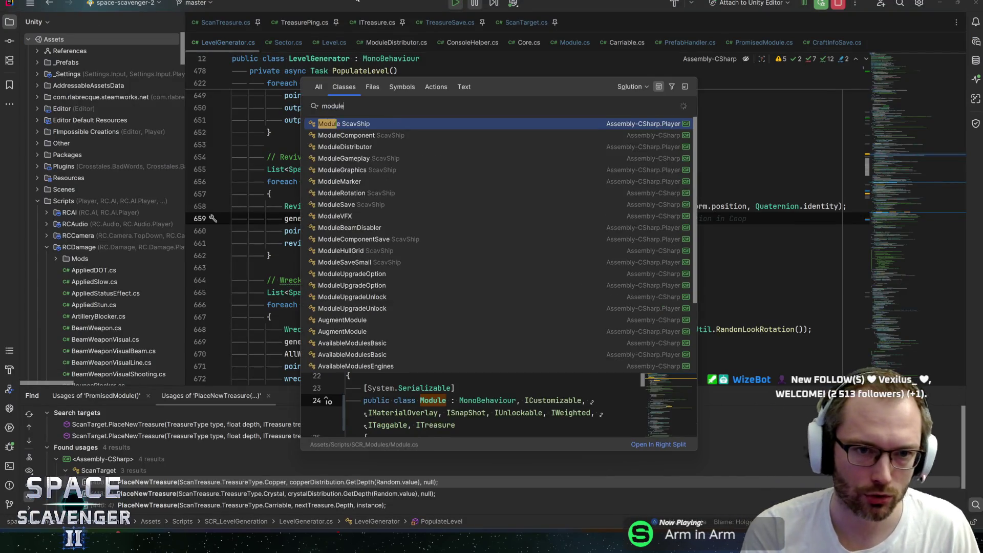
key(Return)
text(ettras)
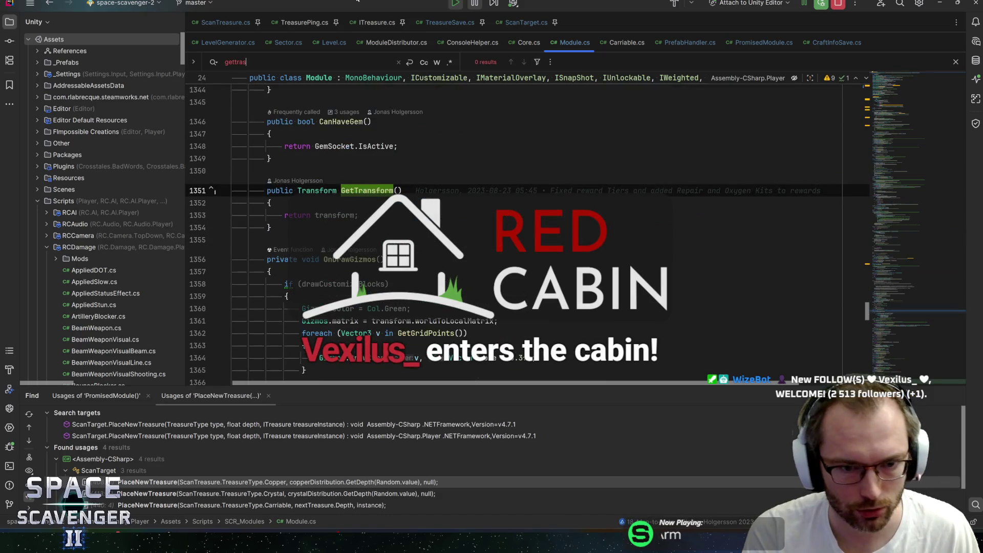
text(easu)
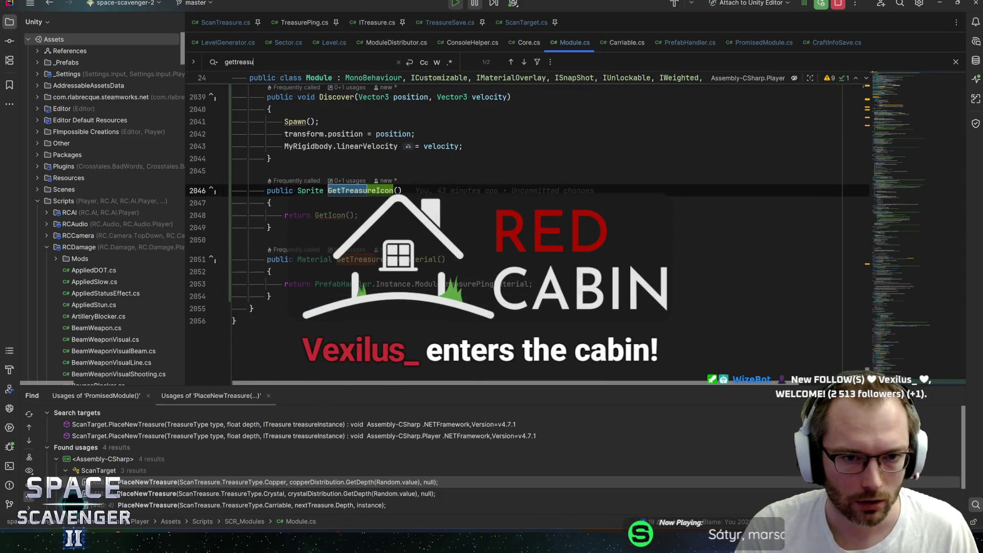
ctrl+click(337, 215)
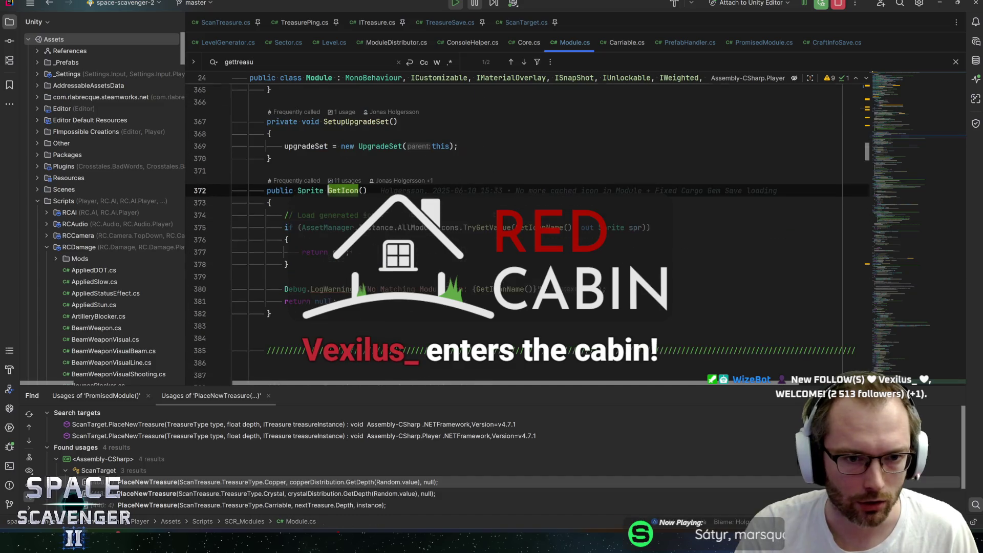
key(Down)
key(Down)
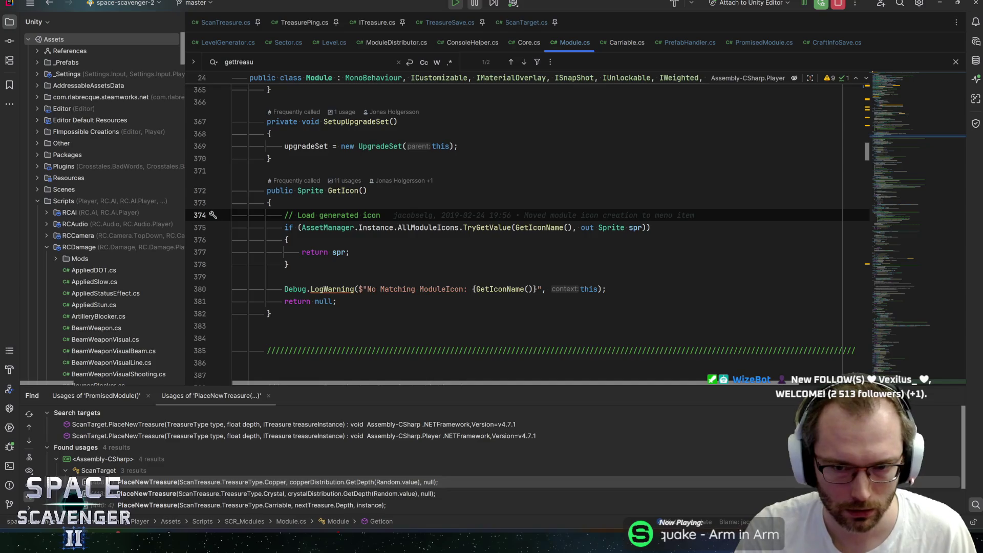
Step: Trace GetIcon's sprite lookup, AllModuleIcons lookup and GetIconName's uniqueName return
click(339, 252)
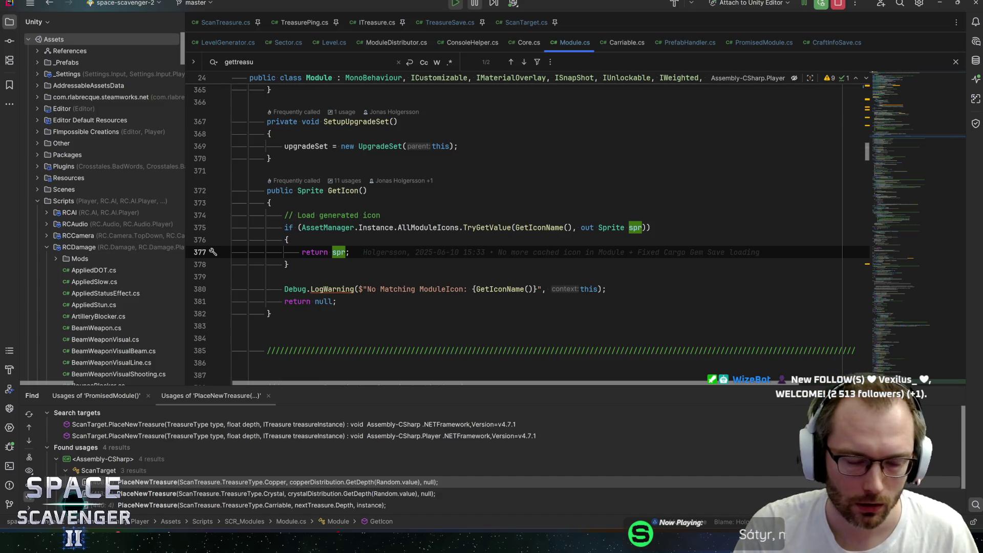
click(336, 301)
mouse_move(328, 227)
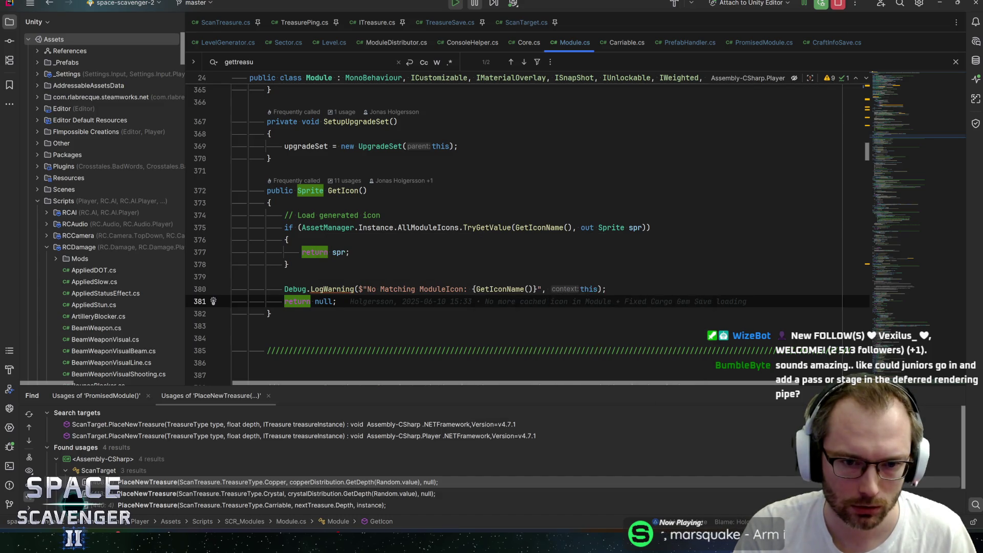
click(441, 227)
ctrl+click(538, 227)
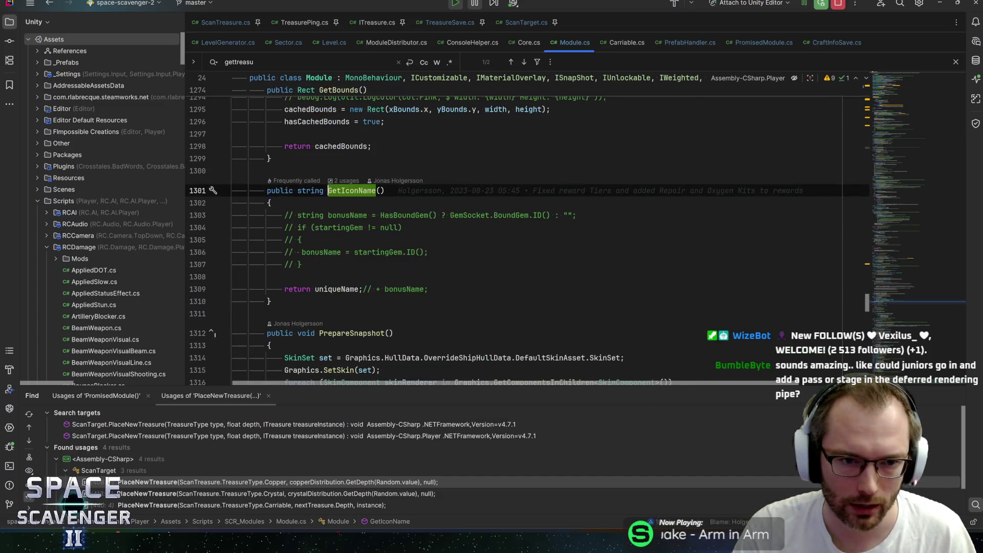
click(331, 289)
key(ctrl+alt+Left)
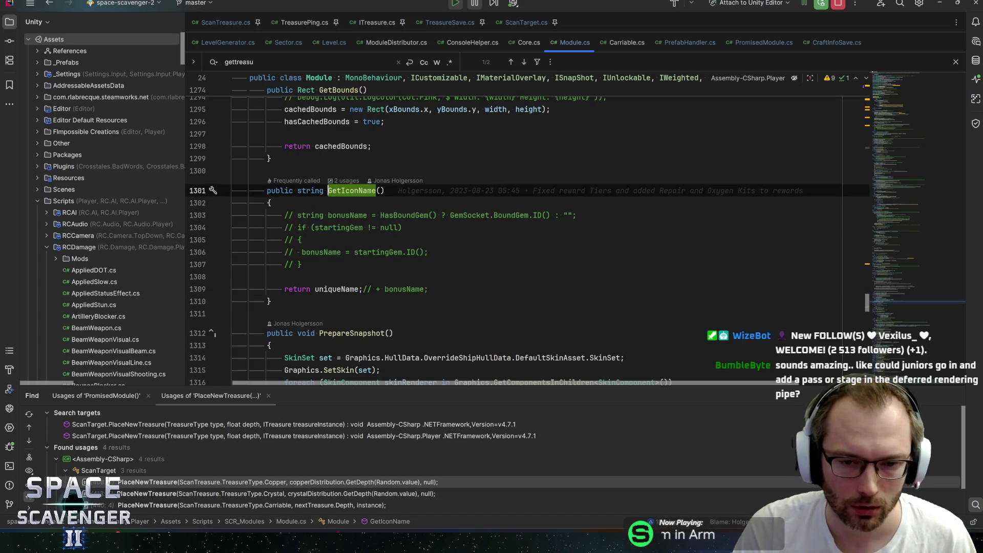
key(ctrl+alt+Left)
key(ctrl+alt+Left)
key(ctrl+alt+Left)
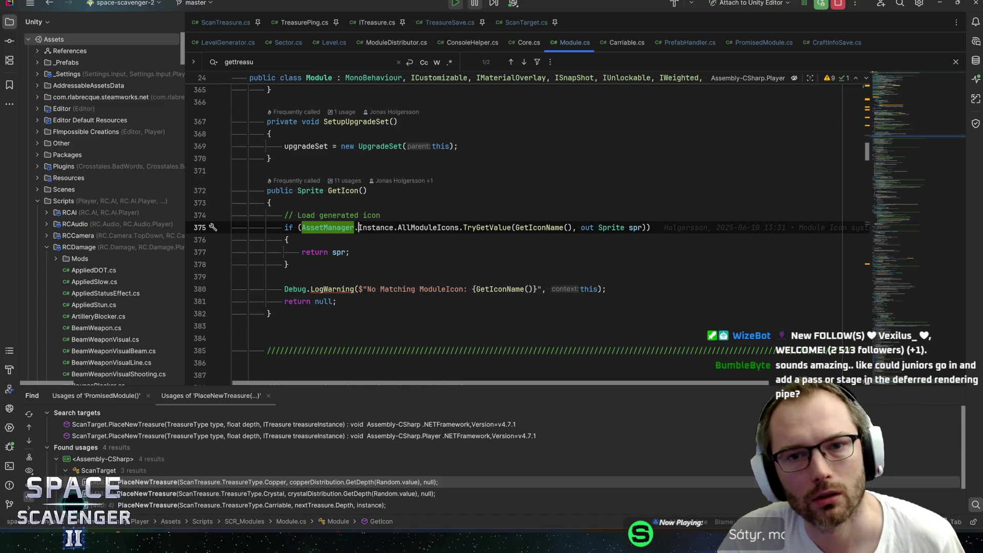
Step: Put a breakpoint on the return GetIcon() line in GetTreasureIcon
click(923, 133)
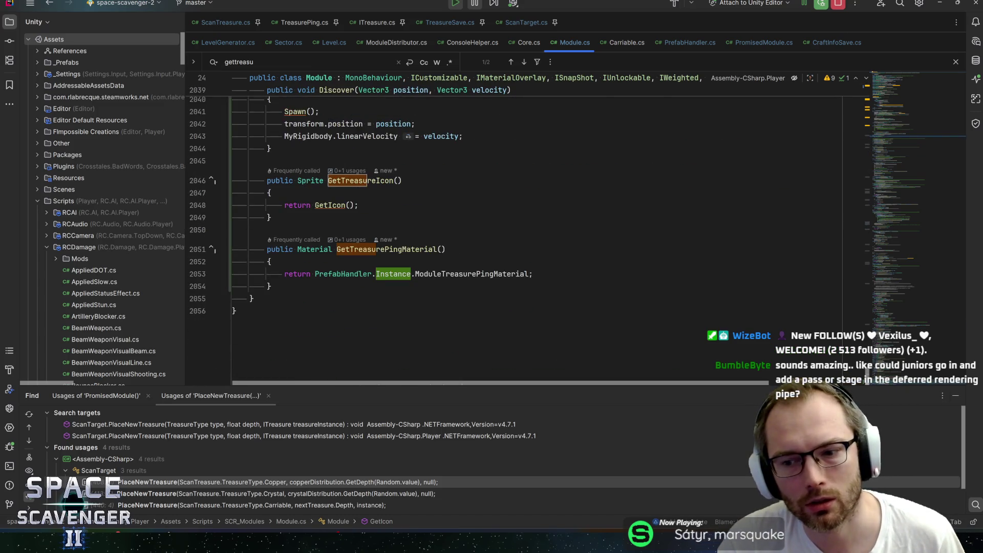
scroll(358, 214, up, 1)
click(315, 242)
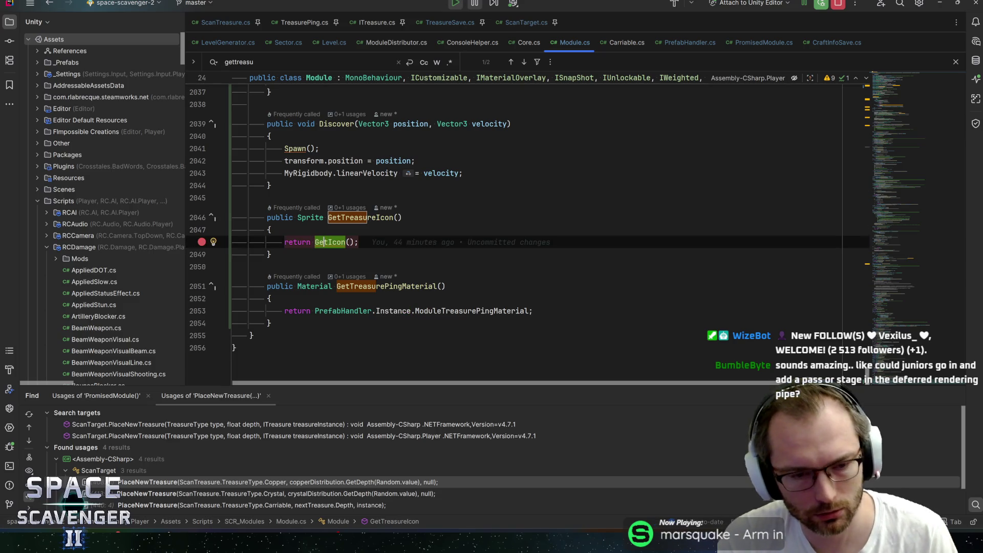
key(alt+Tab)
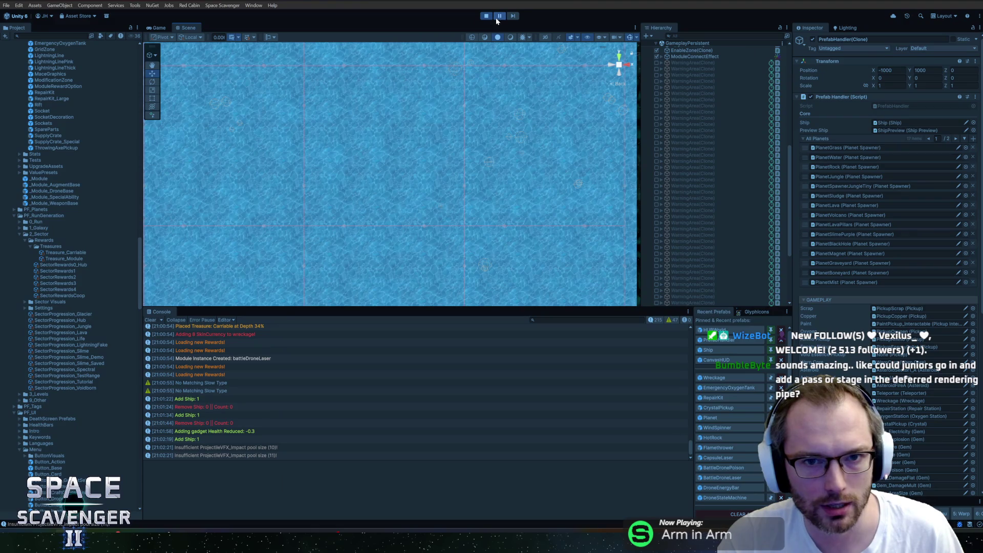
Step: Resume play, clear the level via the 'level clear' console command, then warp to the next level
click(495, 18)
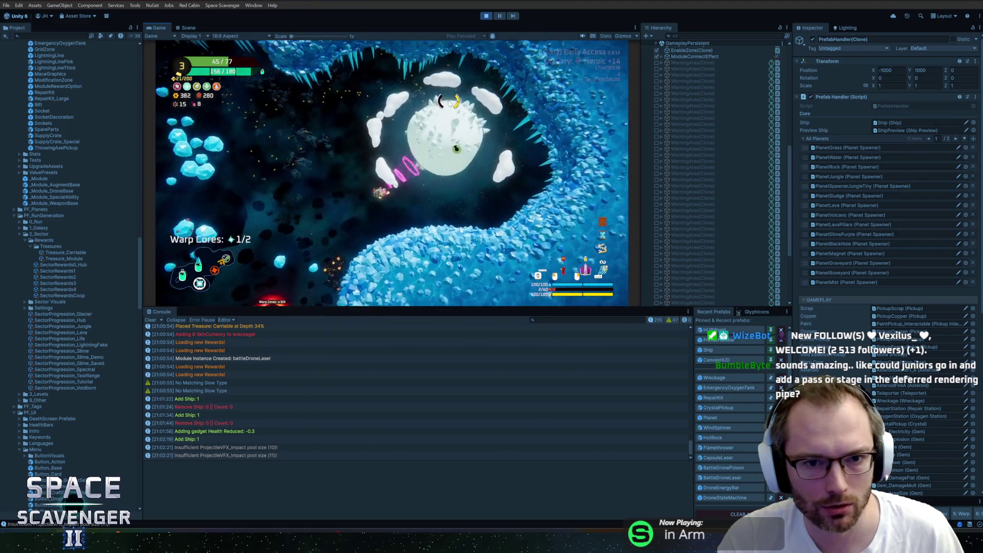
key(grave)
text(level clear)
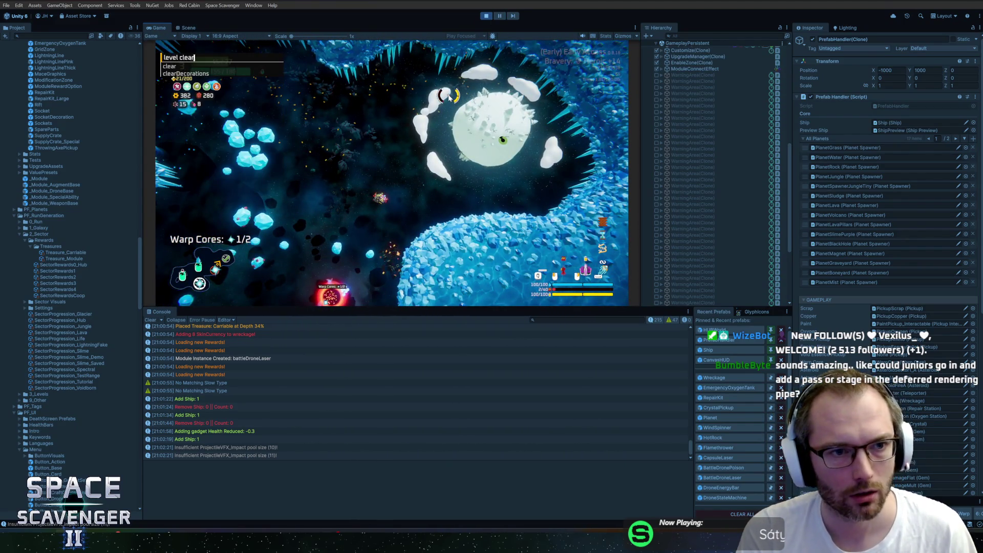
key(Return)
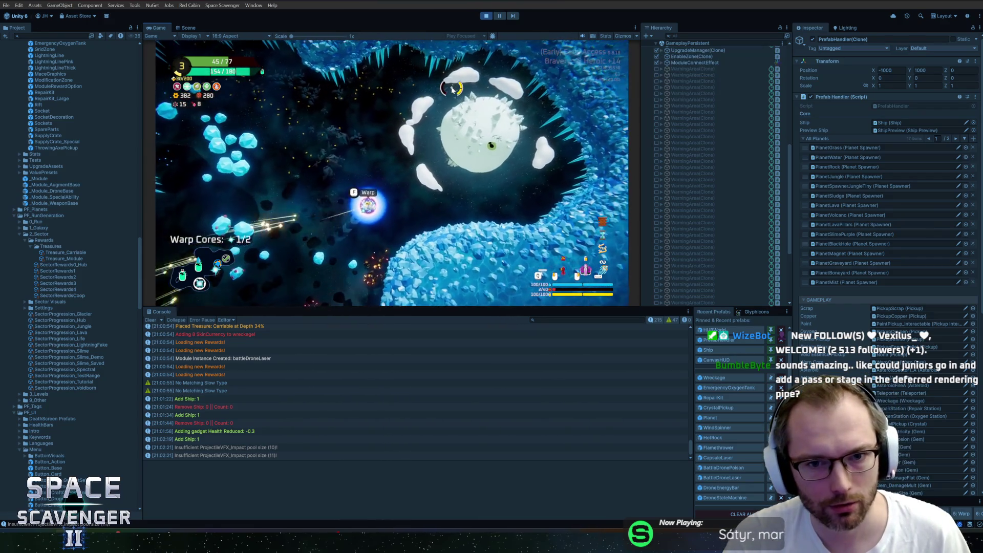
key(f)
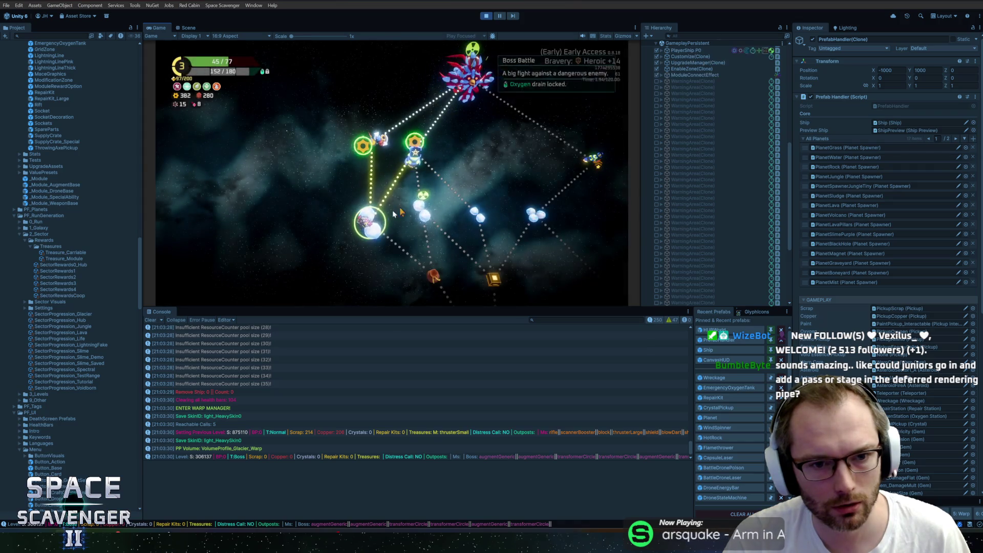
click(372, 227)
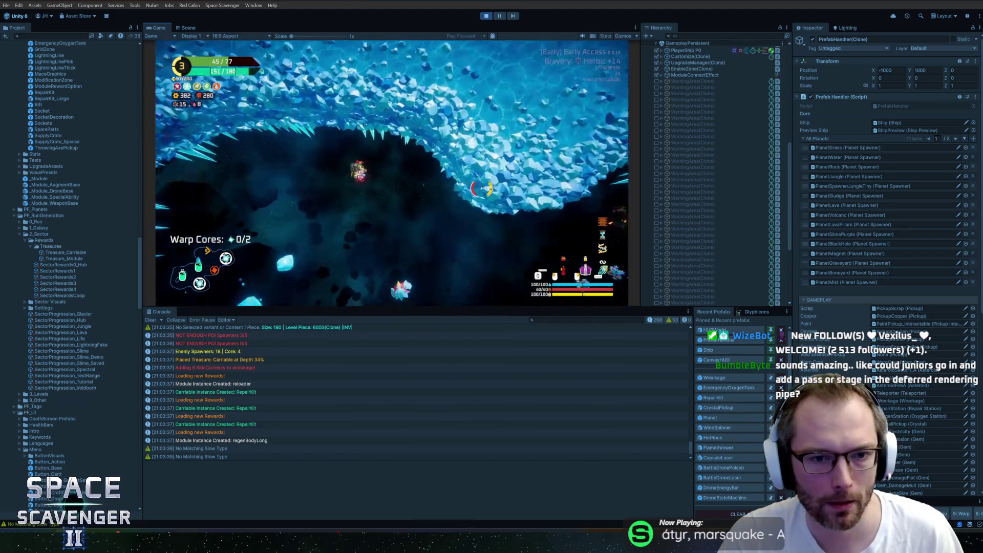
Step: Run the 'p' console command to add a ship, hitting the GetTreasureIcon breakpoint
key(alt+Tab)
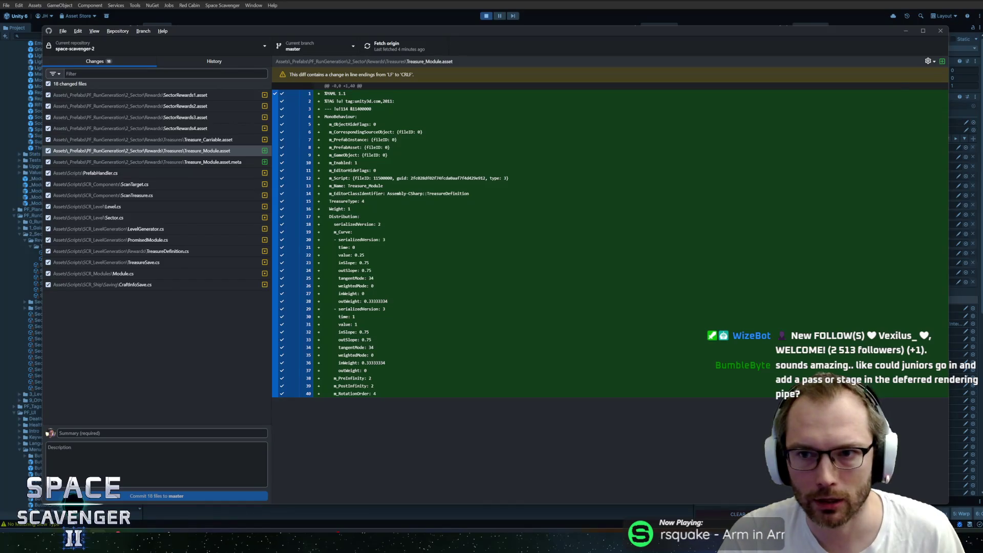
key(alt+Tab)
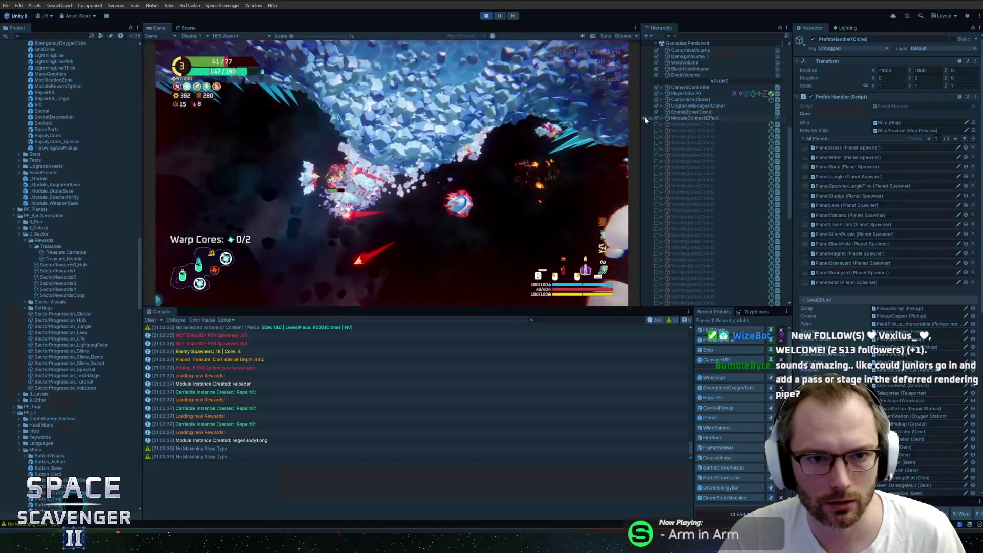
text(ship inv)
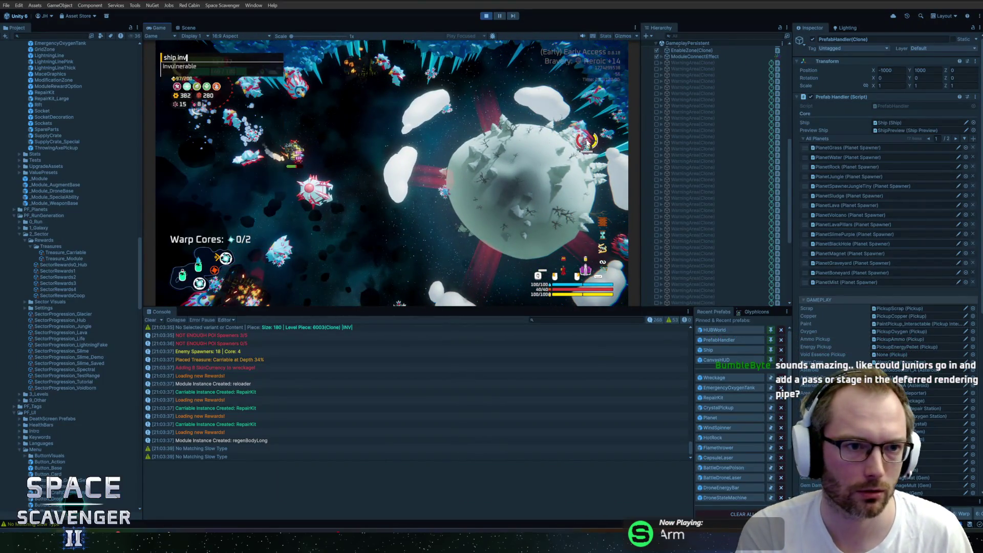
key(Return)
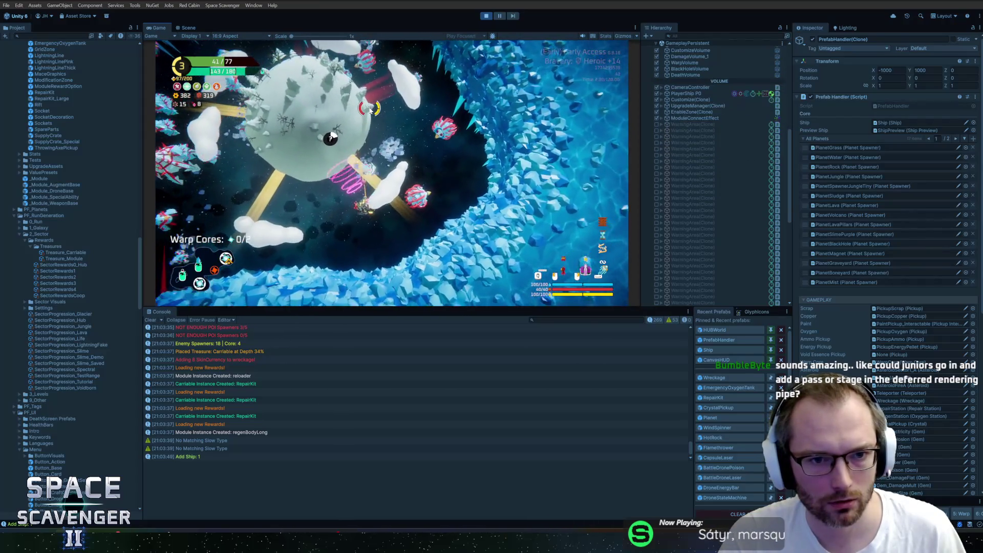
Step: Remove the stray 'w', step into GetIcon, and inspect the returned spr sprite's texture
text(wreturn GetIcon();)
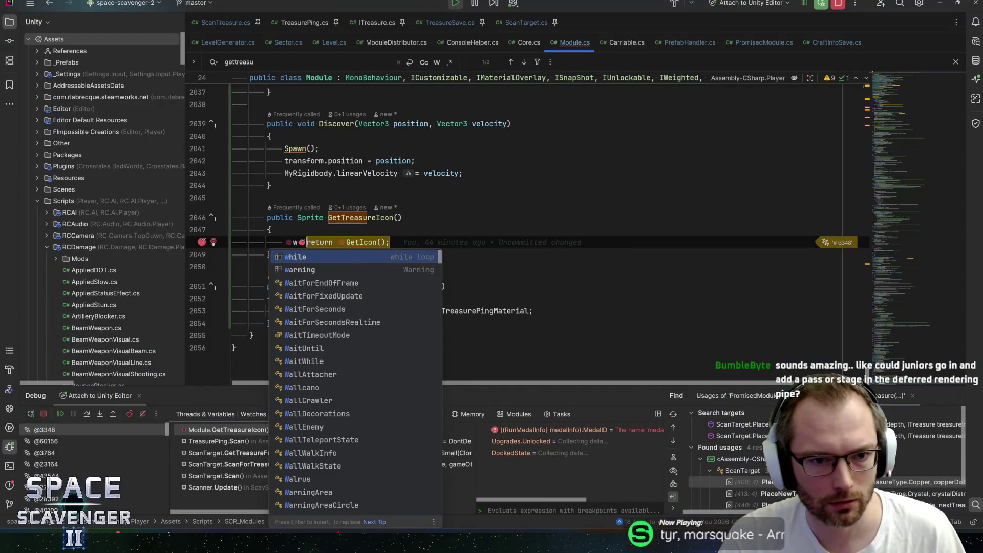
key(BackSpace)
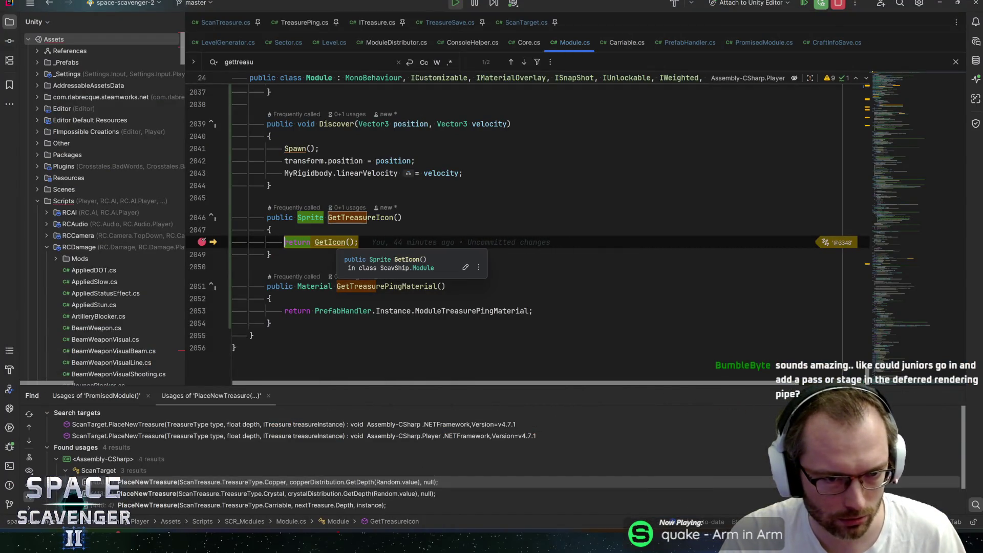
key(F11)
key(F10)
key(F10)
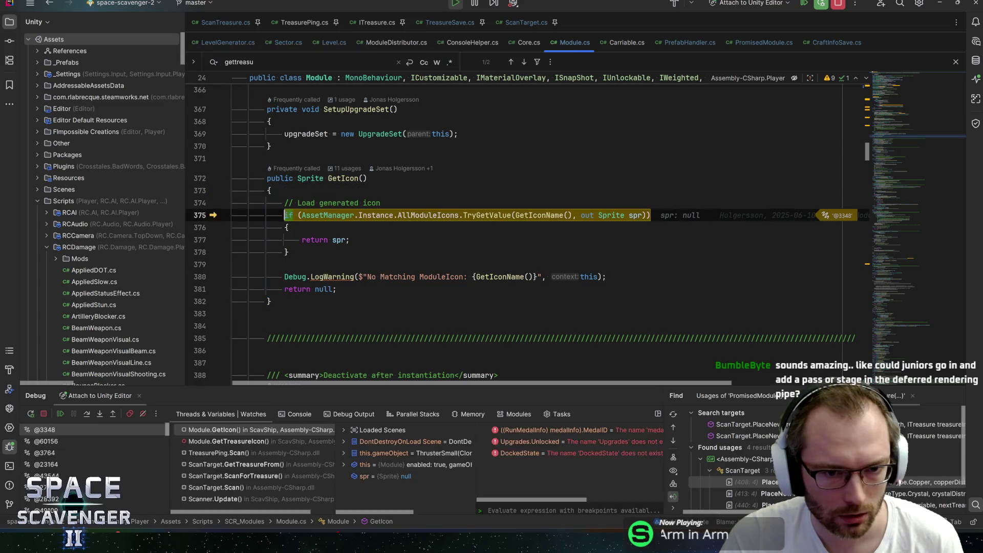
mouse_move(339, 240)
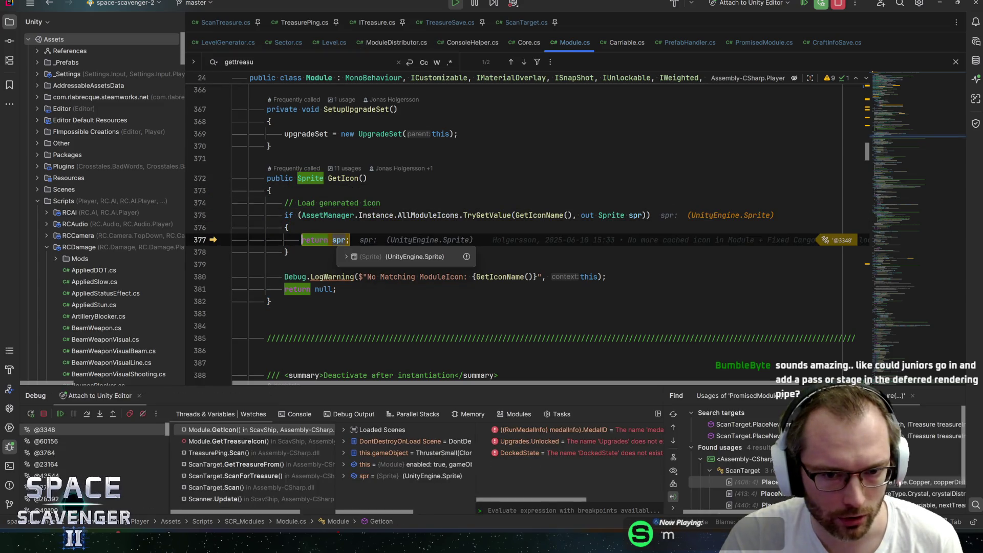
click(343, 261)
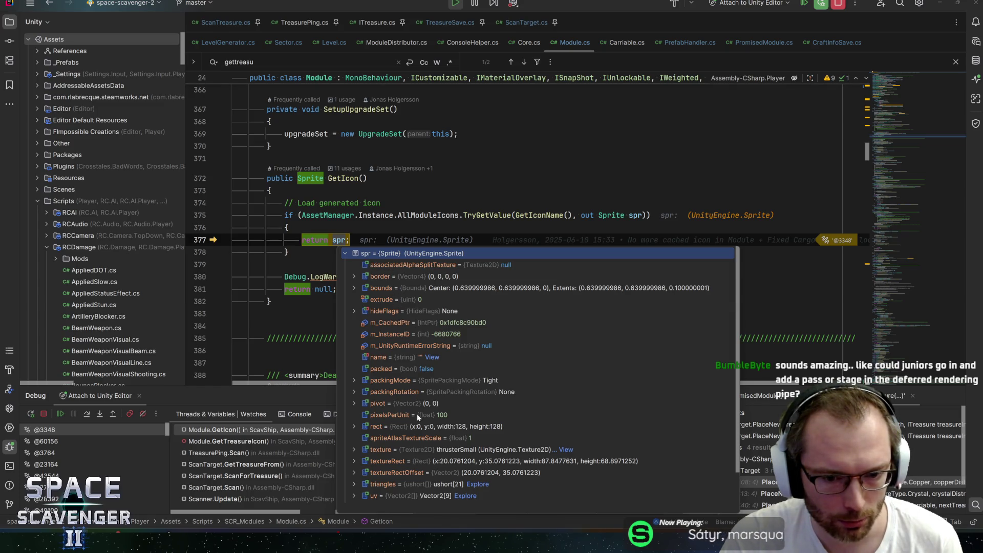
click(469, 451)
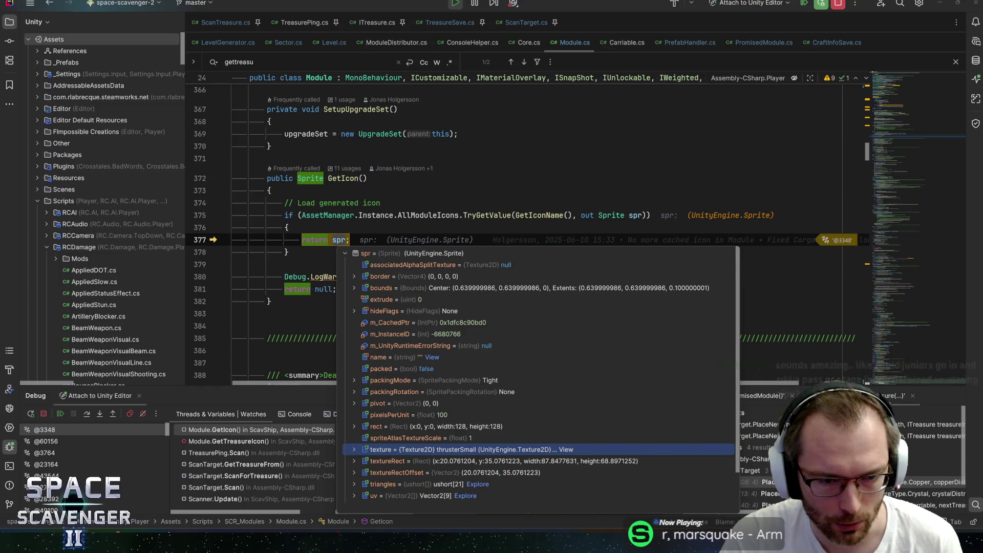
Step: Step out of GetIcon back into TreasurePing.Scan and over to line 66
key(F10)
key(F10)
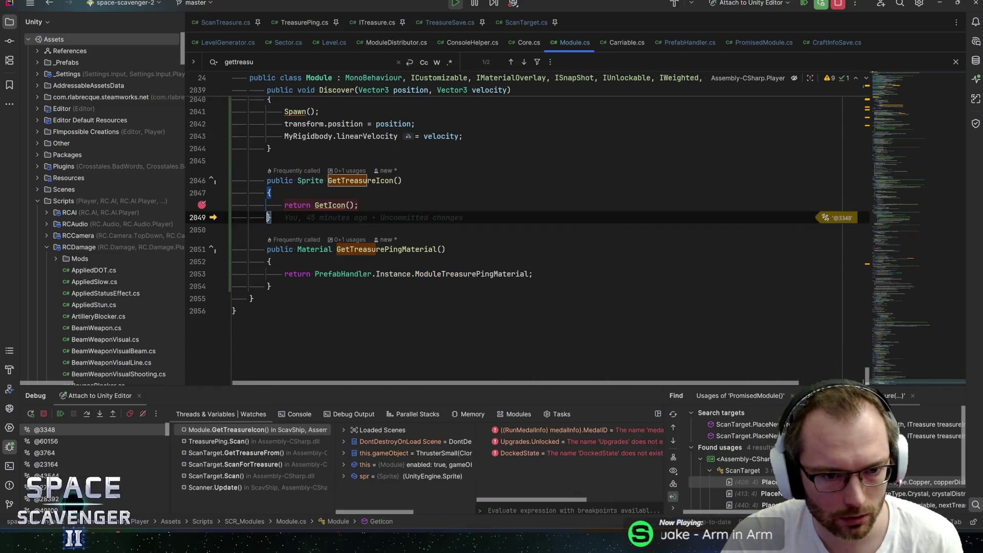
key(F10)
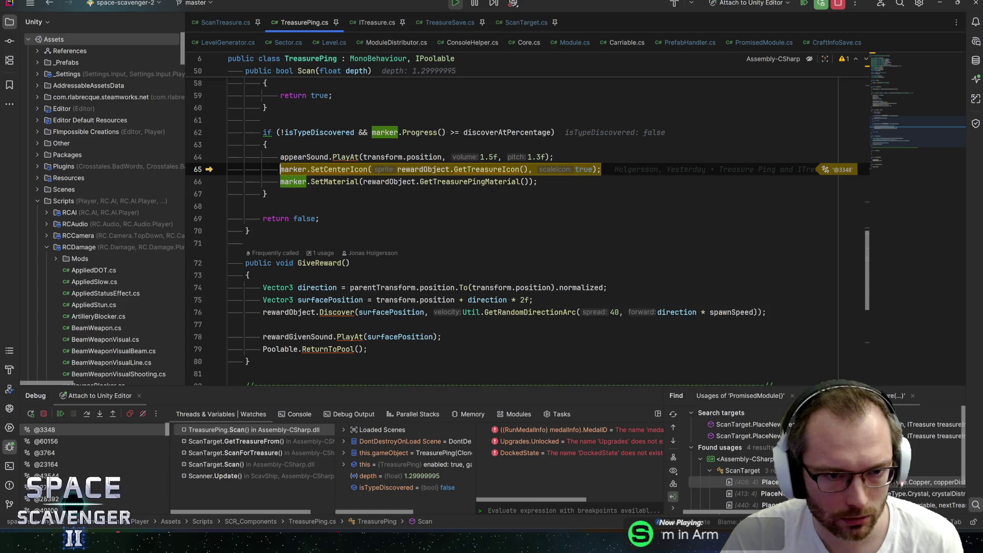
mouse_move(292, 169)
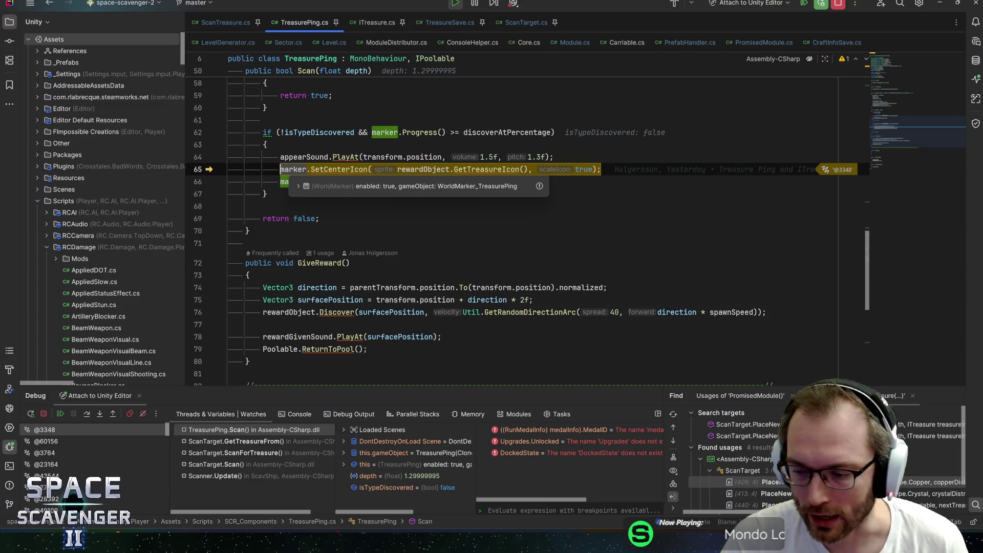
key(F8)
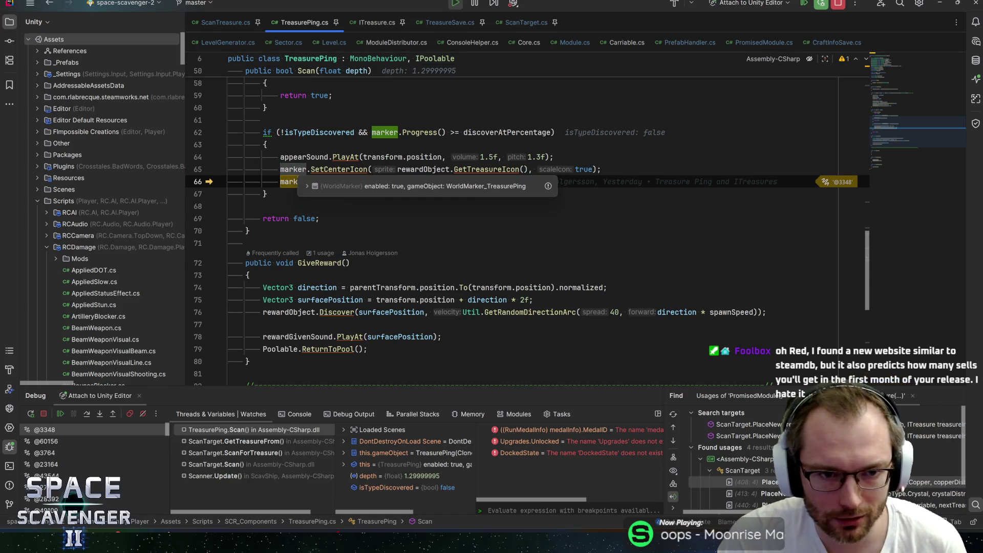
Step: Inspect the marker value and the WorldMarker class's centerIcon and sRenderer fields and usages
click(292, 169)
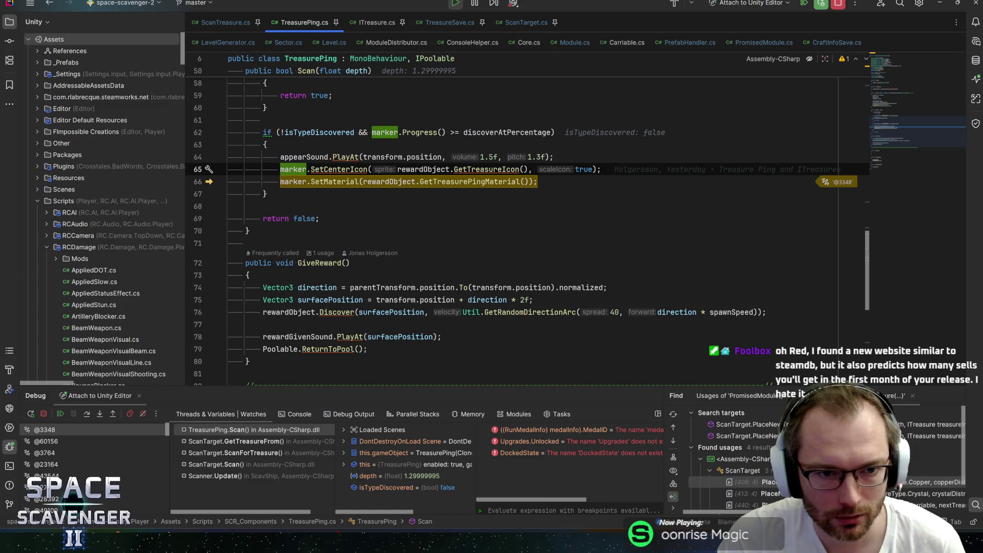
click(302, 184)
click(299, 169)
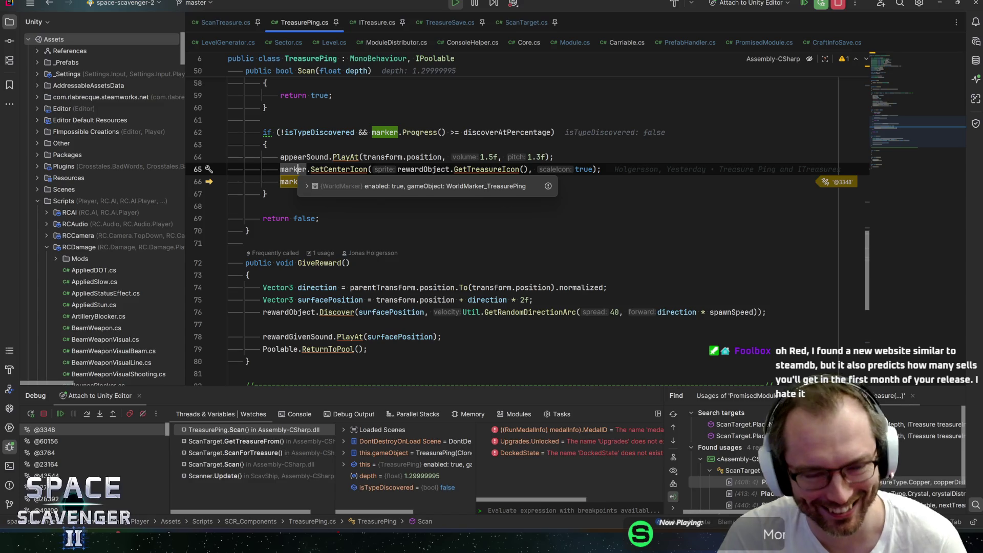
key(ctrl+b)
key(ctrl+shift+b)
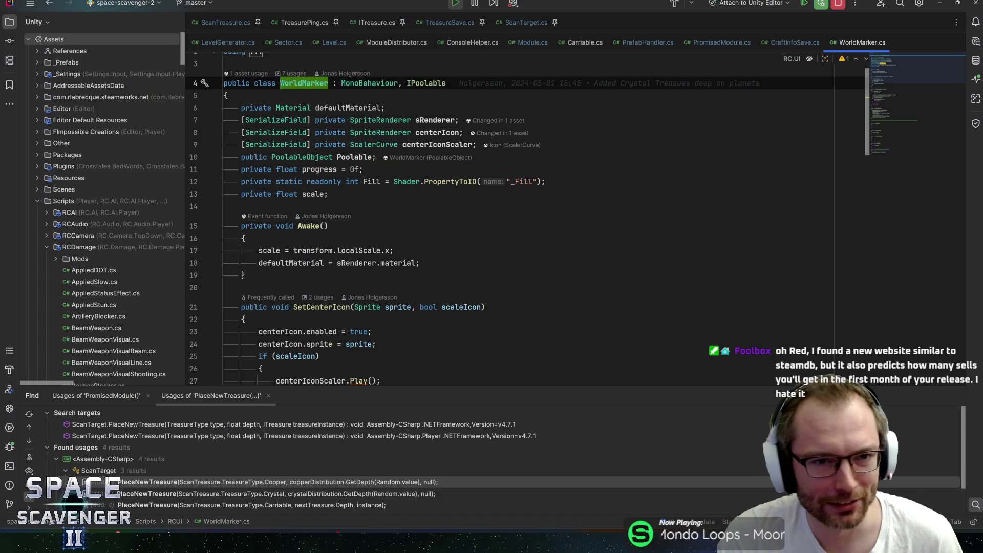
mouse_move(437, 146)
click(433, 119)
click(433, 132)
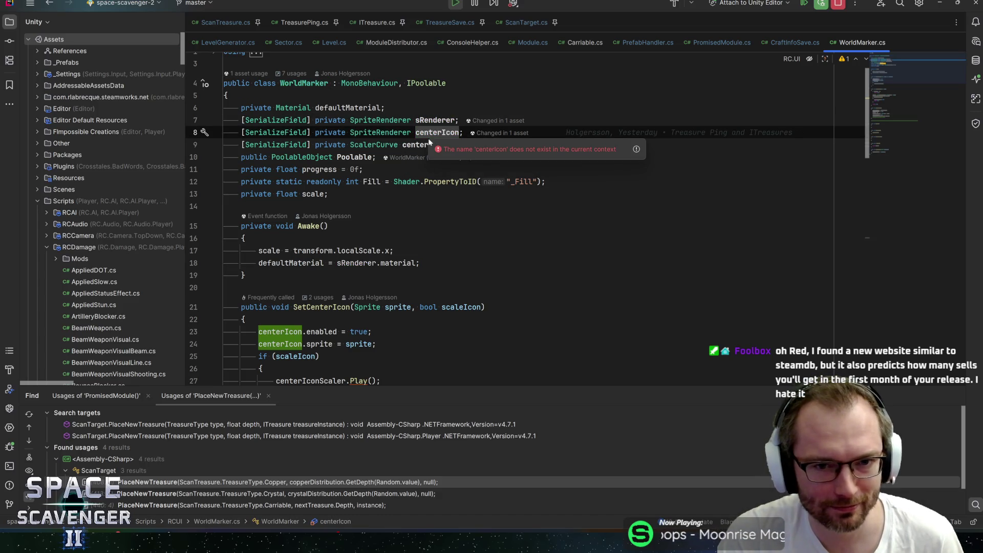
click(433, 120)
mouse_move(435, 134)
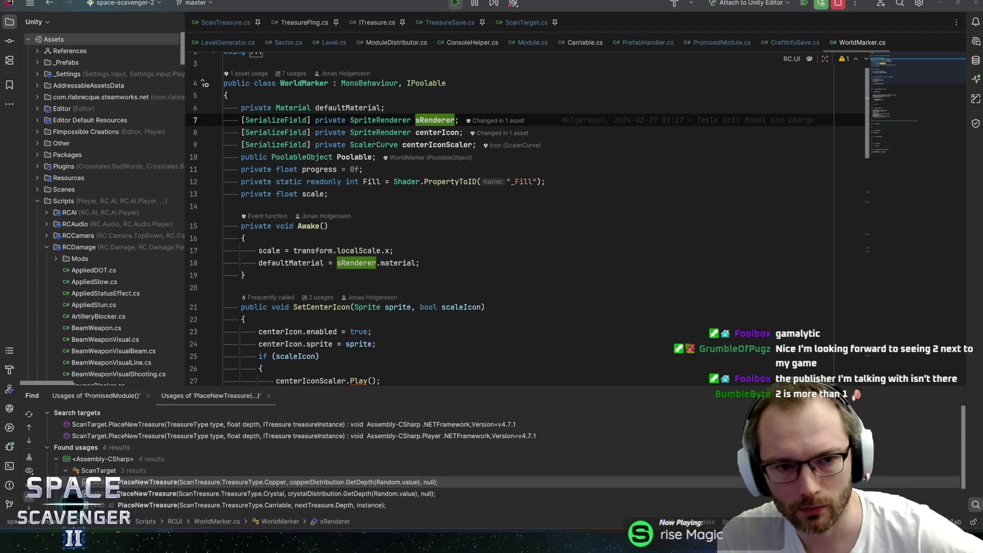
Step: Return to the TreasurePing code and resume execution with F9 so the game keeps running
click(363, 169)
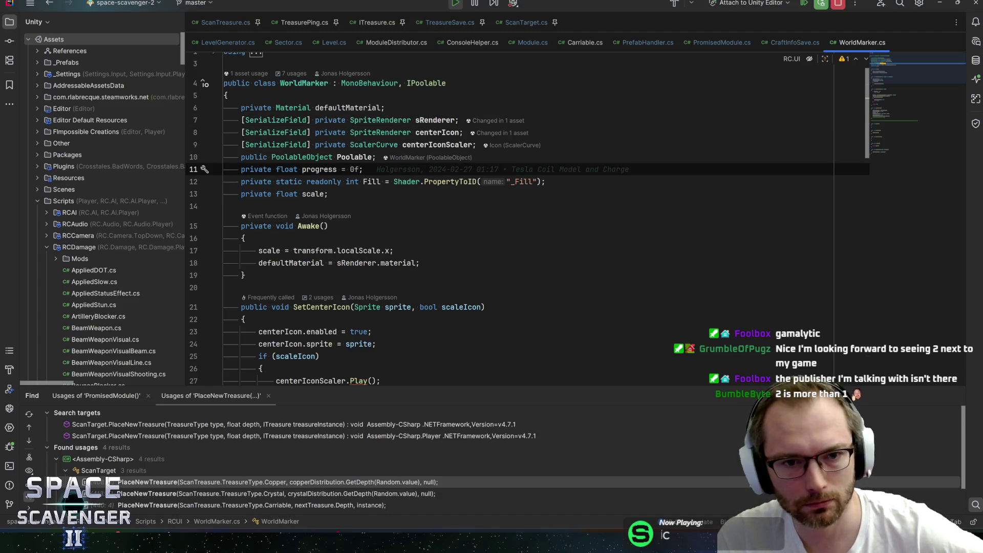
scroll(527, 226, down, 5)
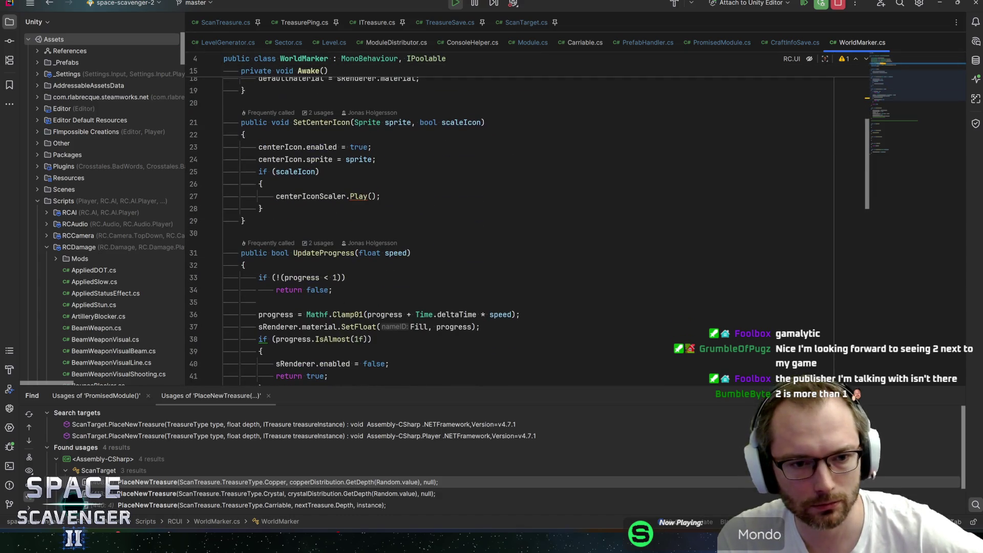
scroll(527, 225, up, 5)
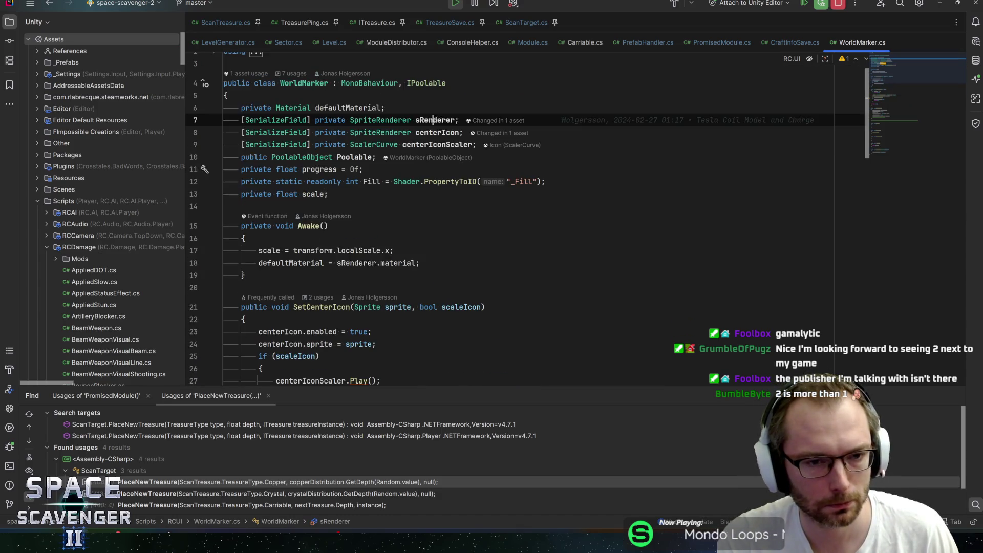
key(ctrl+alt+Left)
key(ctrl+alt+Left)
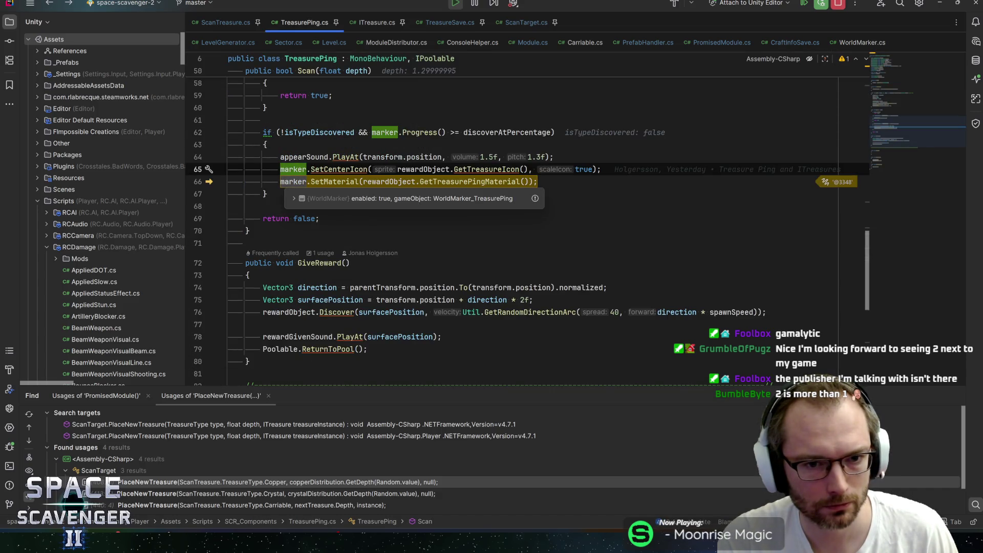
mouse_move(389, 182)
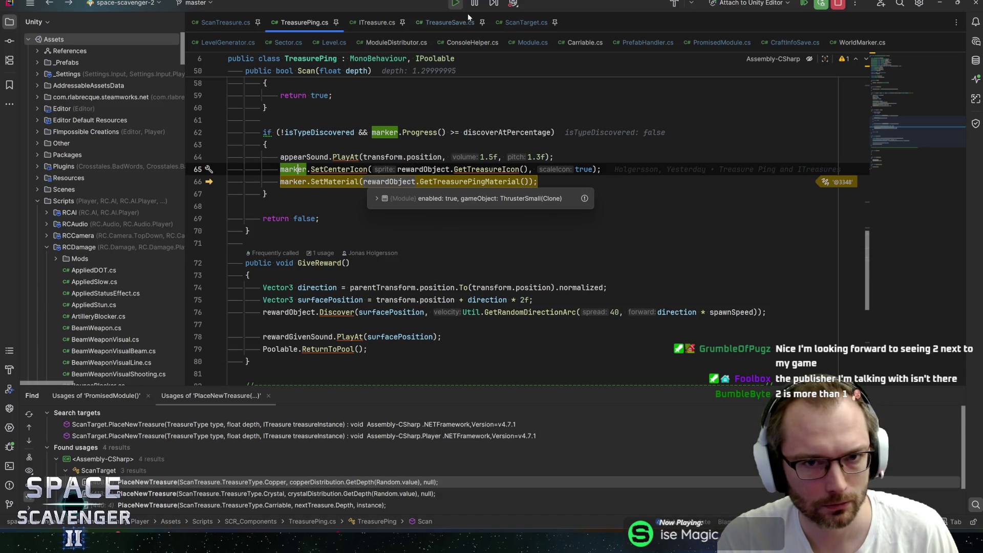
key(F9)
key(alt+Tab)
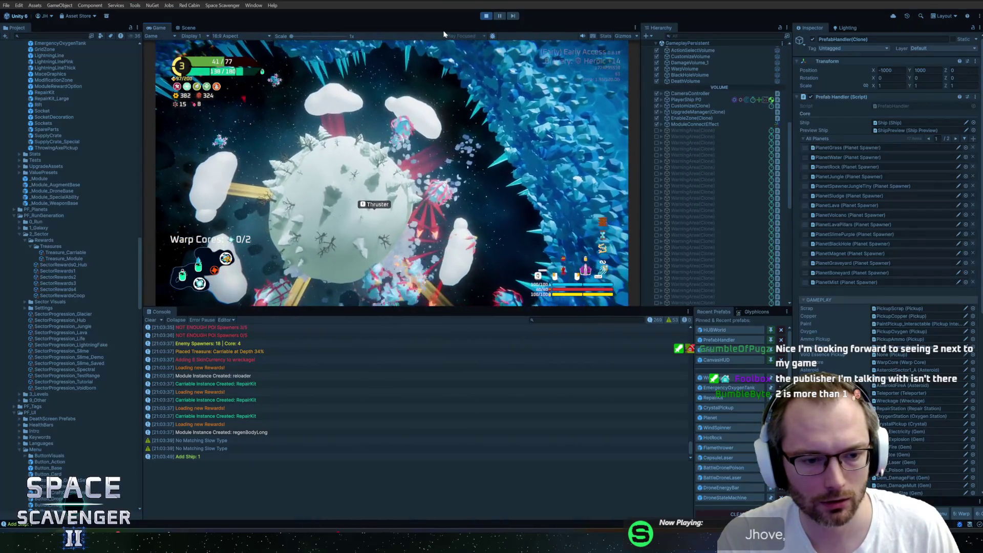
Step: Stop Play, open the PrefabHandler prefab, and assign TreasureMarker_Crystal to a material field
click(483, 18)
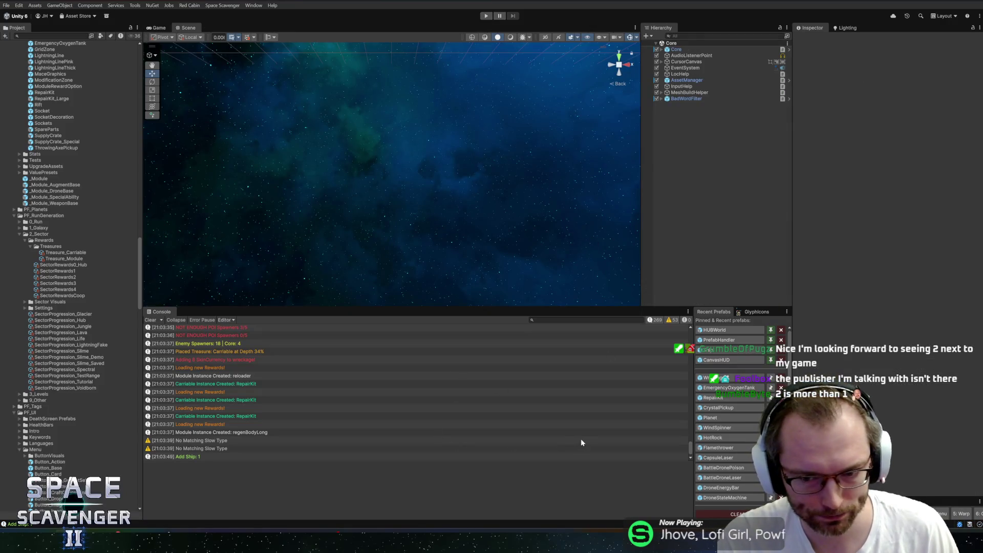
drag(694, 381, 602, 371)
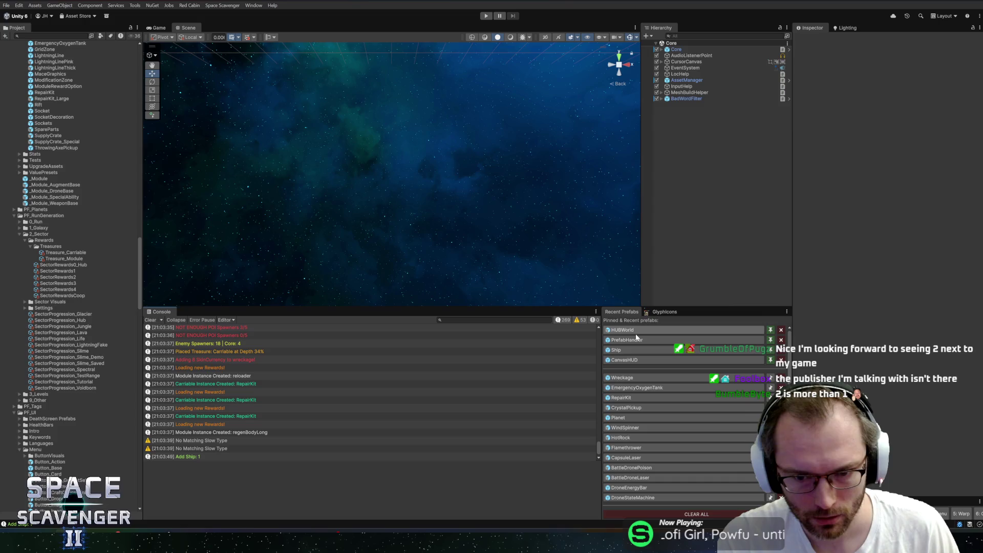
click(625, 330)
click(629, 340)
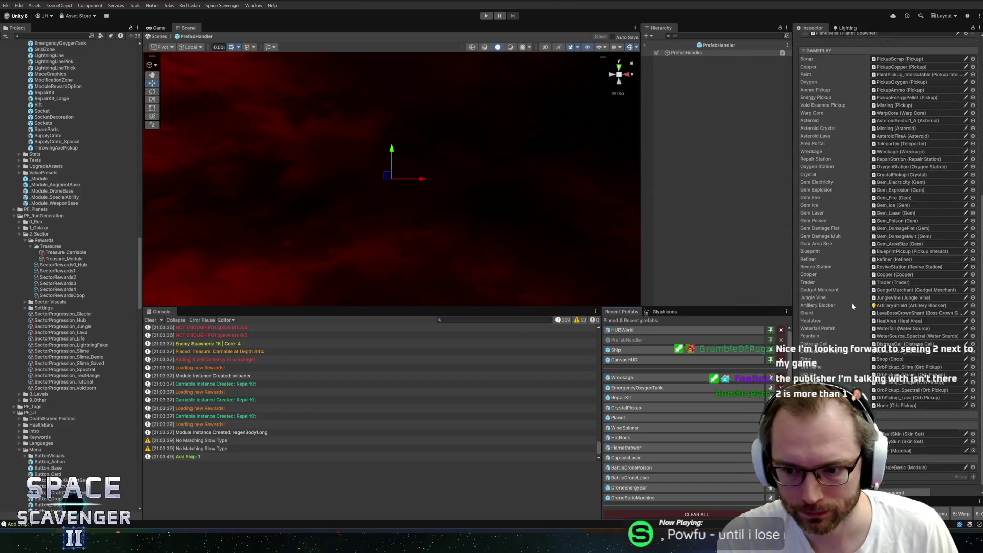
click(972, 444)
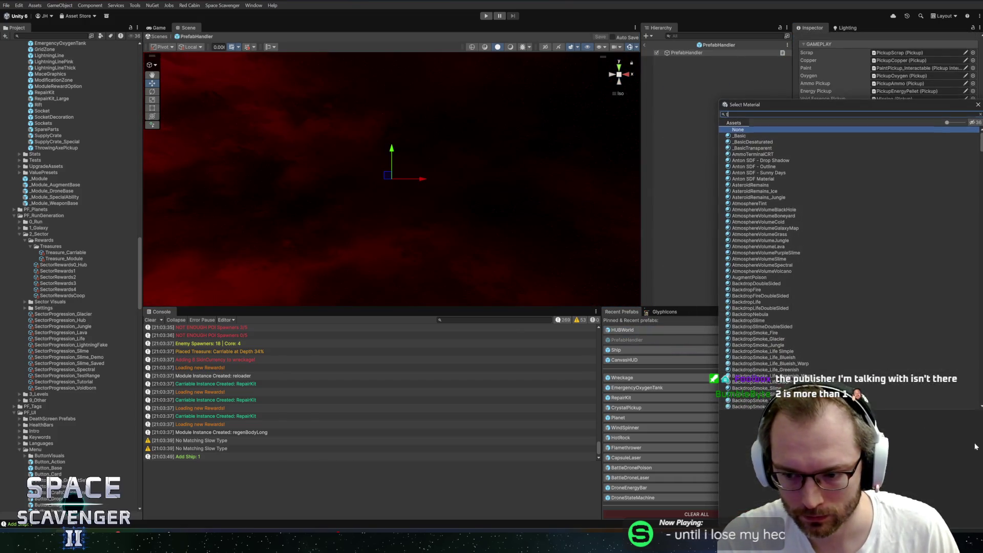
text(treas)
double_click(758, 136)
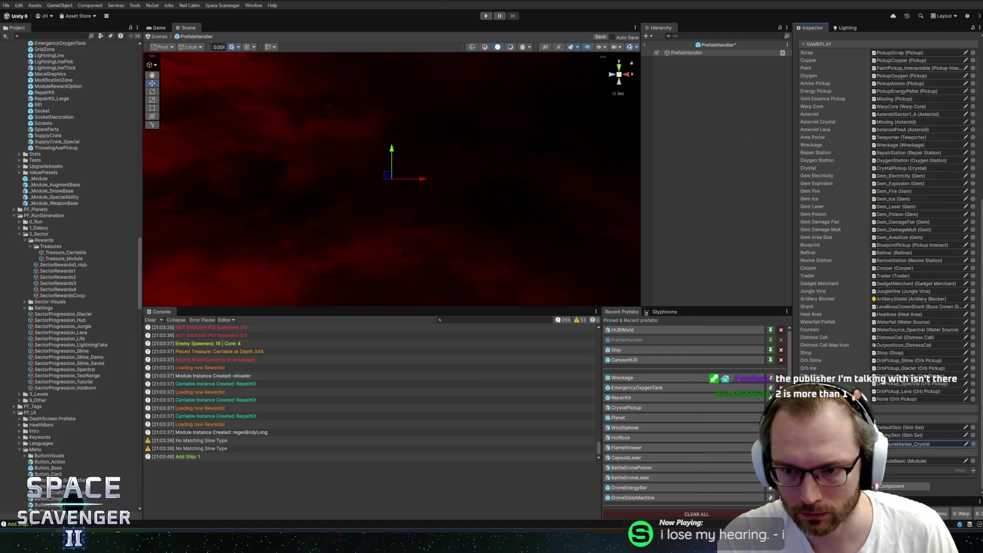
Step: Duplicate the TreasureMarker_Crystal material and rename the copy TreasureMarker_Module
click(916, 443)
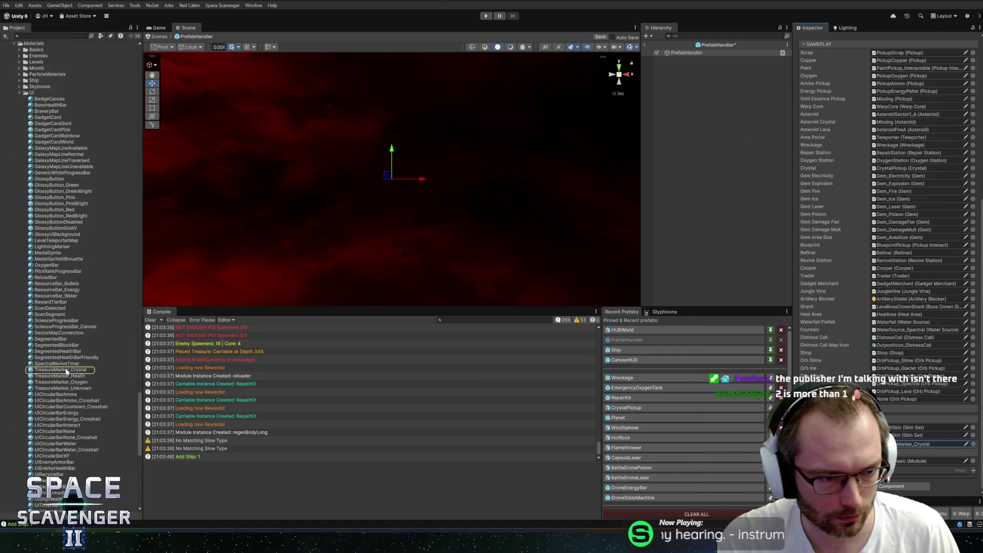
click(52, 370)
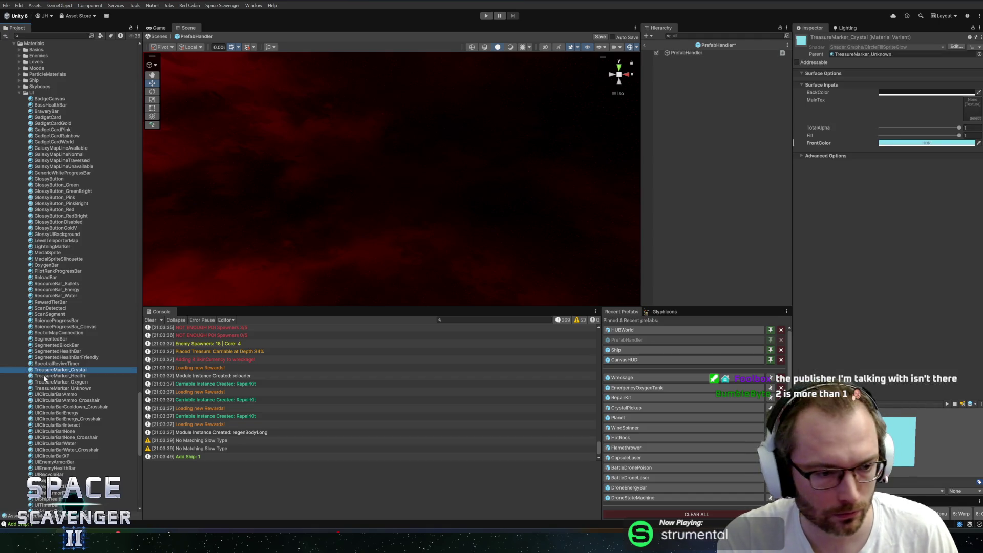
click(45, 376)
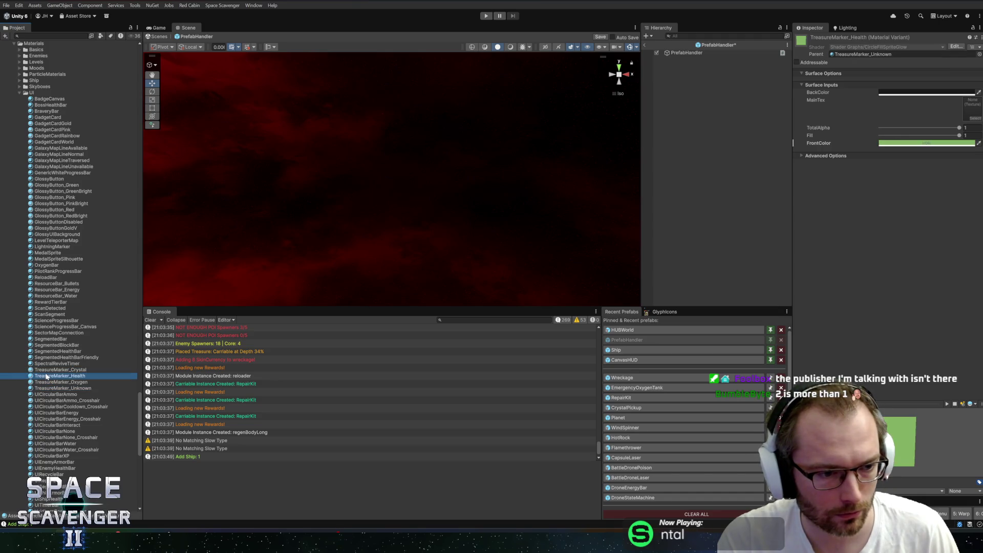
click(45, 370)
key(ctrl+d)
key(F2)
key(BackSpace)
key(BackSpace)
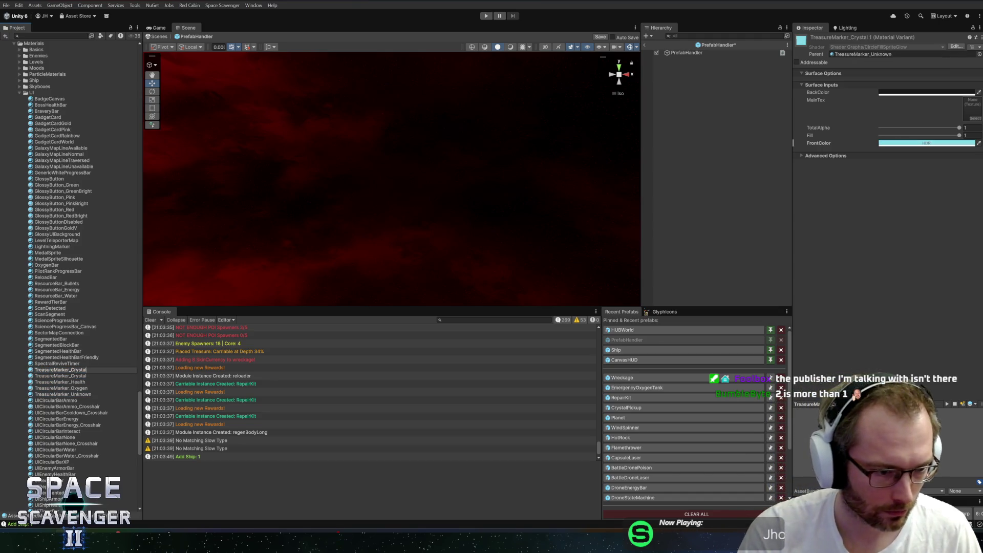
key(BackSpace)
key(BackSpace)
key(BackSpace)
text(Modu)
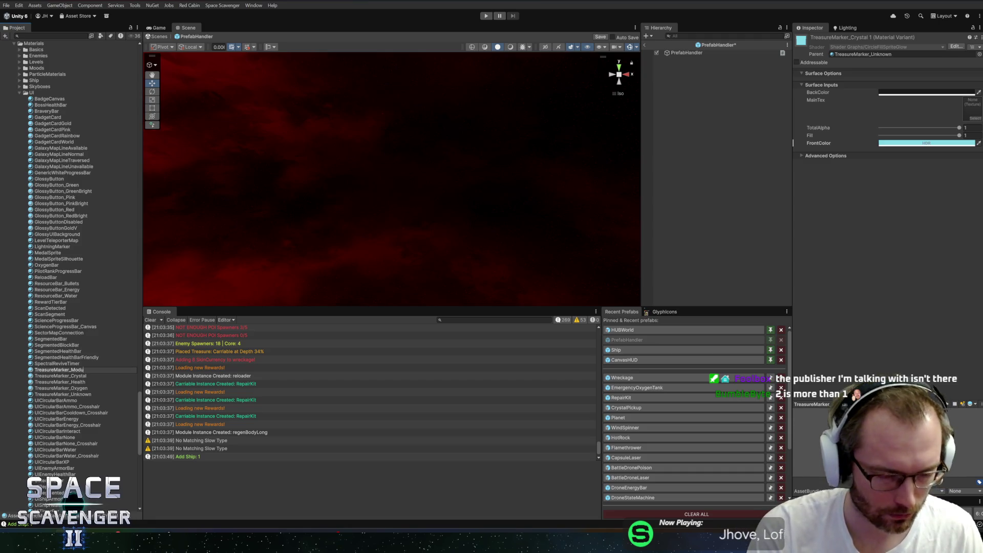
text(le)
key(Return)
Step: Make TreasureMarker_Module's front colour bright yellow and save the prefab
click(916, 143)
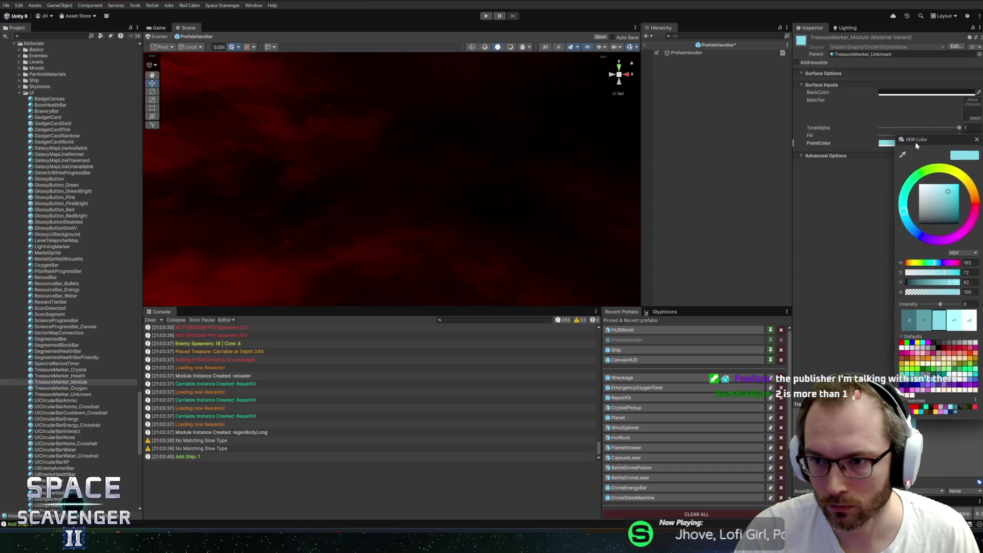
click(919, 414)
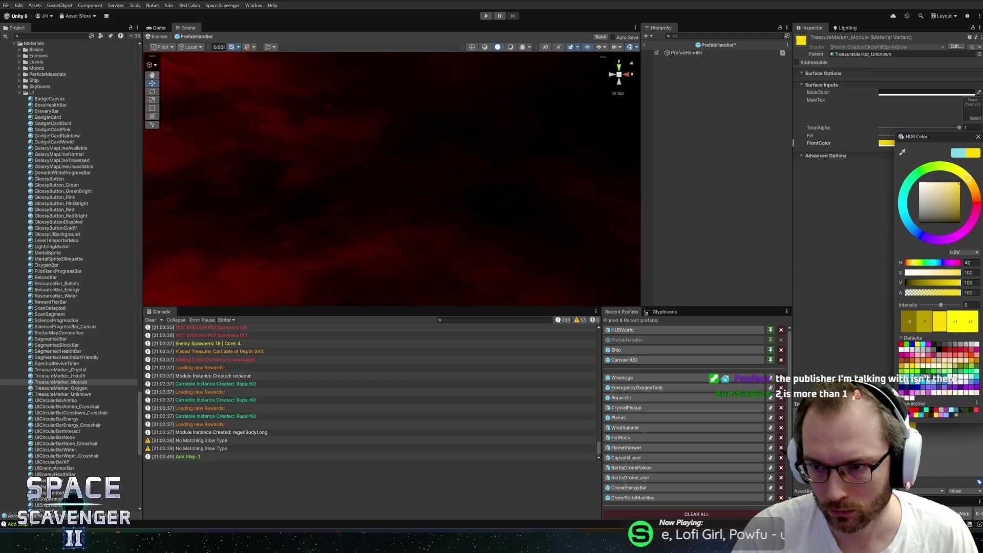
click(977, 136)
key(ctrl+s)
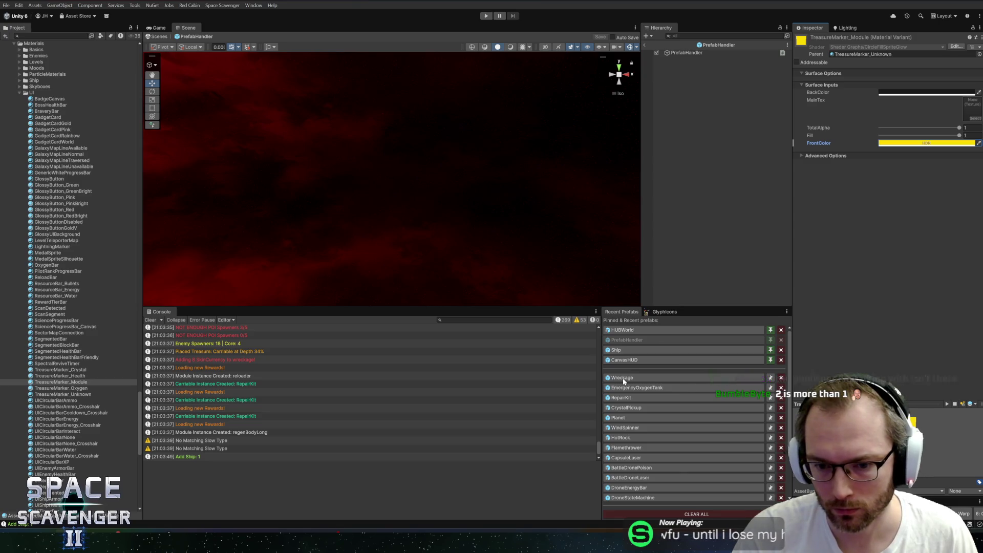
Step: Assign TreasureMarker_Module to another PrefabHandler material field
click(724, 53)
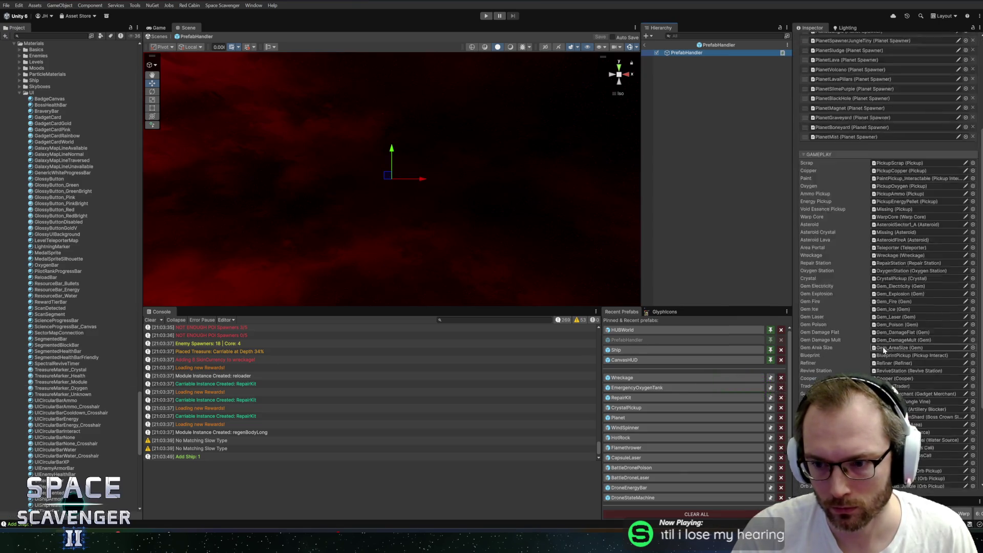
scroll(922, 256, down, 5)
click(971, 436)
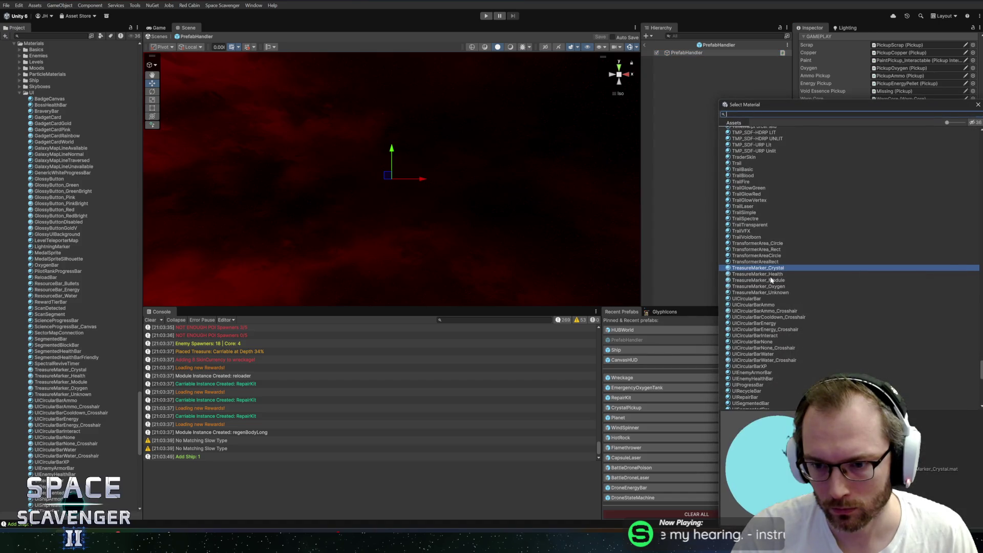
double_click(768, 279)
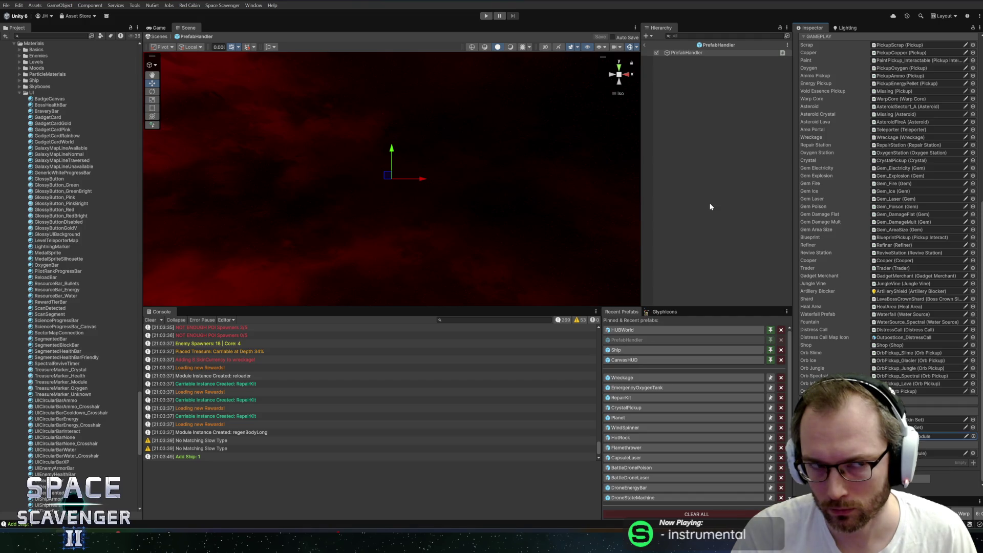
key(alt+Tab)
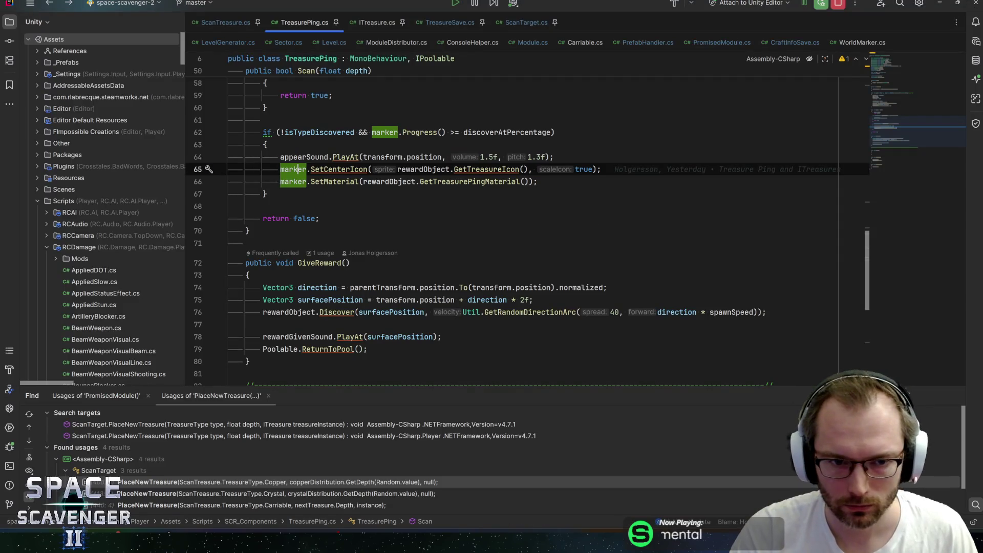
Step: Put a breakpoint on line 23 of WorldMarker.SetCenterIcon and start Play mode in Unity
click(427, 169)
mouse_move(494, 170)
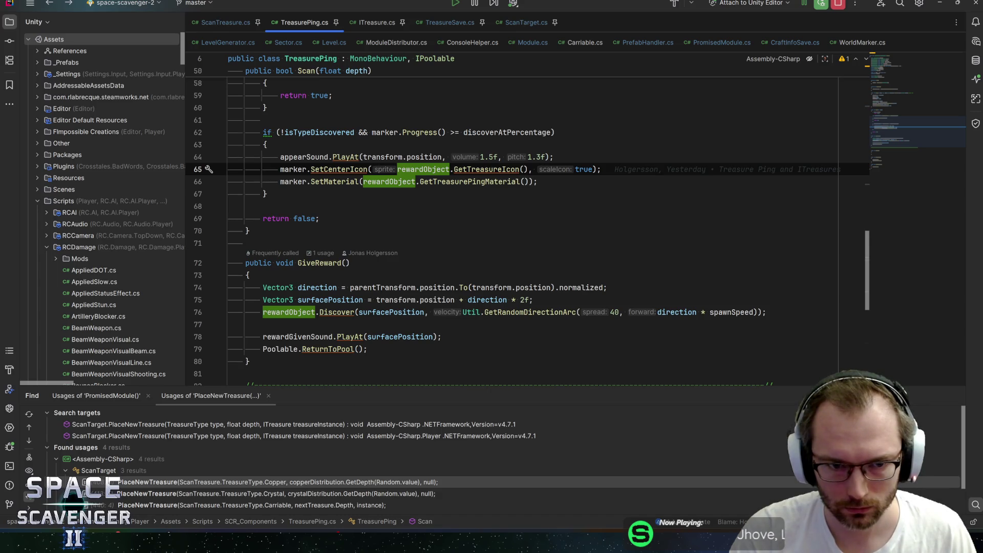
mouse_move(361, 170)
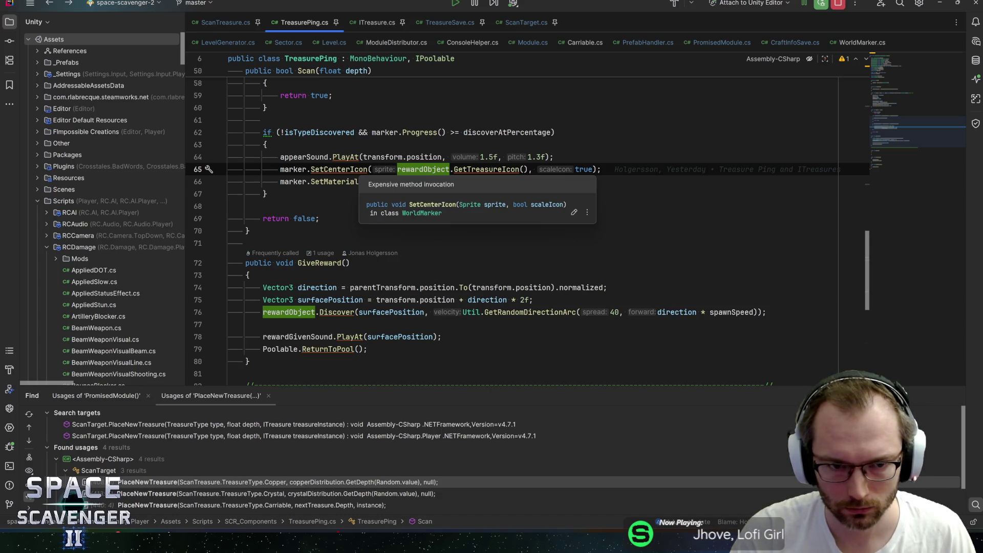
key(ctrl+b)
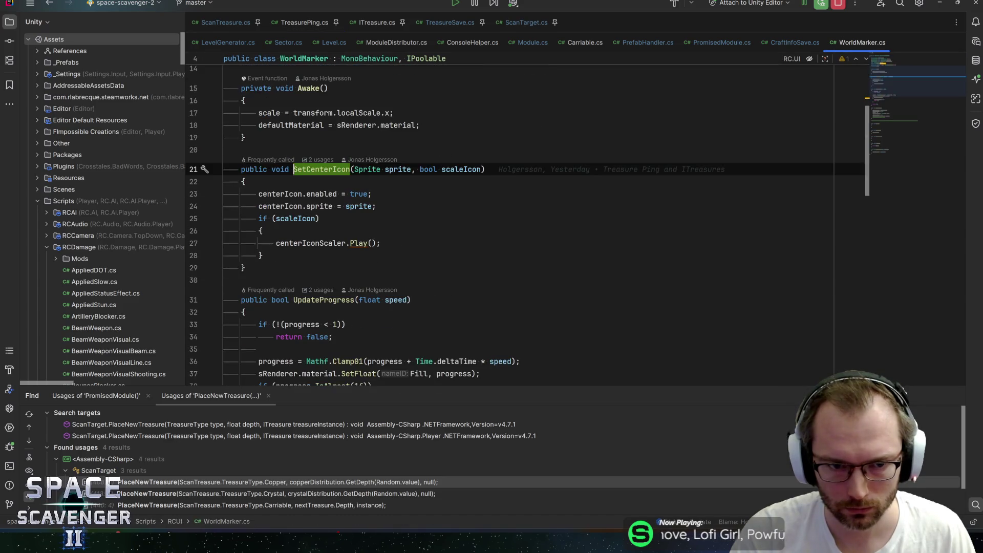
click(302, 194)
key(F9)
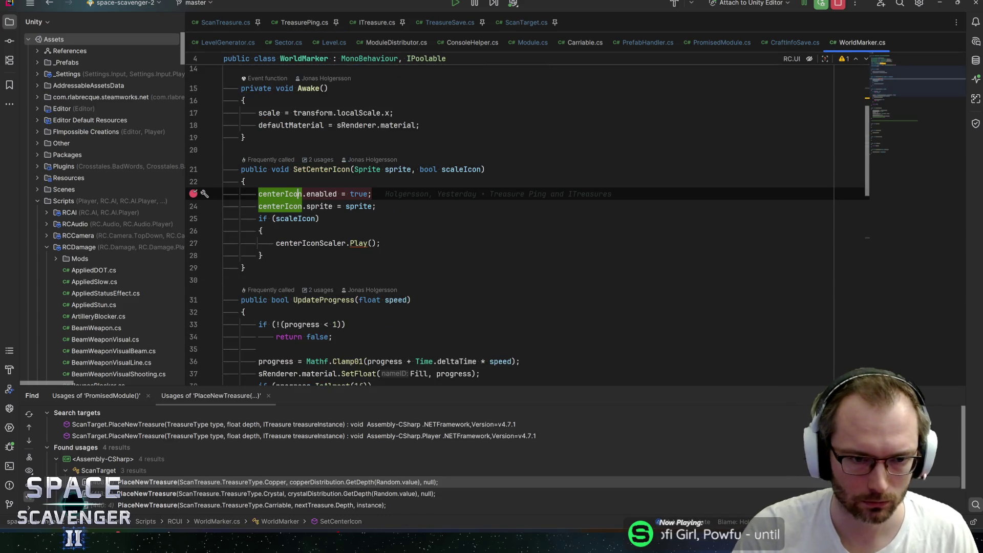
key(alt+Tab)
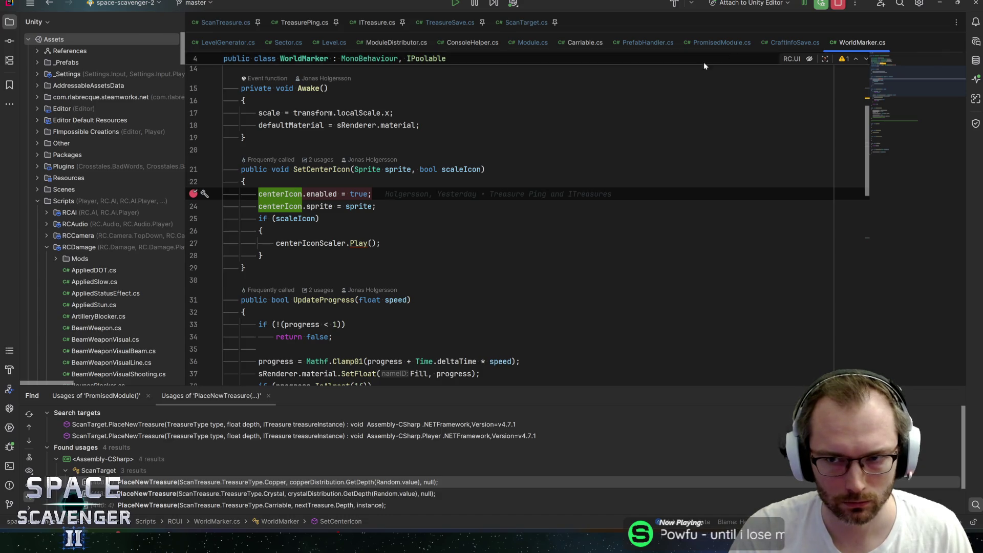
click(486, 16)
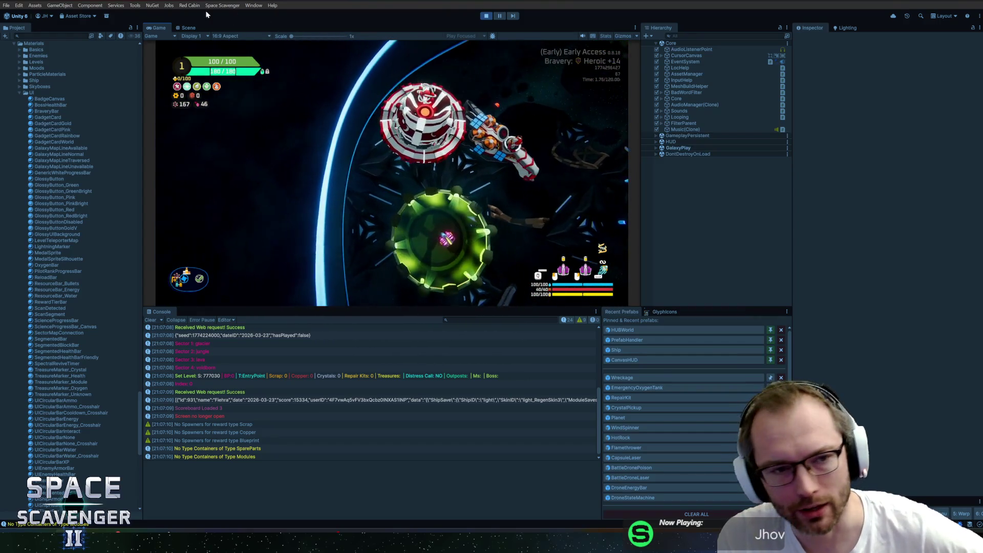
Step: Start the trial run, fly the ship up through the cave, and pause with Escape
double_click(158, 26)
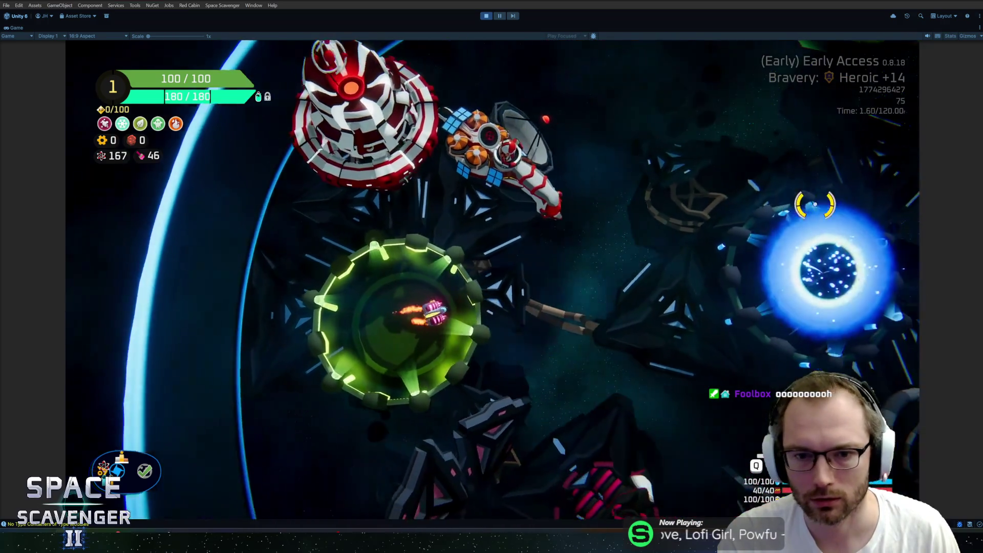
key(f)
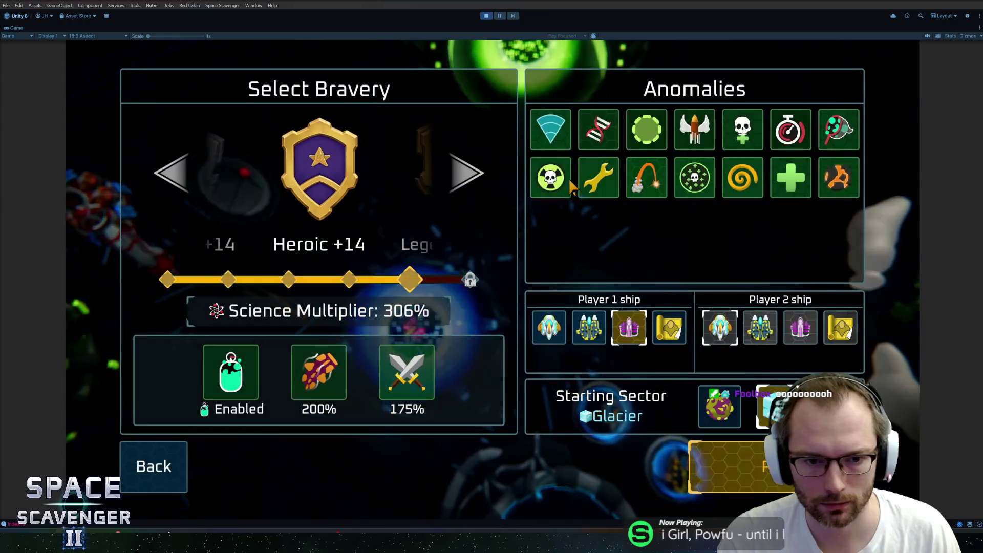
key(f)
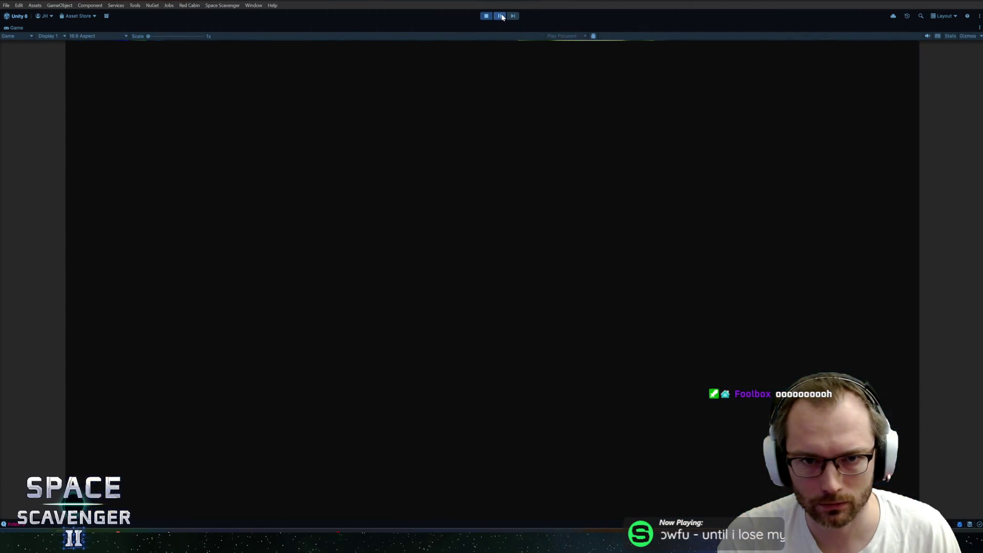
key(shift+space)
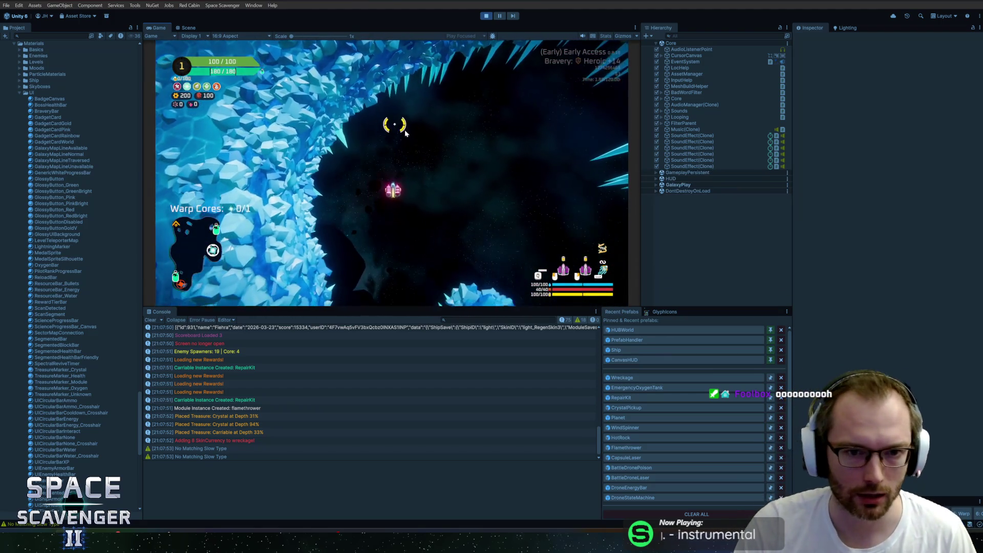
key(Escape)
key(Escape)
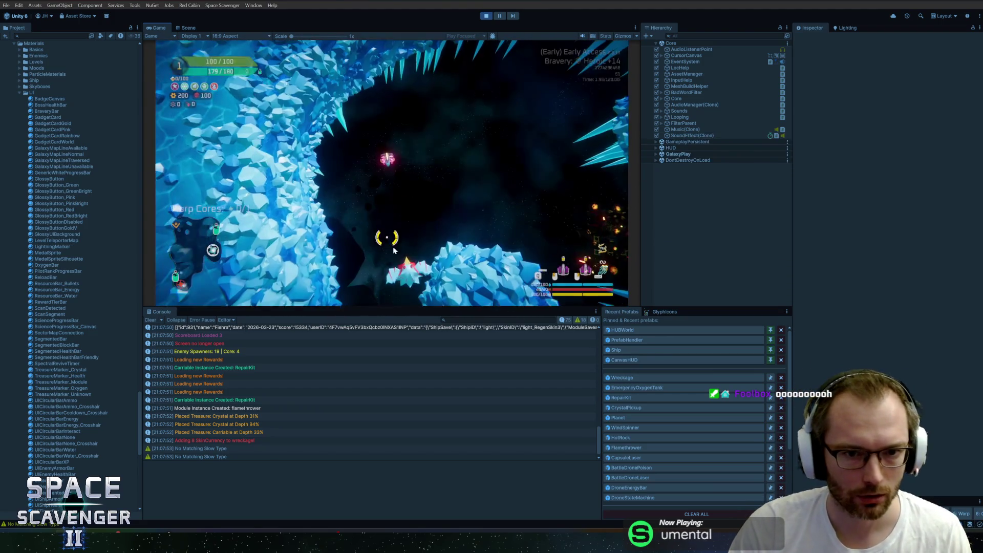
key(w)
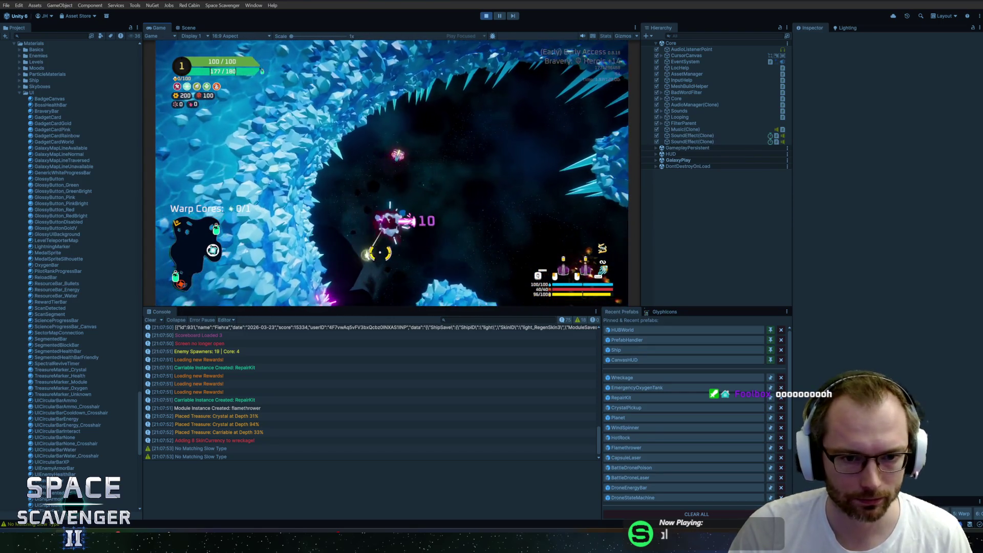
key(d)
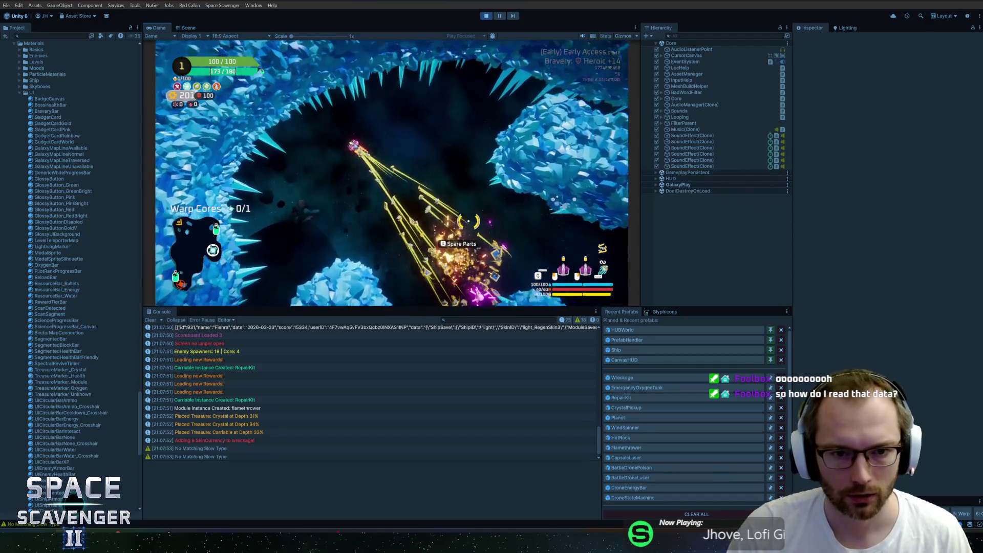
key(Escape)
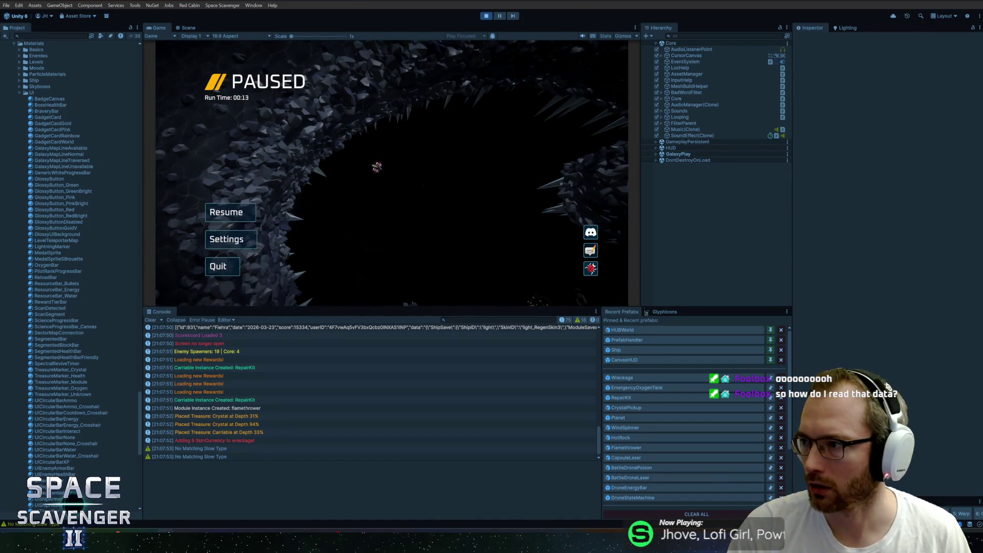
key(alt+Tab)
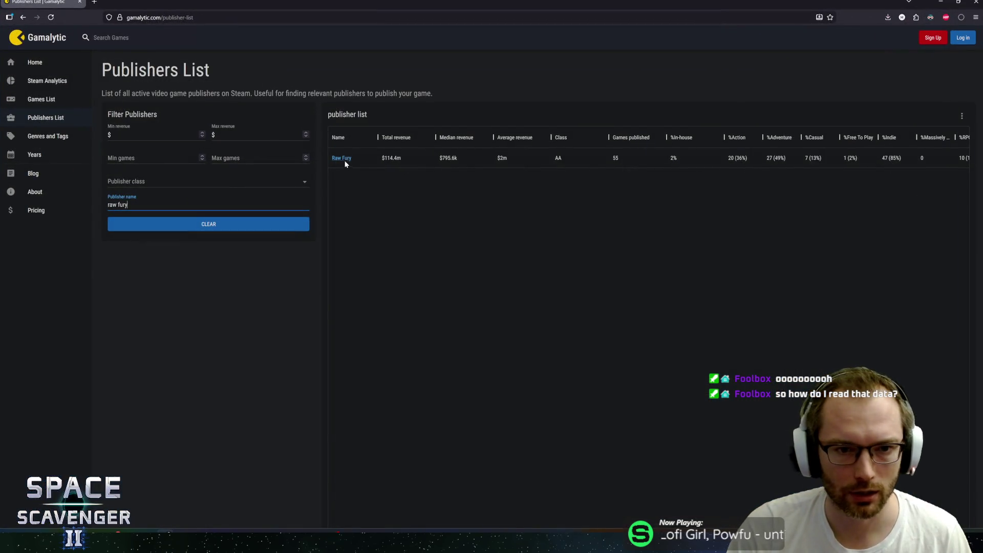
Step: Open Raw Fury's publisher page and sort its games by copies sold, descending
click(343, 160)
scroll(313, 226, down, 3)
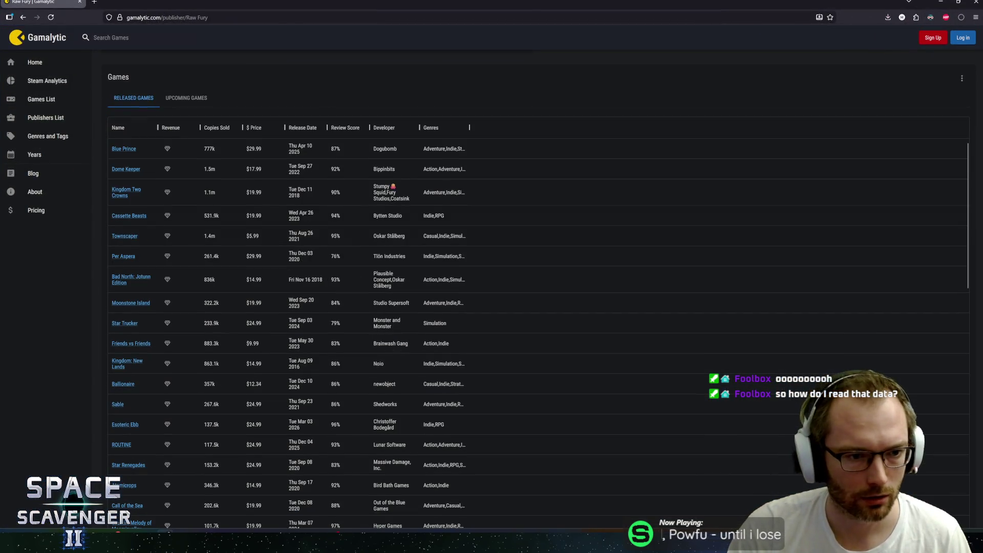
click(219, 131)
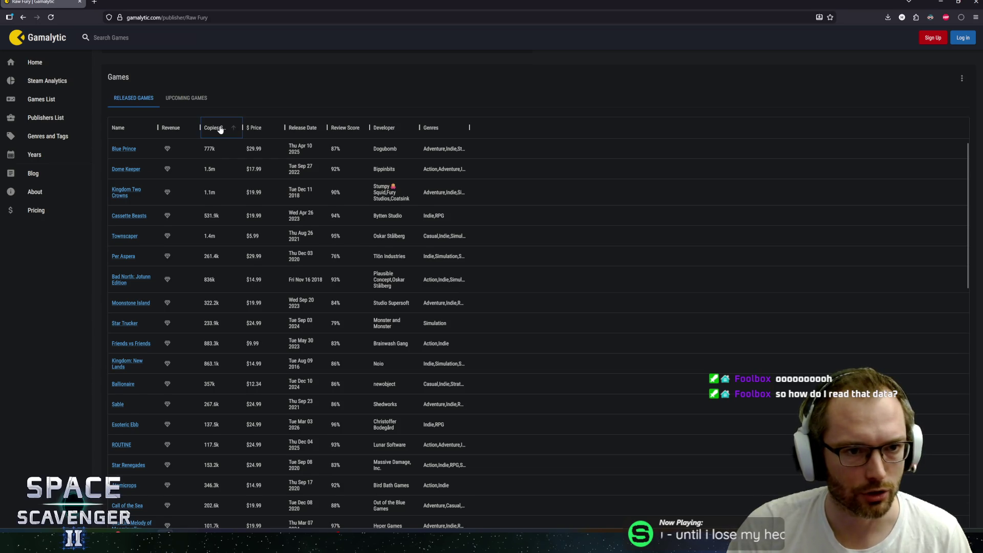
click(223, 132)
scroll(220, 145, down, 5)
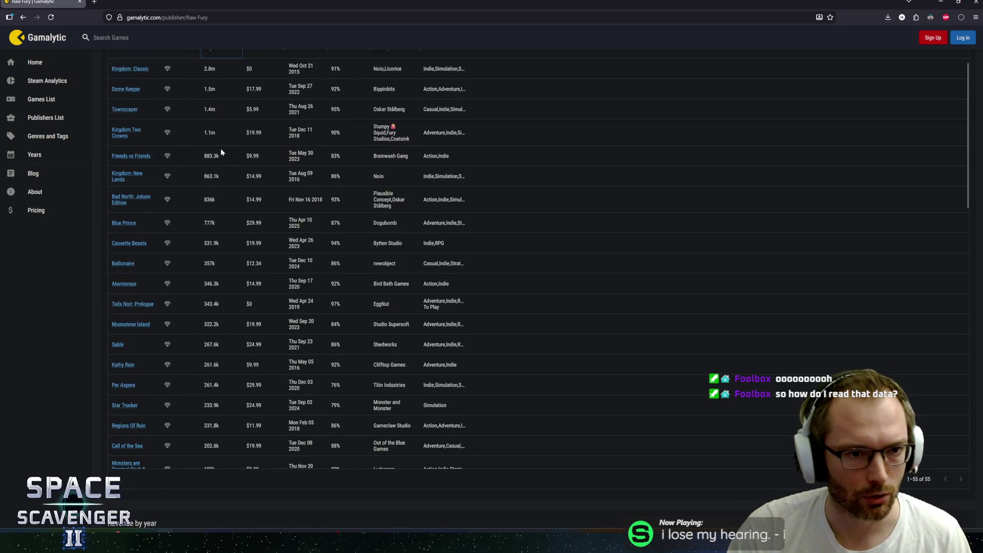
scroll(215, 159, up, 3)
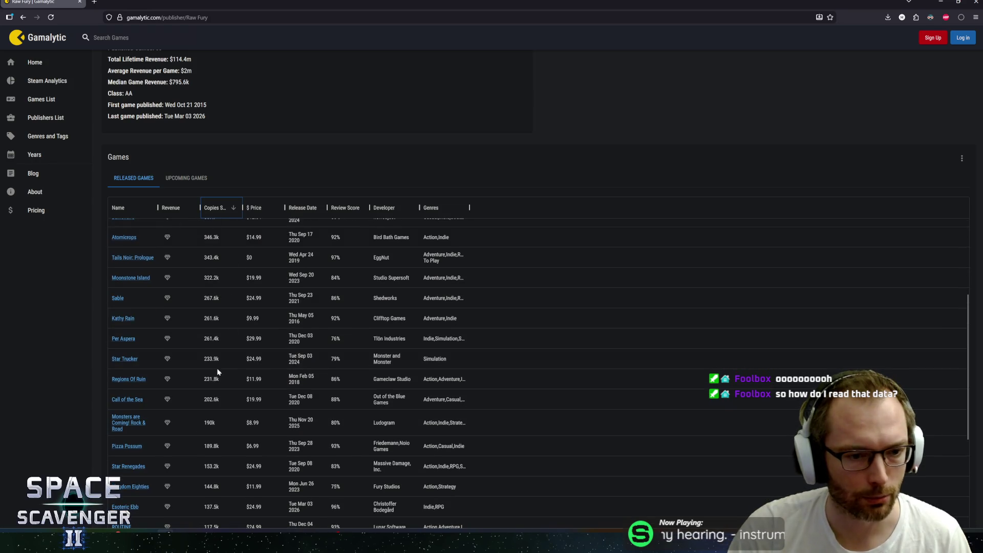
scroll(217, 372, down, 15)
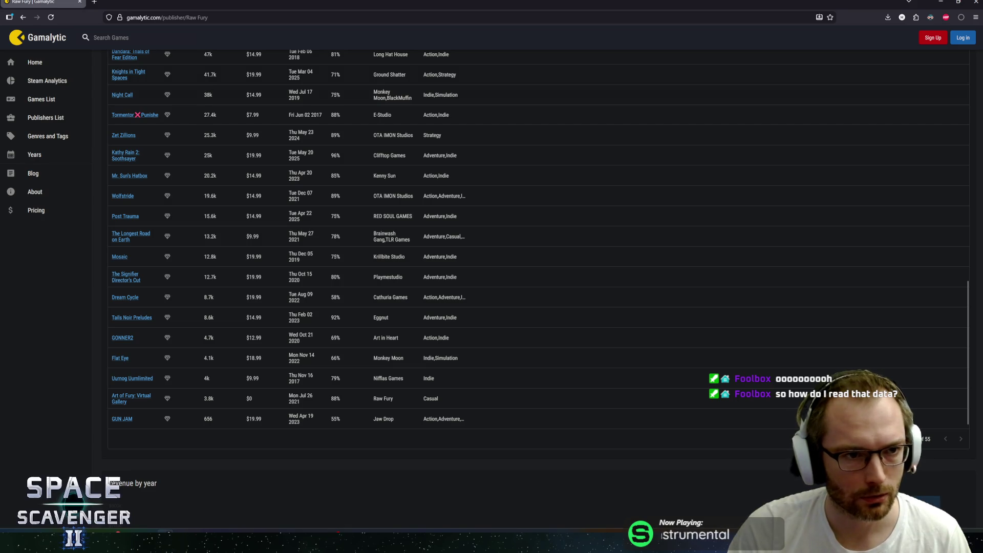
scroll(225, 159, up, 10)
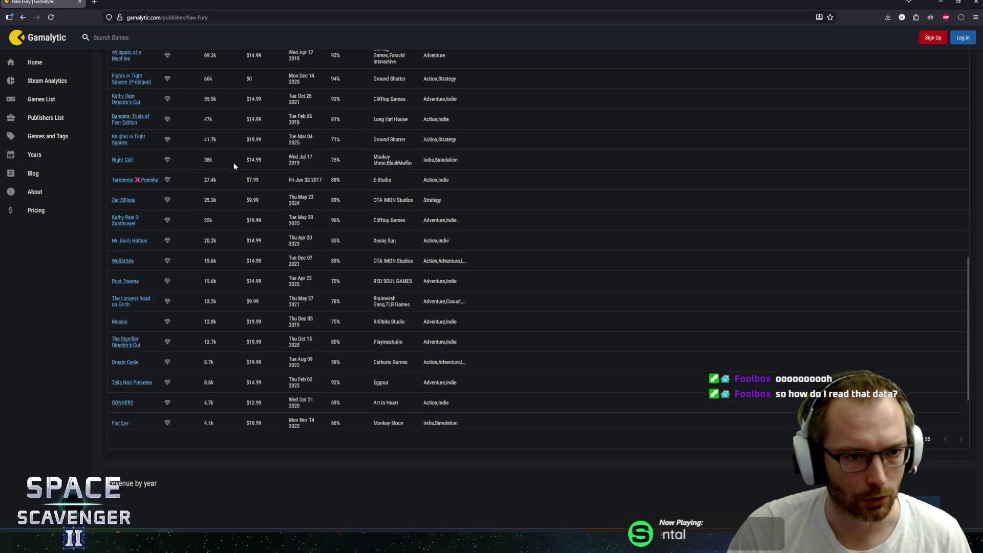
scroll(241, 170, up, 5)
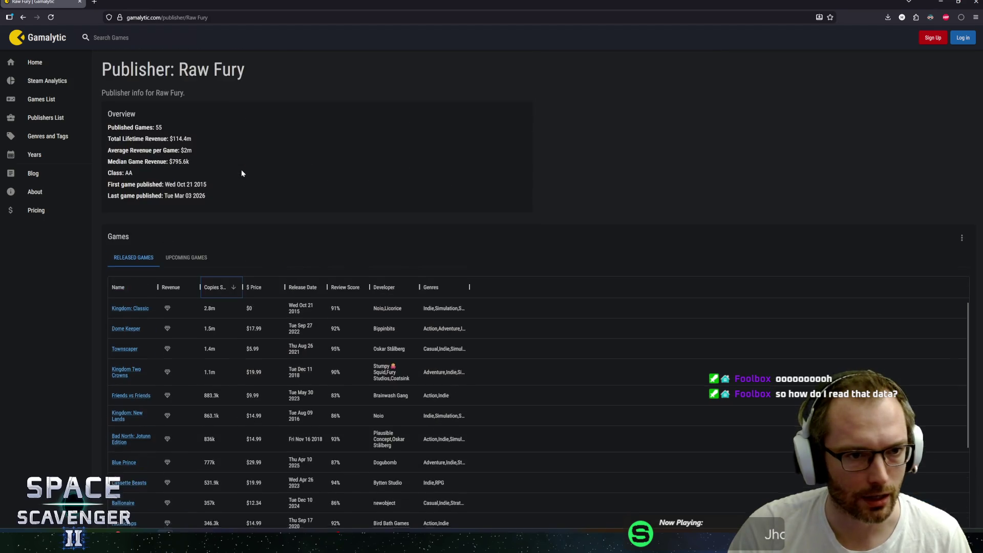
scroll(250, 197, down, 10)
scroll(358, 272, up, 15)
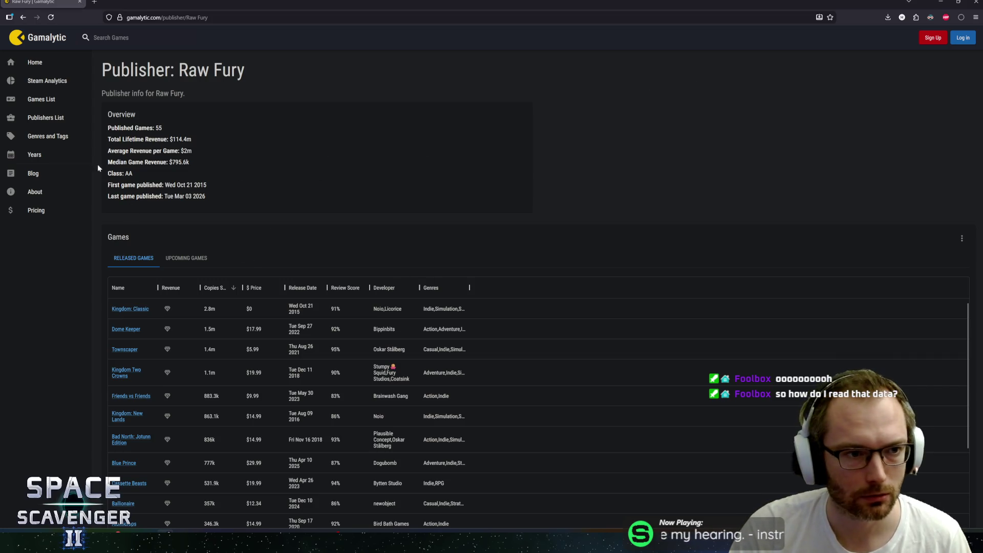
Step: Search publishers for 'dev', then return to the full Publishers List
click(110, 37)
text(dev)
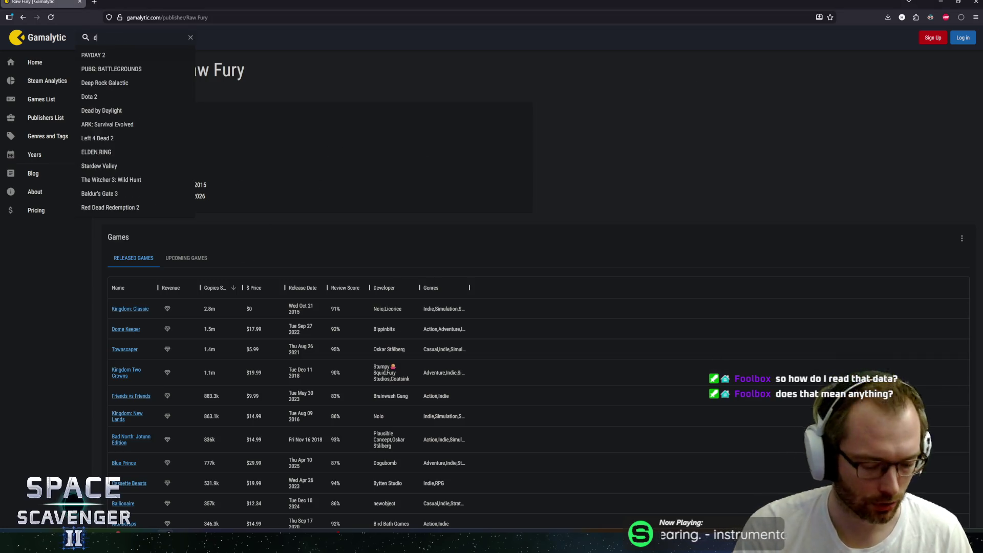
click(51, 119)
Step: Filter publishers by name 'devolver' and open the Devolver Digital page
click(136, 204)
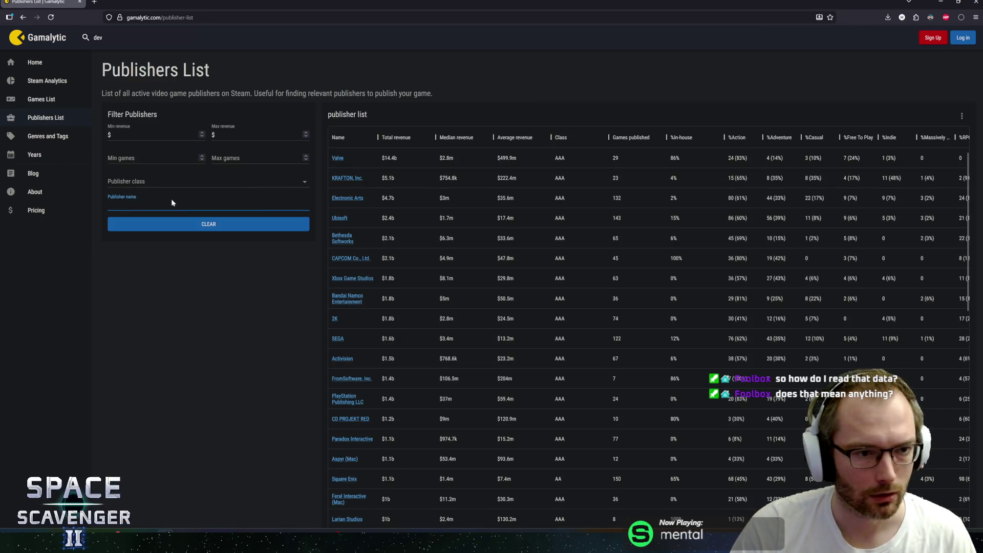
text(devolver)
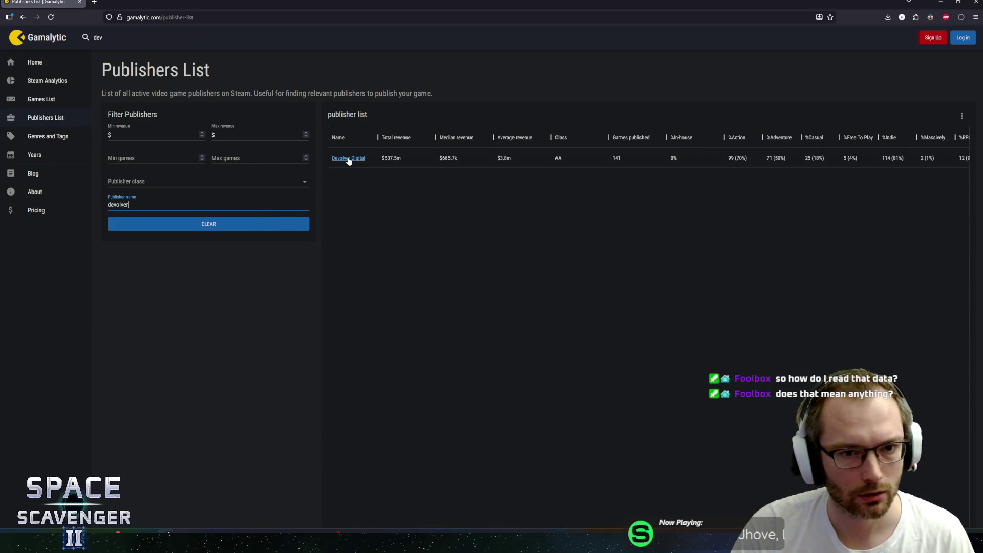
click(348, 160)
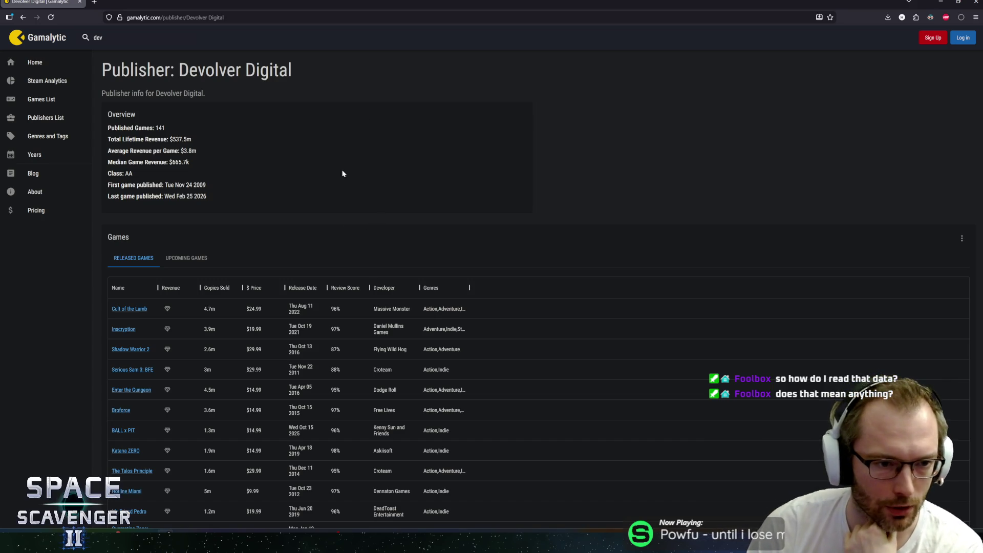
Step: Sort Devolver Digital's games by copies sold, descending, and browse the first page
click(217, 289)
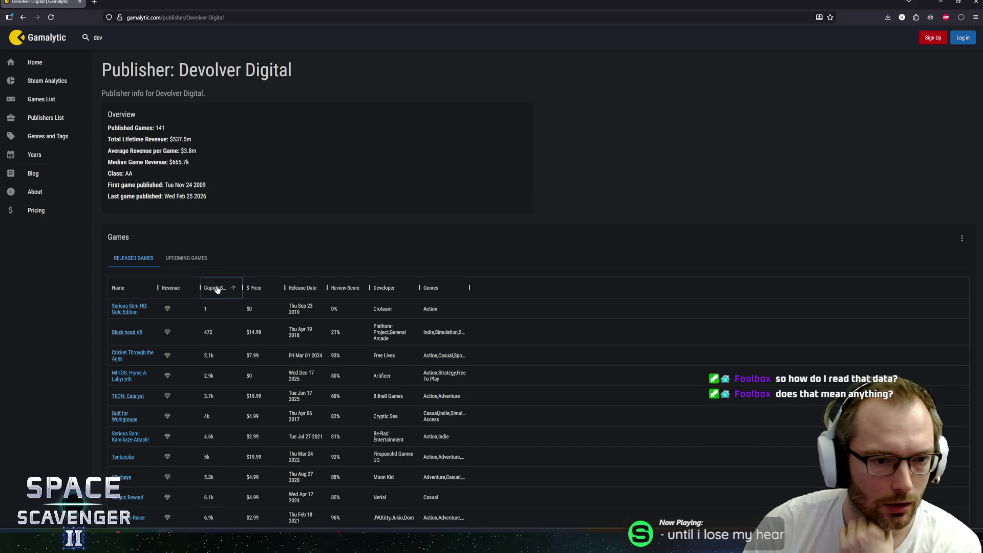
click(217, 288)
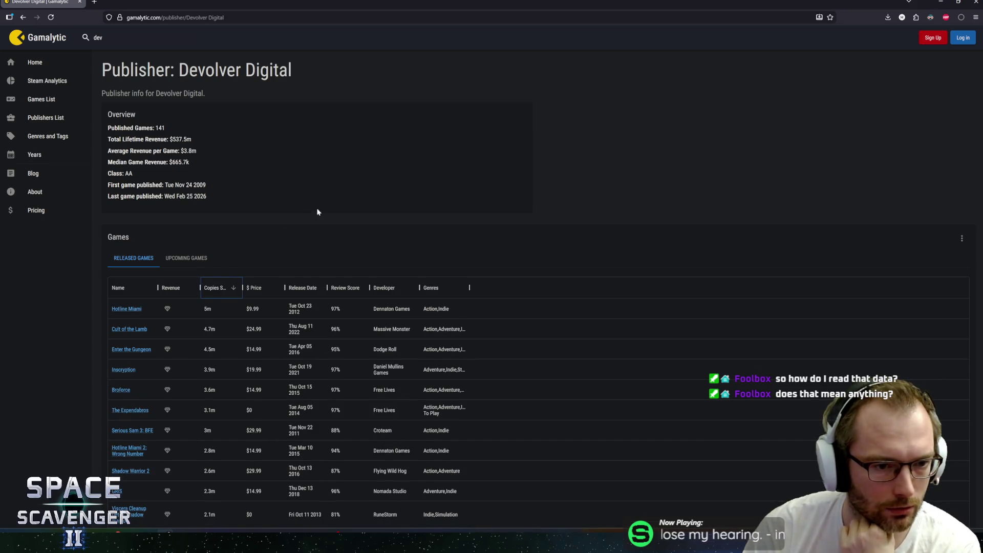
scroll(307, 202, down, 2)
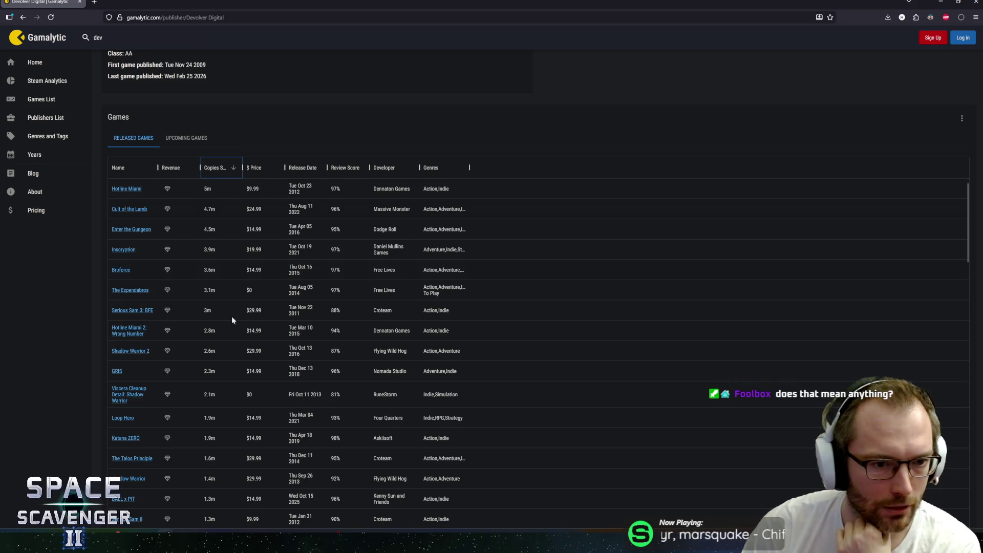
scroll(231, 315, down, 2)
scroll(388, 250, down, 8)
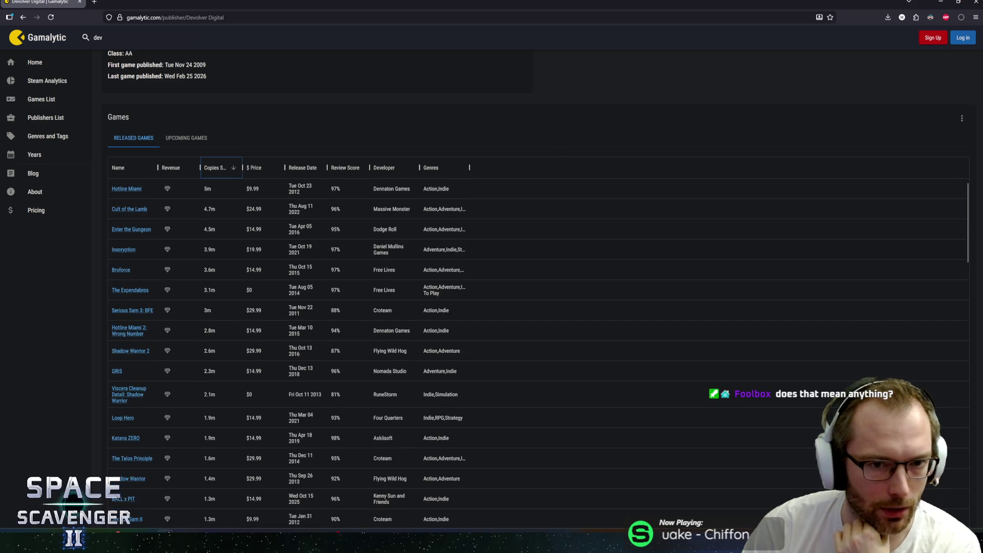
scroll(376, 266, up, 10)
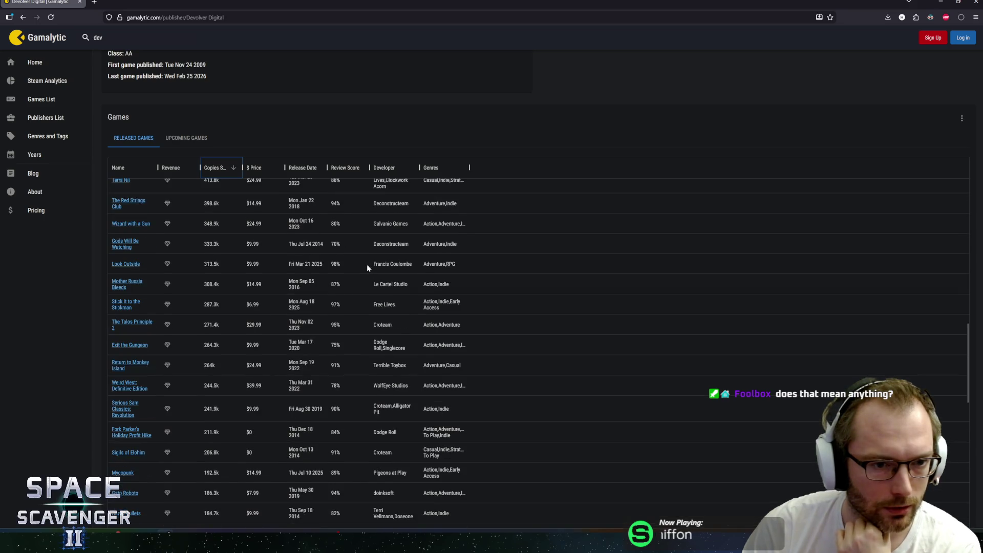
scroll(347, 259, up, 2)
scroll(182, 230, down, 3)
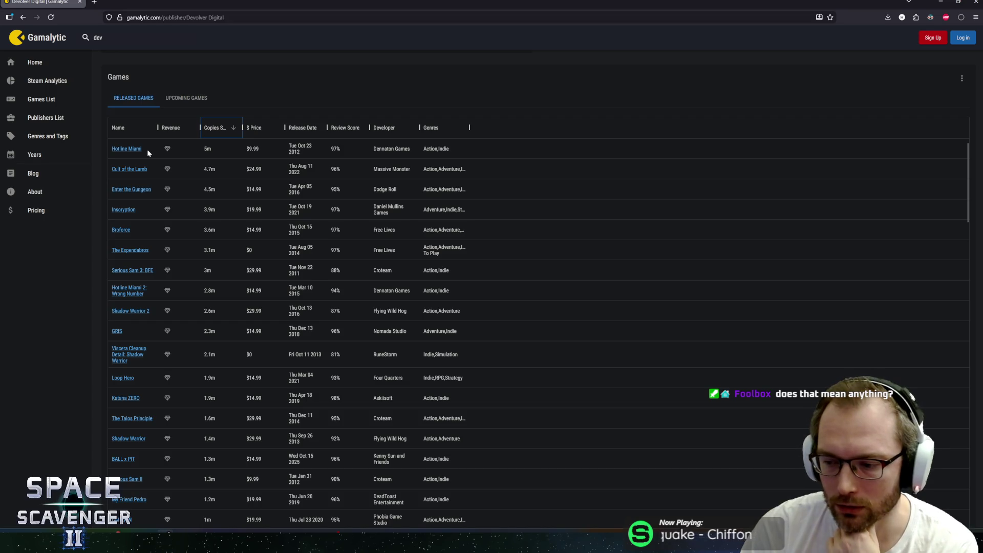
scroll(210, 258, down, 10)
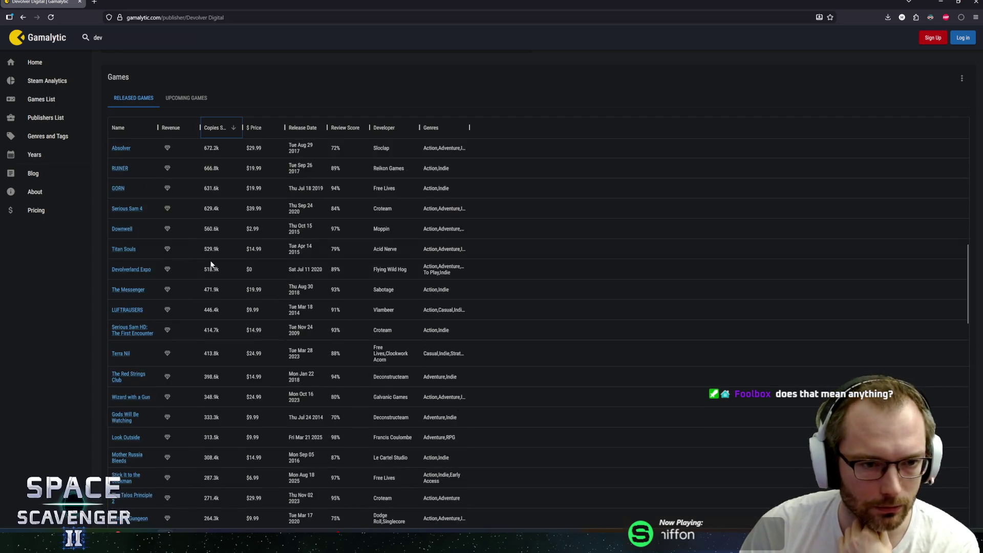
scroll(211, 264, down, 15)
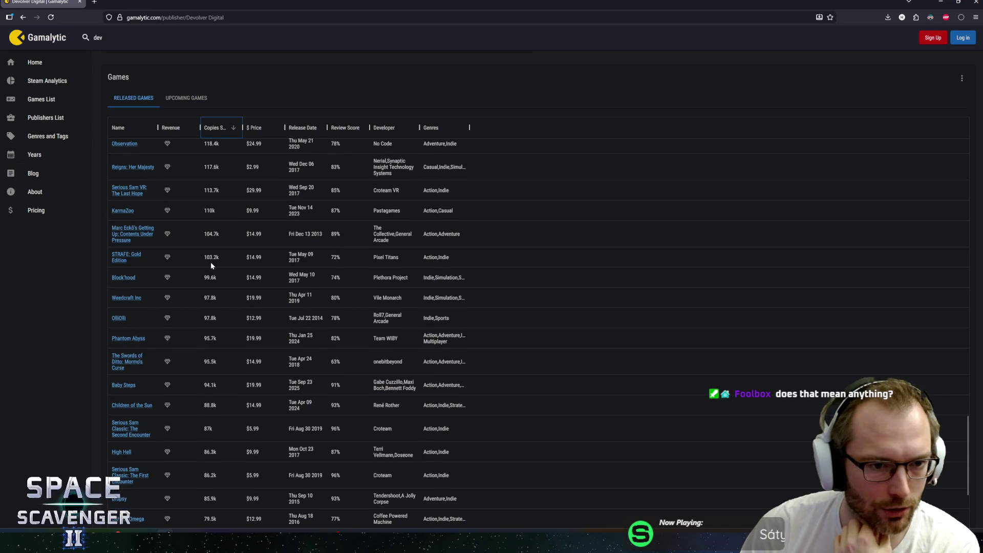
scroll(211, 265, down, 6)
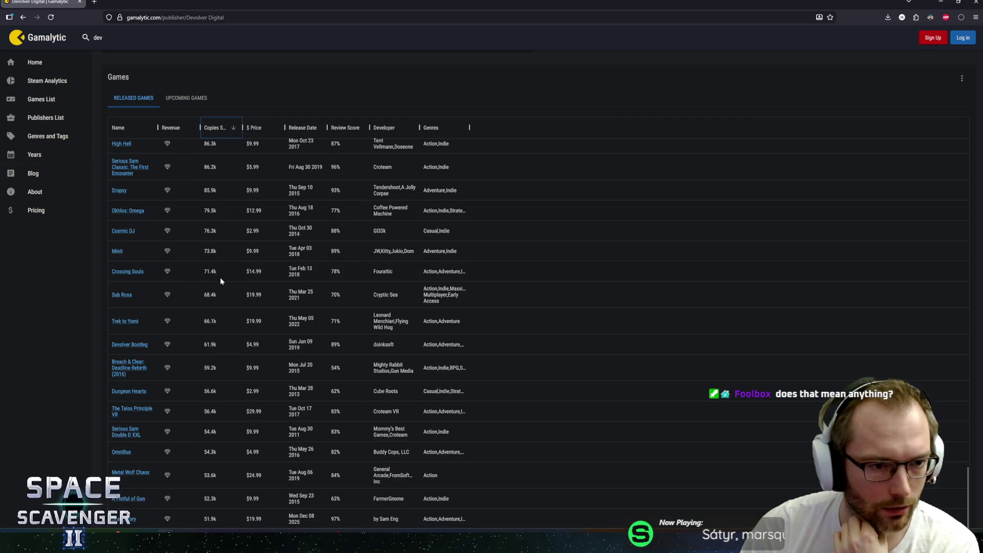
scroll(246, 294, down, 5)
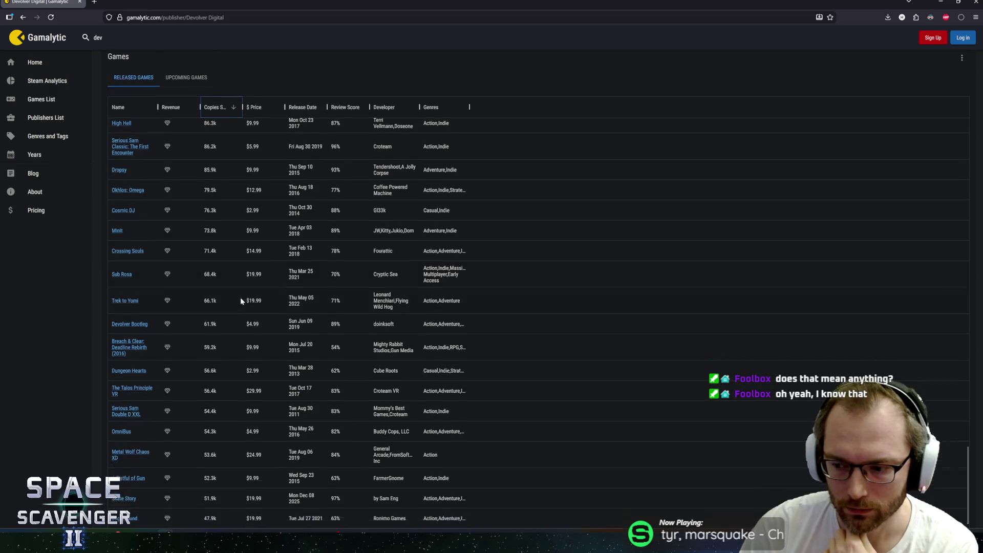
scroll(77, 344, up, 10)
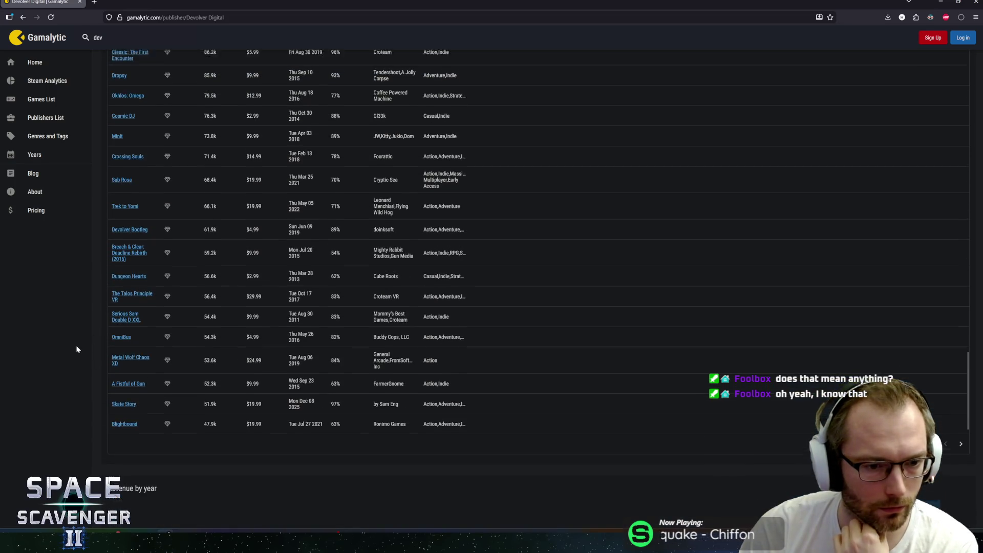
scroll(76, 352, down, 7)
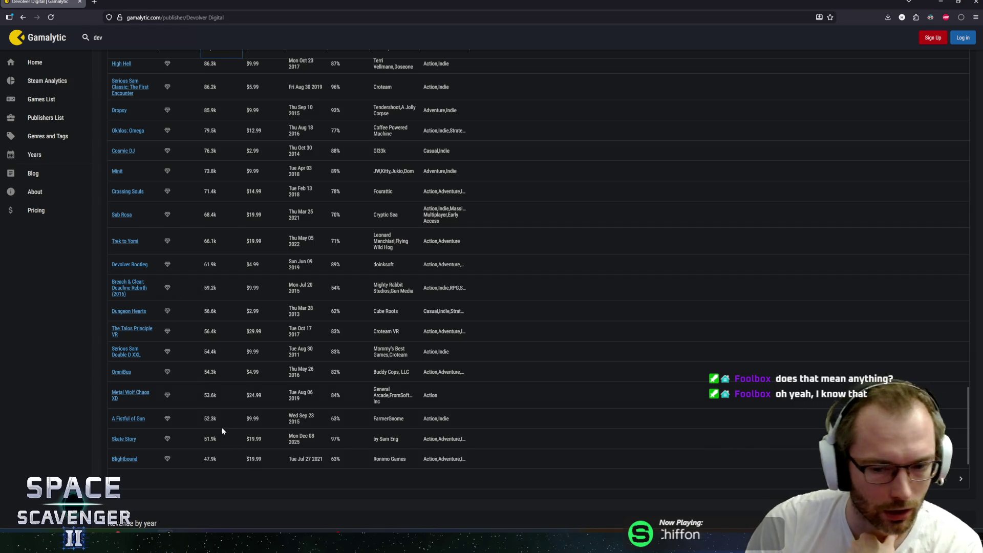
Step: Browse the next page of Devolver's games, then go back to the Publishers List
click(960, 479)
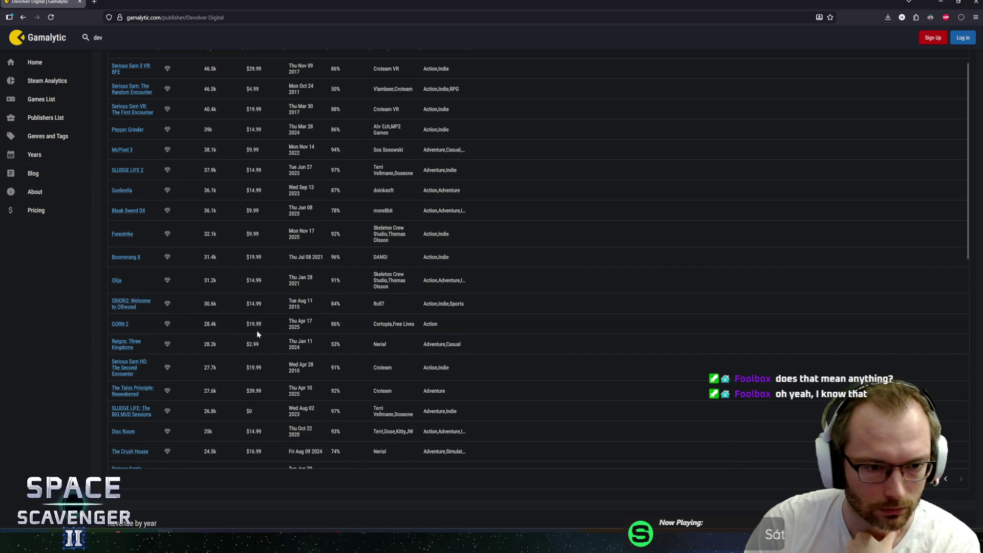
scroll(214, 422, down, 10)
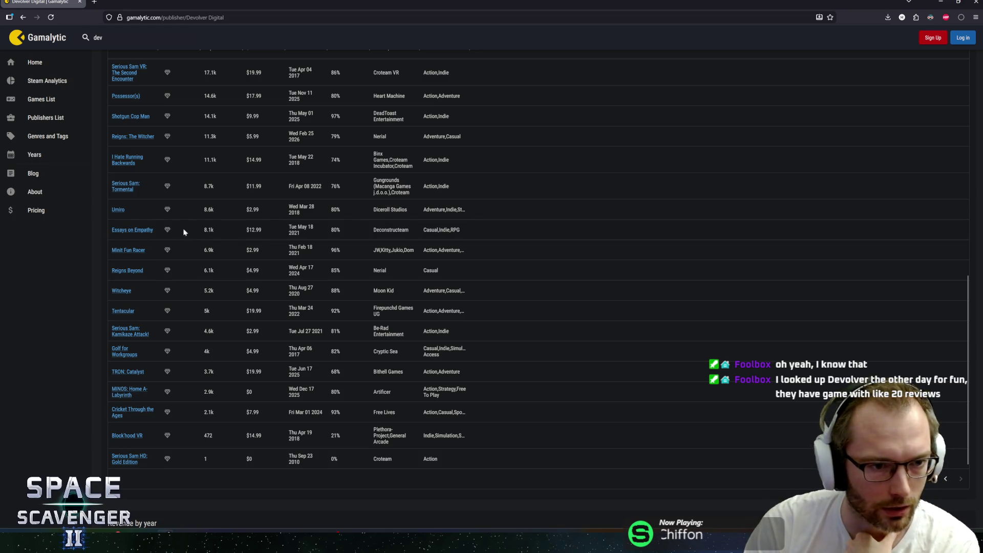
scroll(191, 232, up, 1)
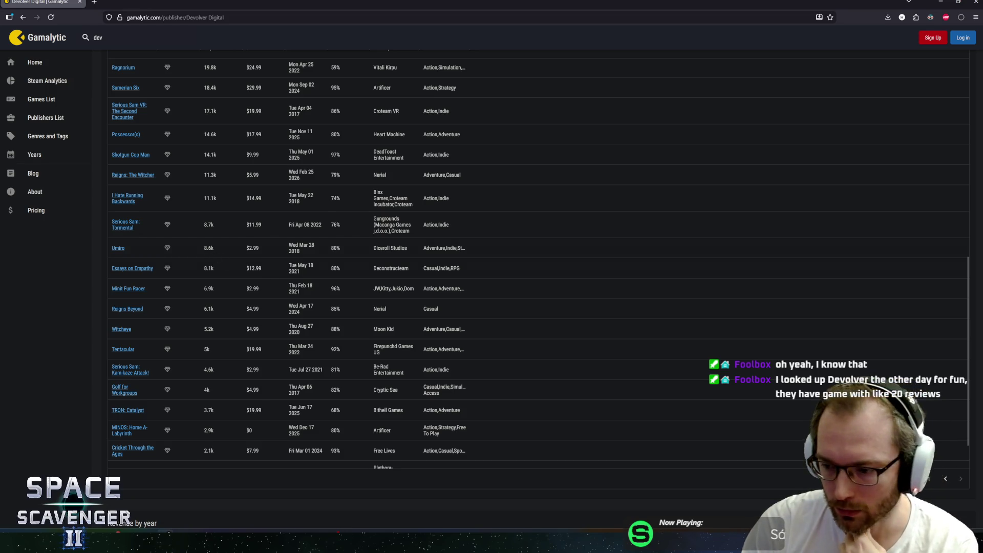
scroll(237, 243, down, 2)
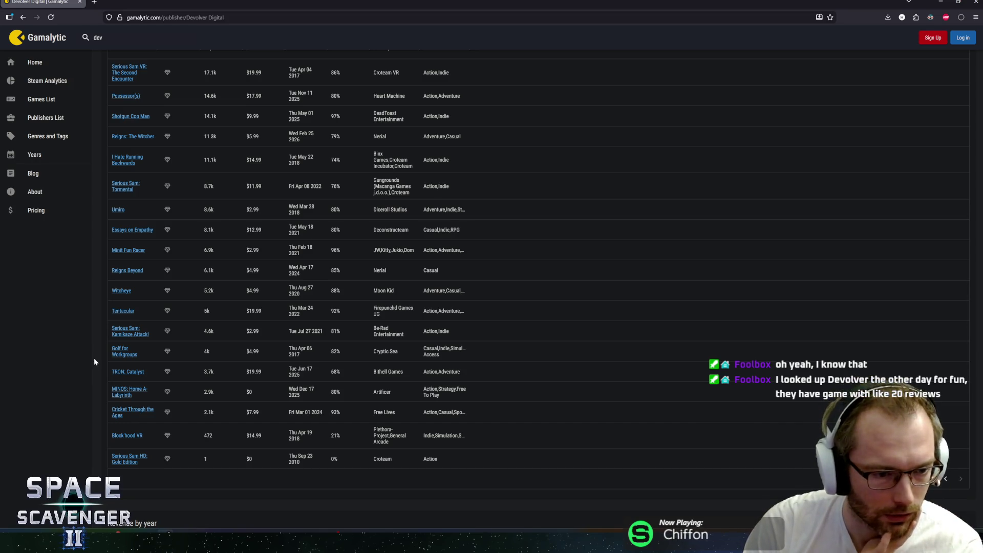
scroll(94, 359, up, 2)
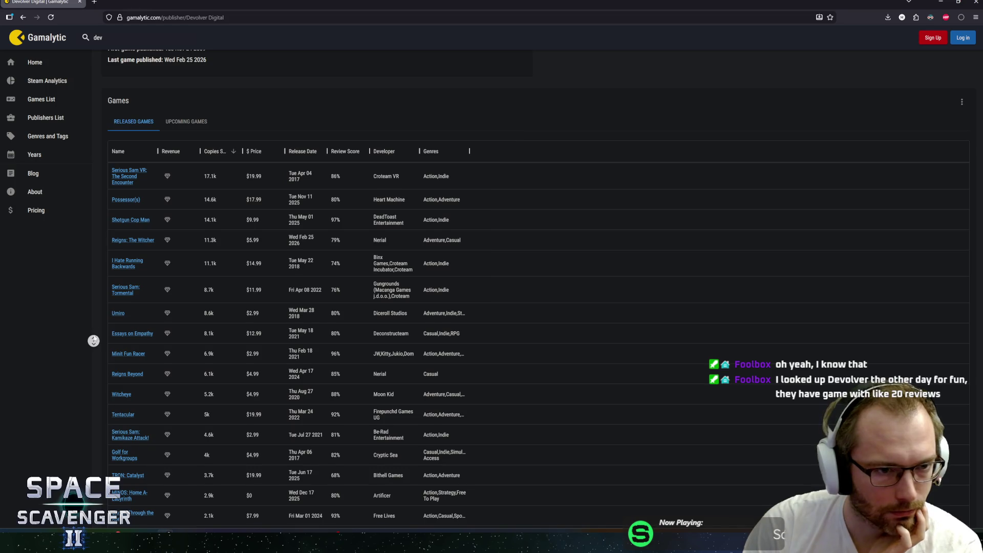
scroll(93, 339, up, 3)
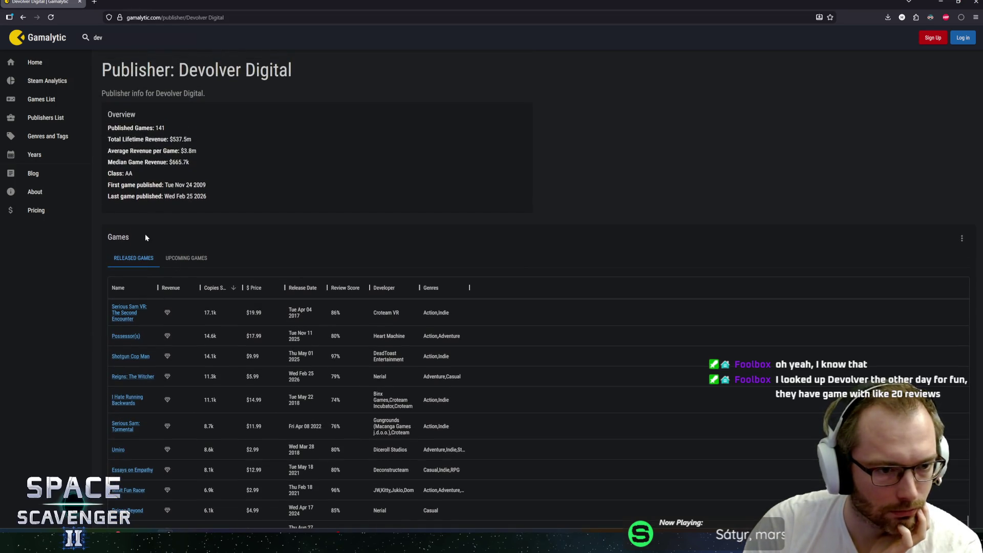
key(alt+Left)
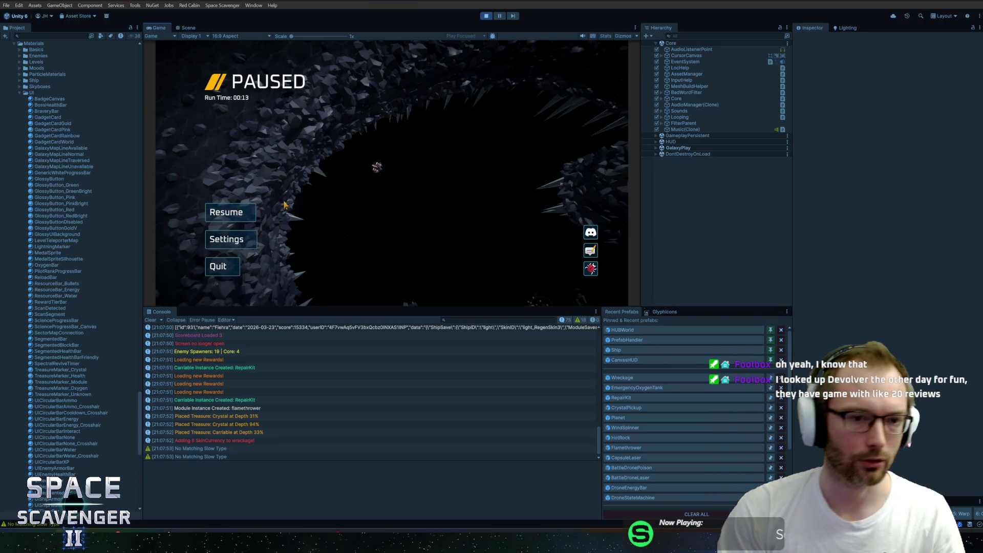
Step: Resume the paused game and check the Carriable treasure placement log entry
click(240, 212)
double_click(158, 27)
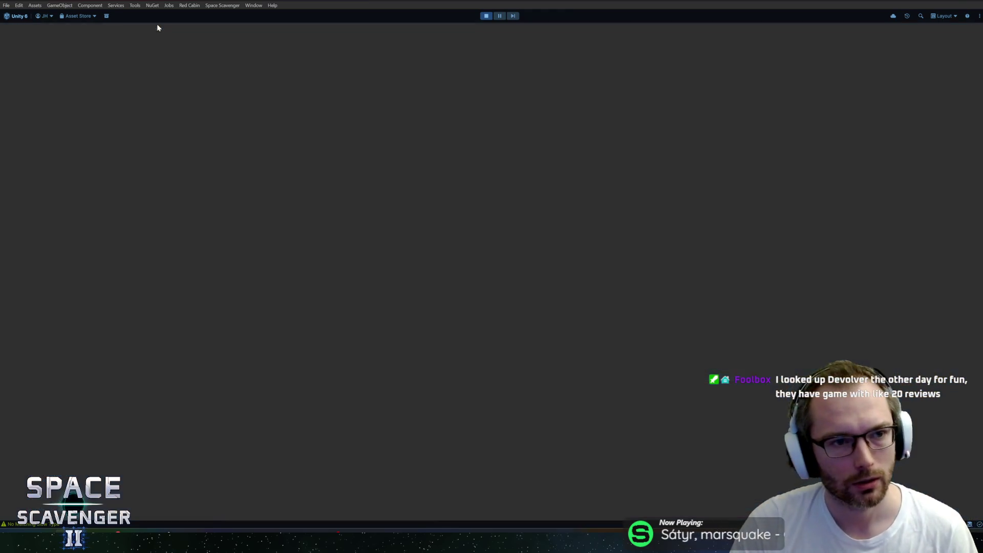
key(shift+space)
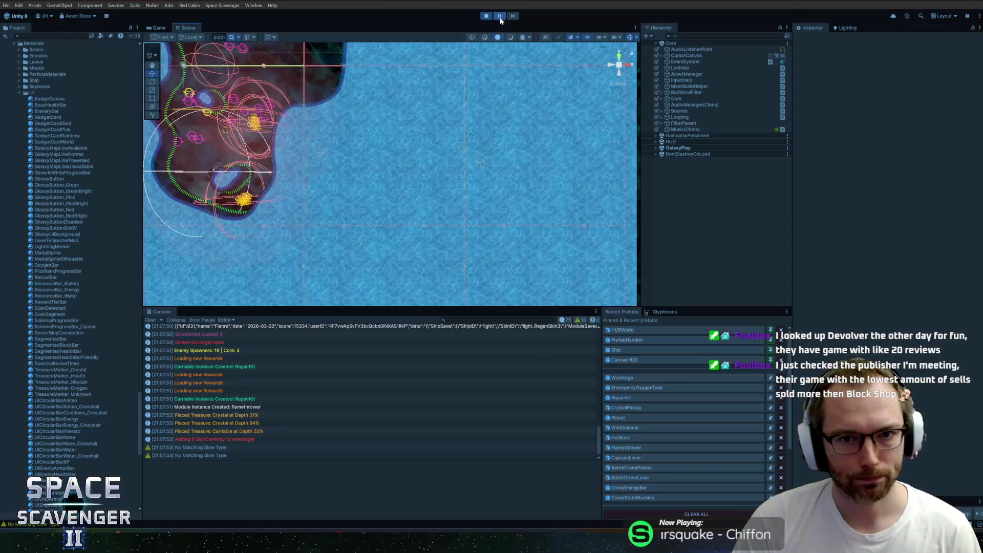
click(294, 431)
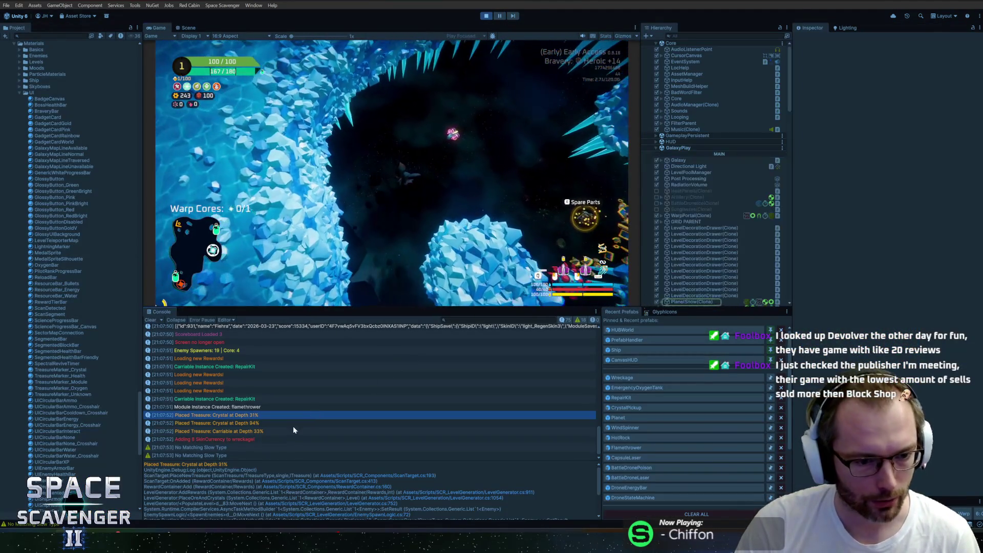
Step: Run 'ship stats addMult ScanStrength 1' in the in-game debug console
key(grave)
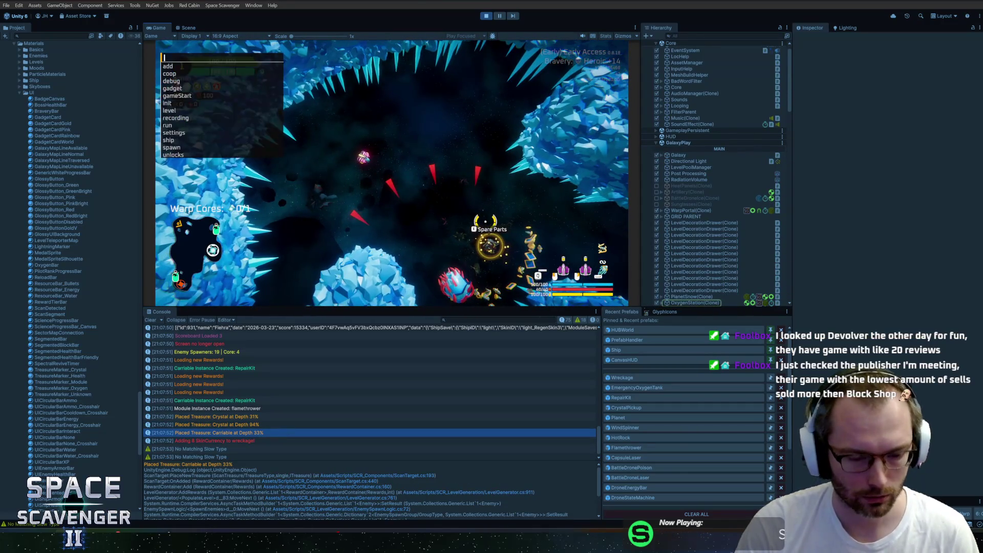
text(ship stats addMult)
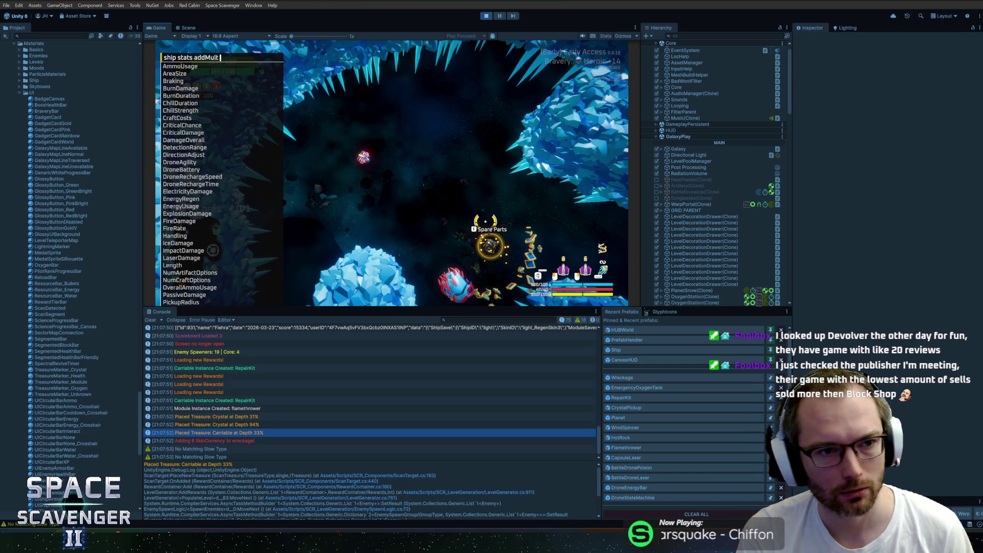
text(scan)
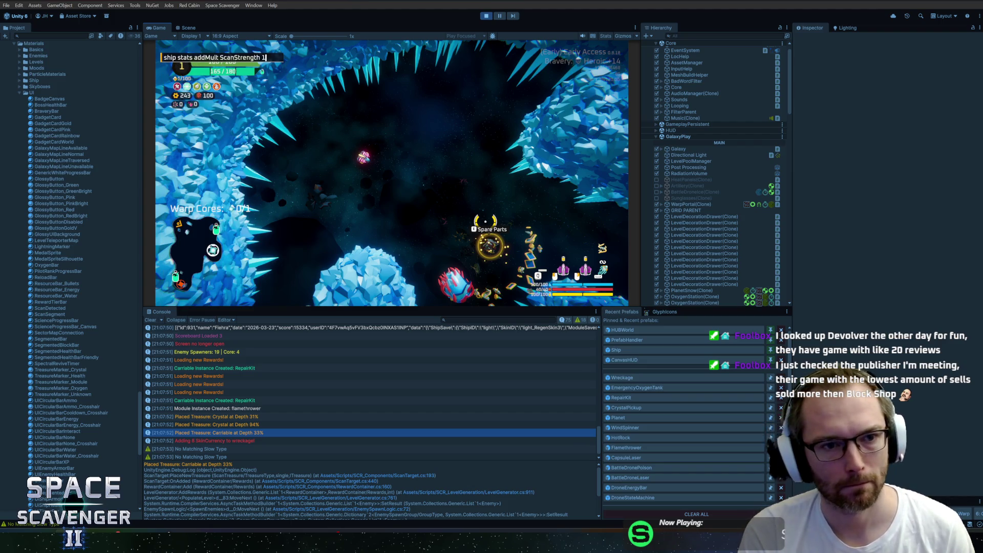
key(Return)
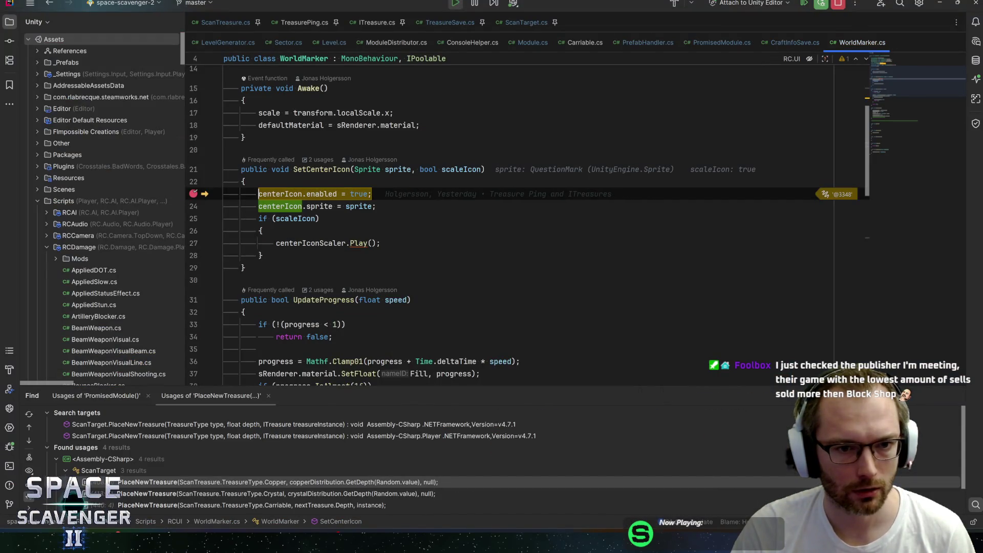
Step: Read the ping's sprite at the line-23 breakpoint, resume, and undo stray 'dw' typing
mouse_move(398, 170)
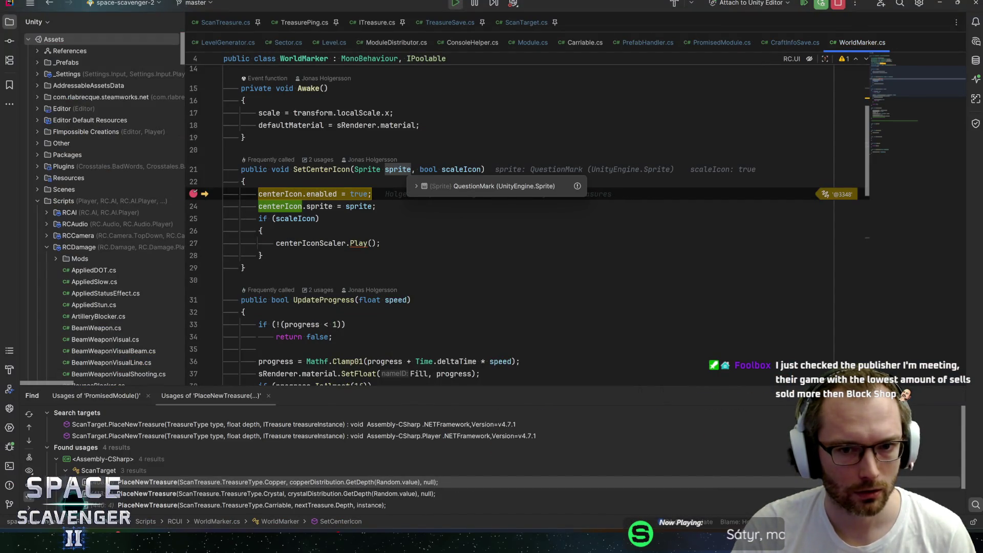
click(376, 205)
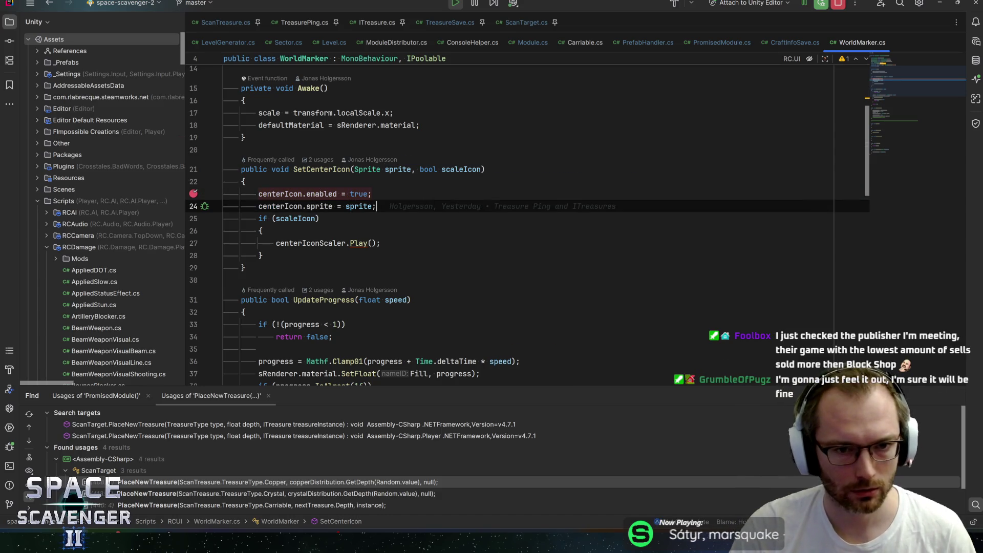
key(F5)
text(dw)
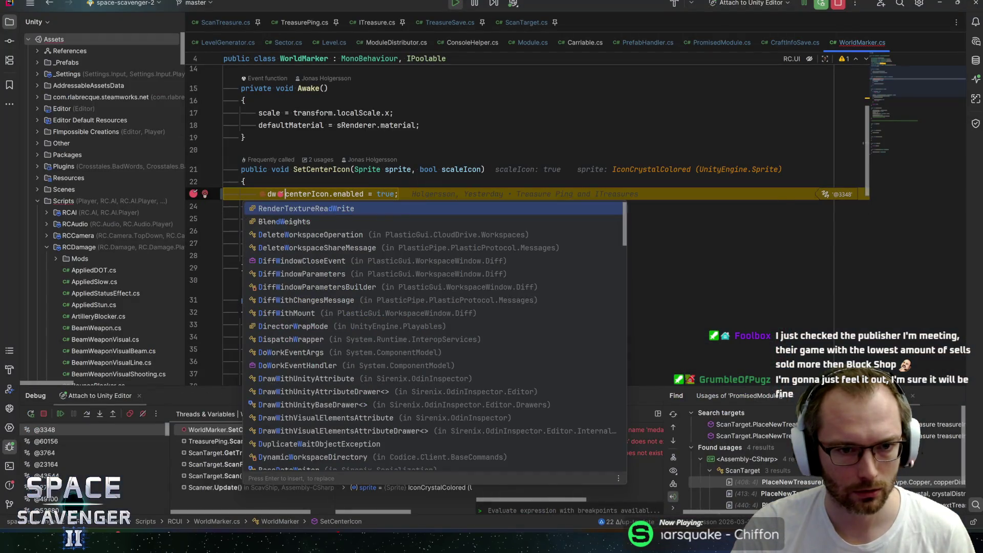
key(Escape)
key(BackSpace)
key(BackSpace)
Step: Check the next sprite value and resume past each further SetCenterIcon breakpoint hit
mouse_move(397, 169)
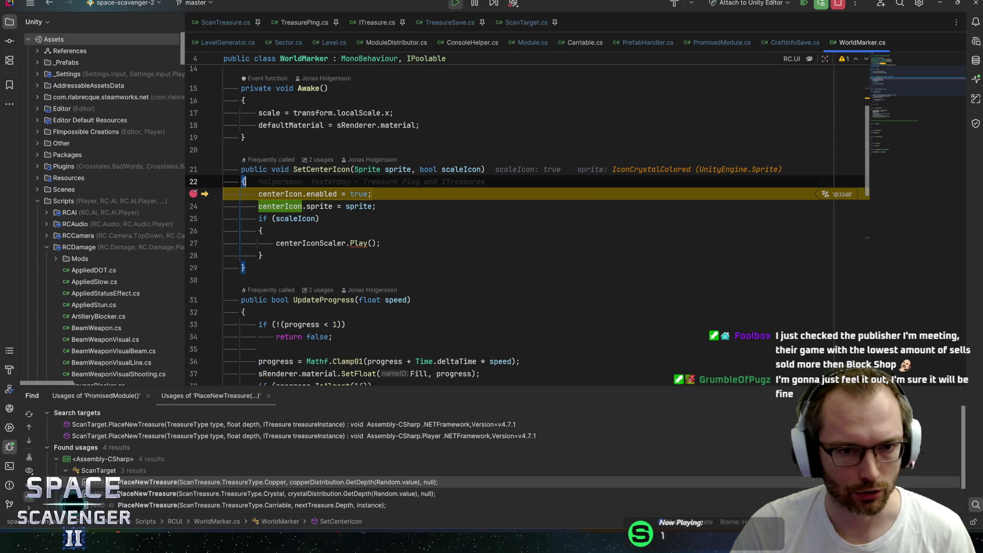
key(F5)
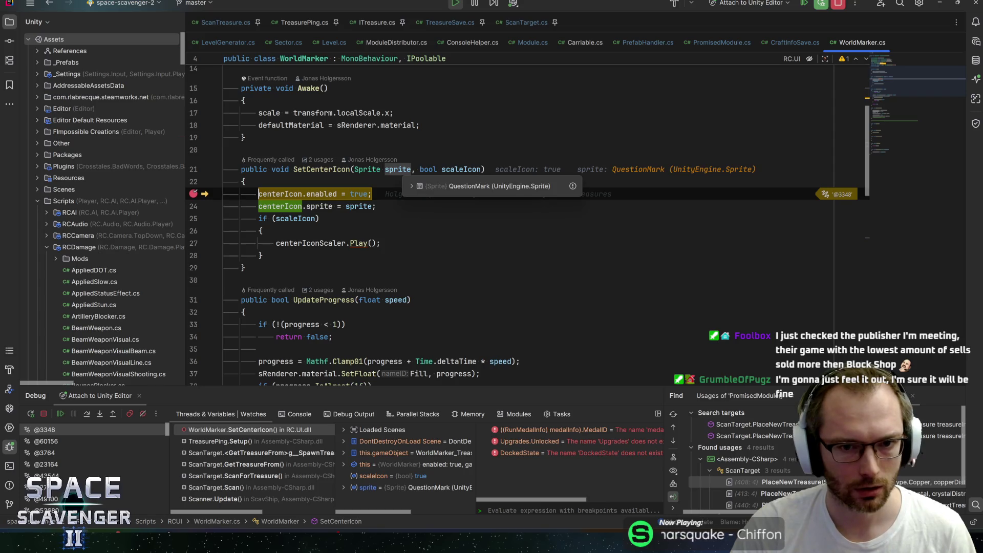
key(F5)
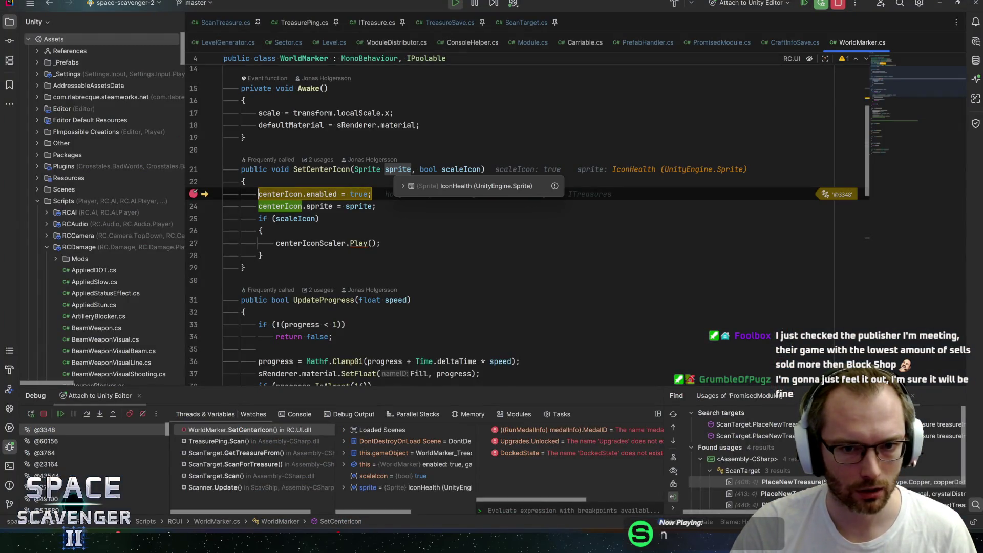
key(F5)
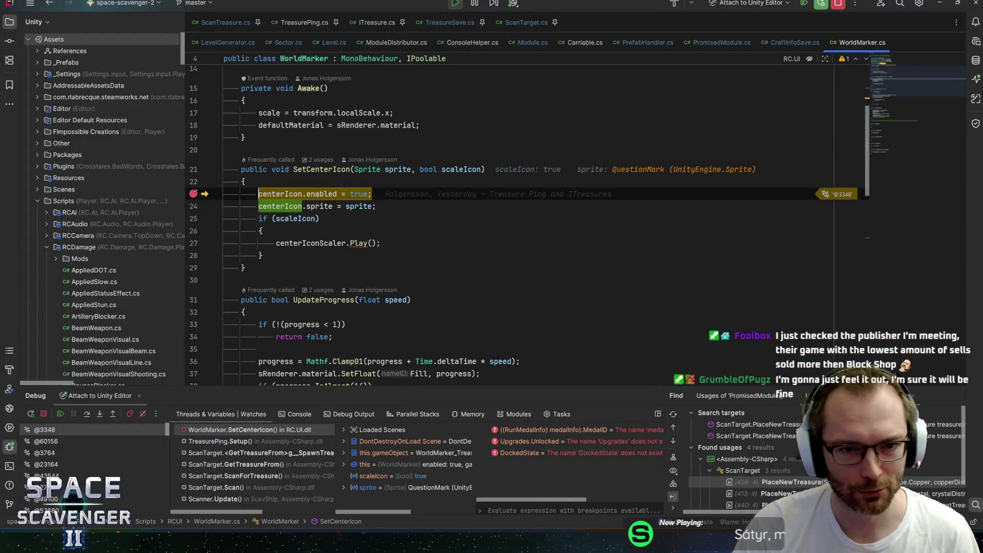
key(F5)
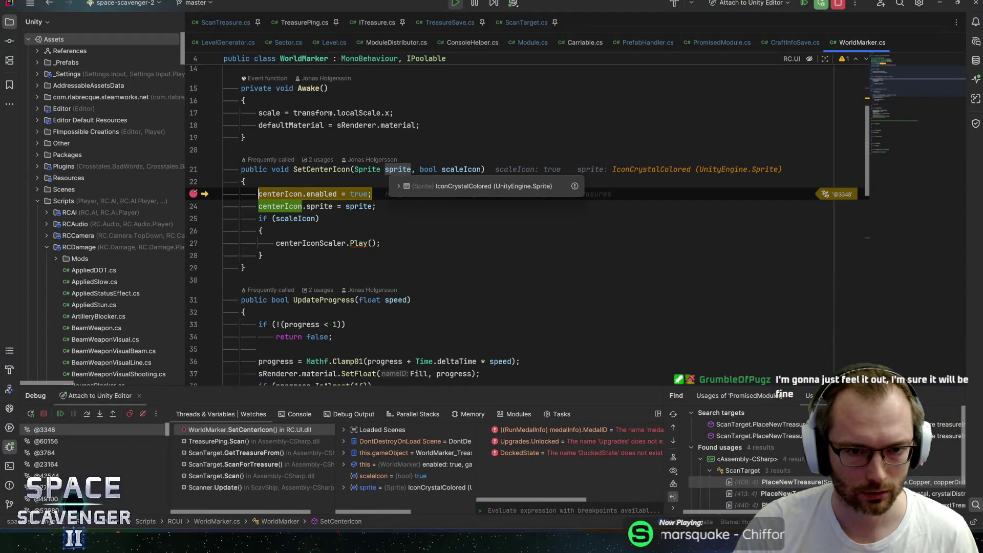
key(F5)
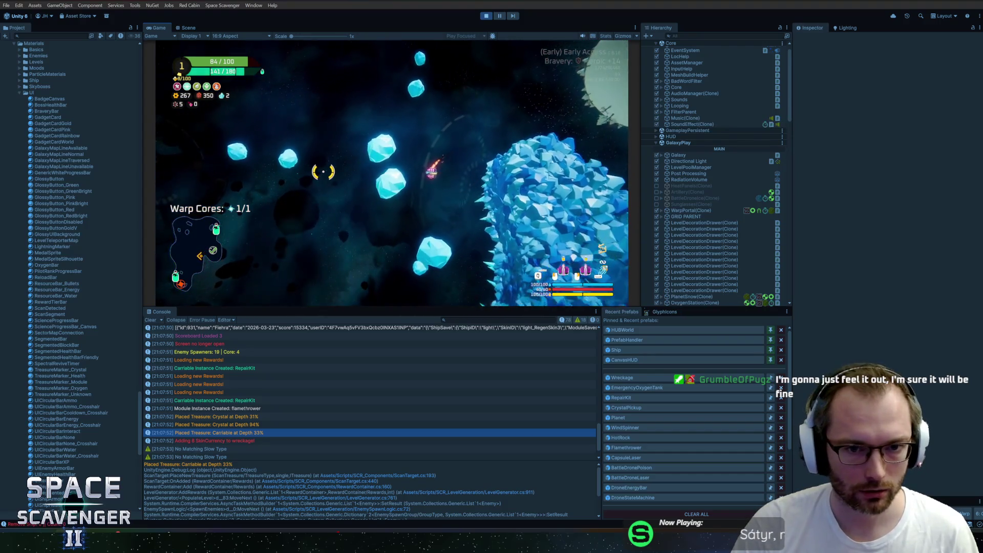
Step: Clear the level with the debug console's 'level clear' command and warp out to the galaxy map
key(grave)
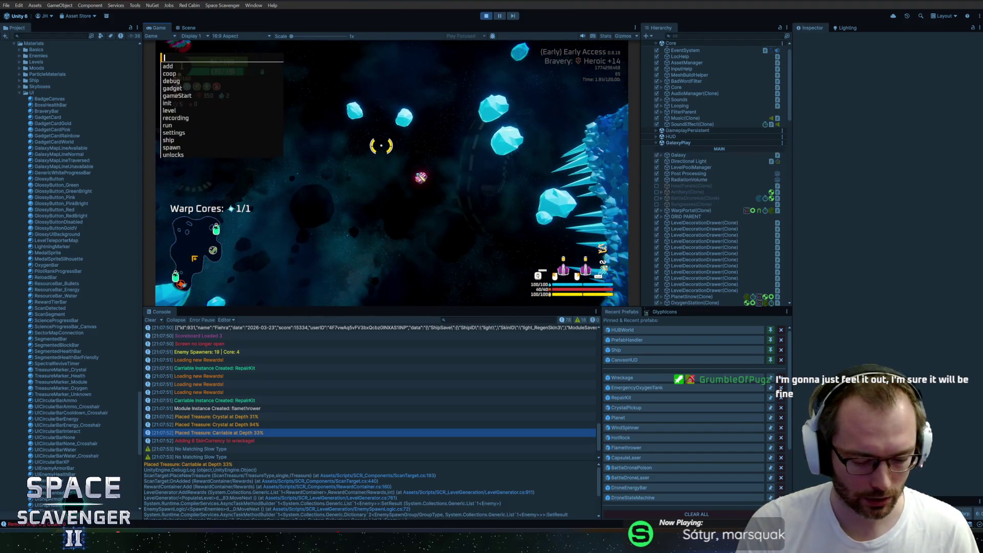
text(level clear)
key(Return)
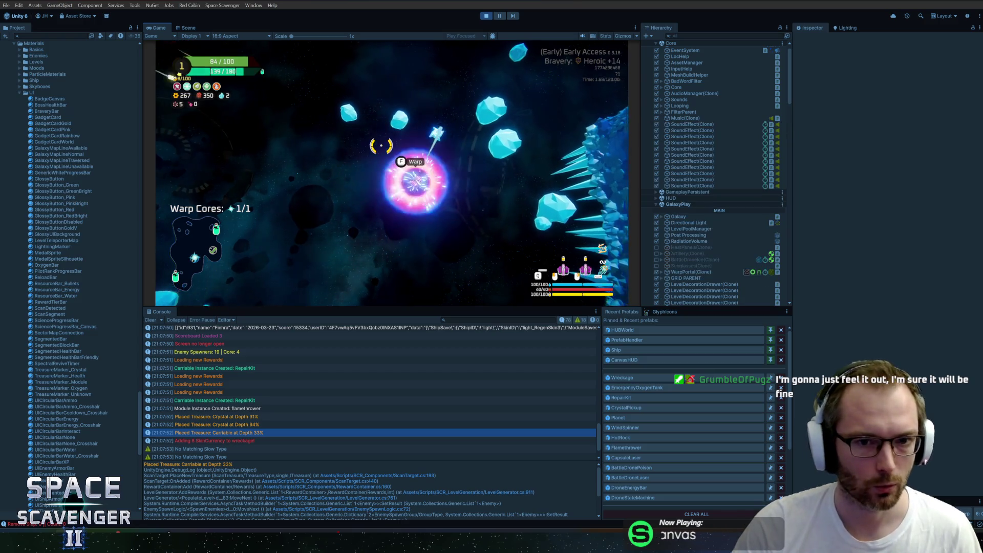
key(f)
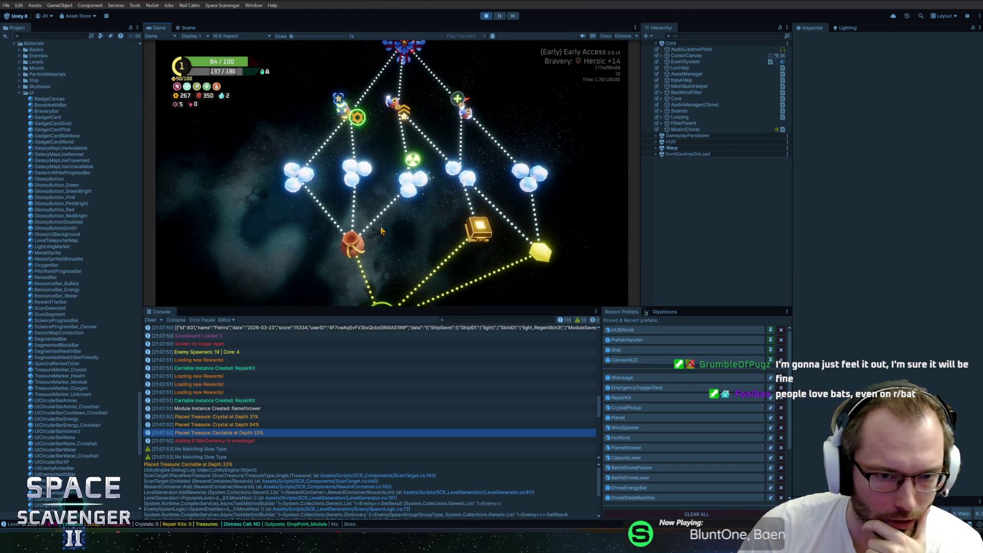
Step: Check the 'Loading new Rewards!' log entry, then travel to the left planet cluster
mouse_move(347, 181)
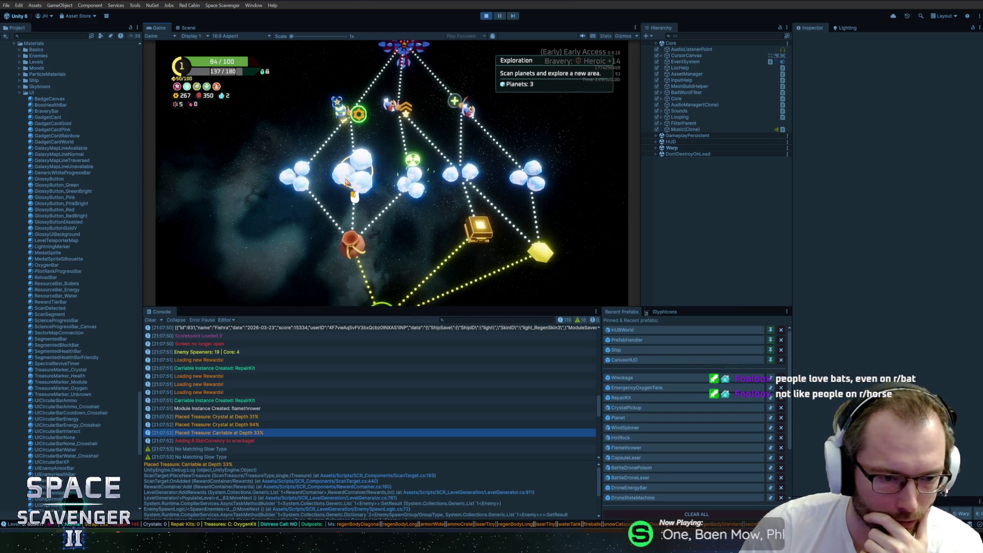
click(284, 391)
scroll(277, 386, down, 10)
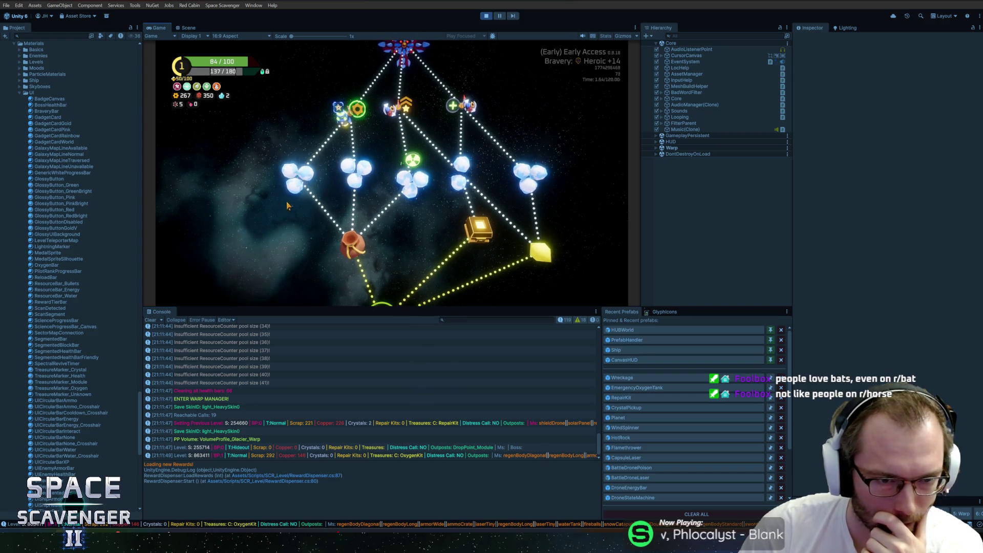
mouse_move(291, 192)
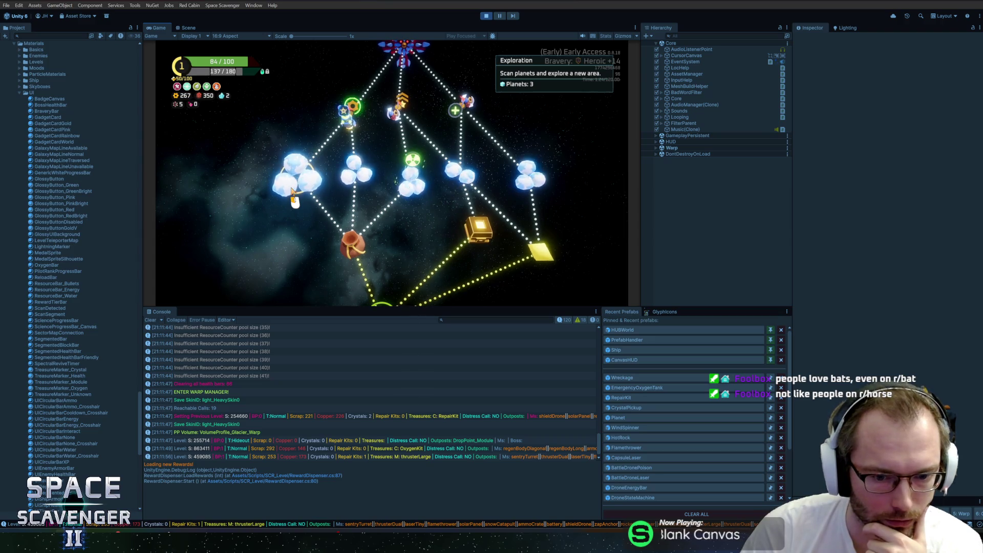
click(292, 193)
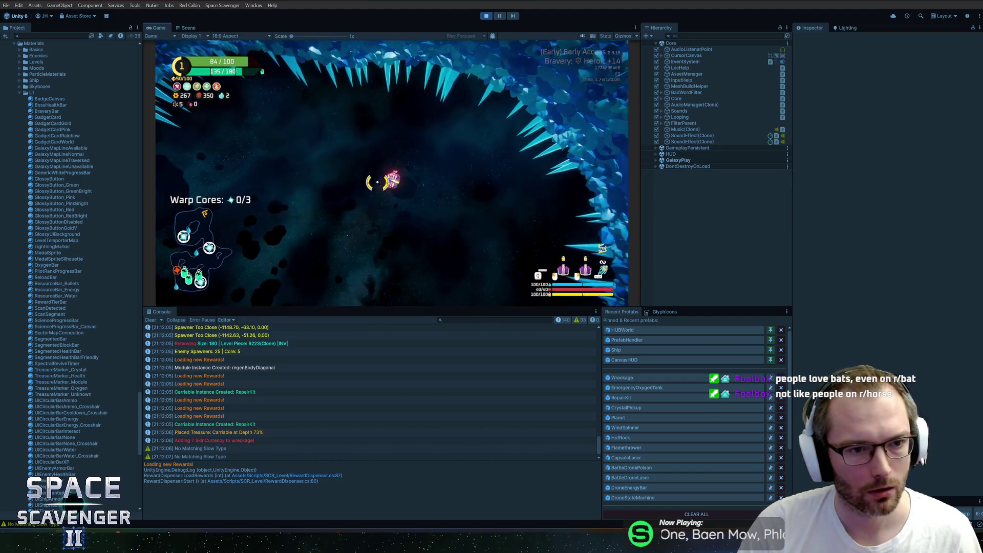
Step: Fly the ship down through the new level until the scan hits the SetCenterIcon breakpoint
key(s)
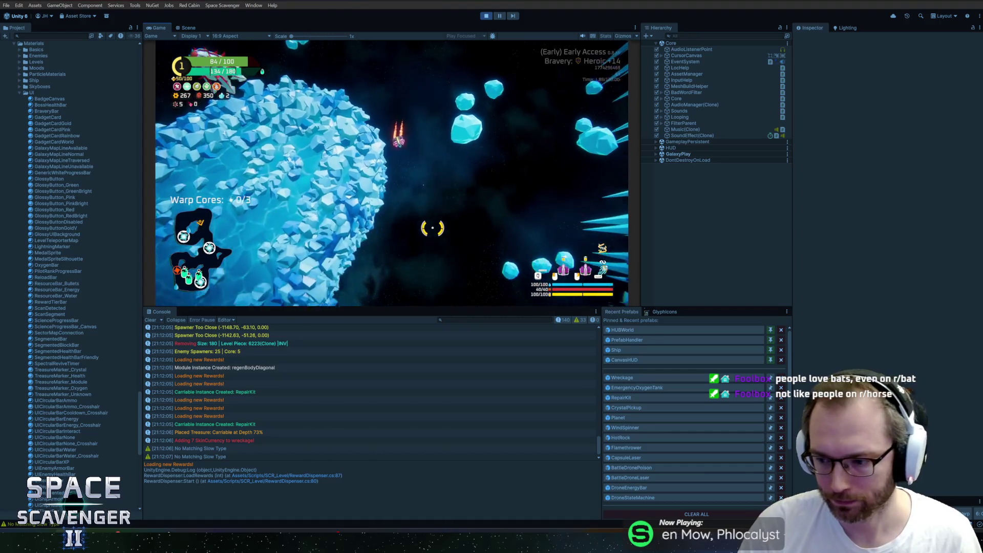
key(s)
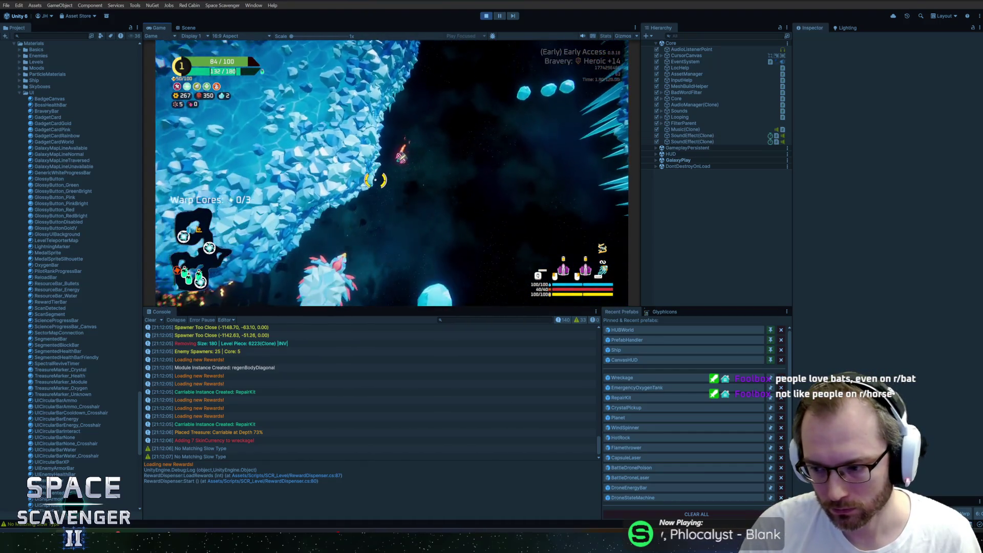
key(s)
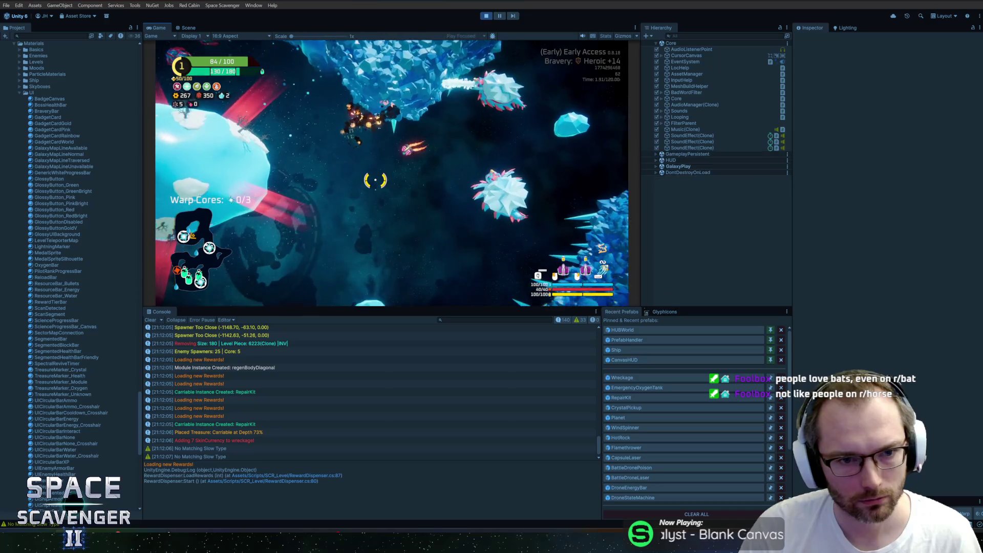
key(s)
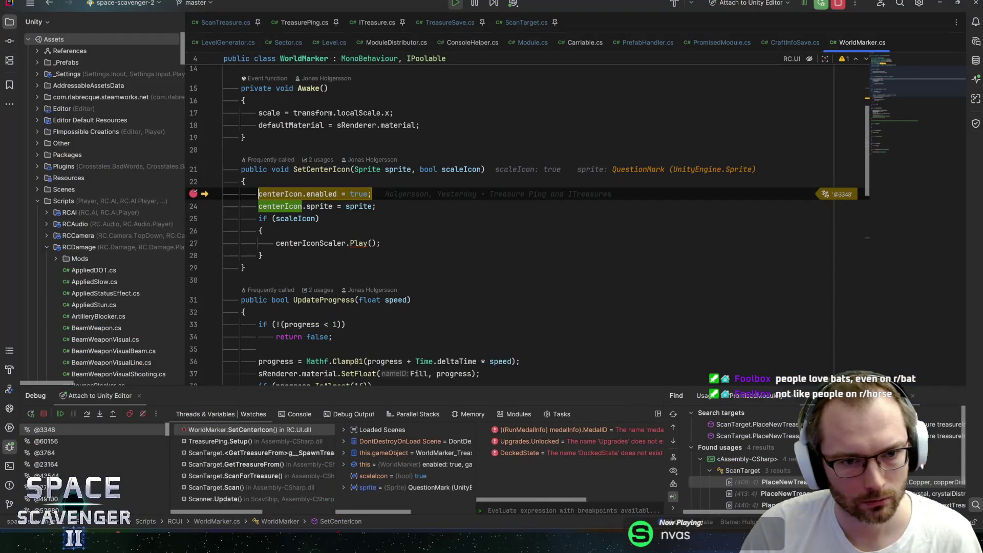
Step: Resume to the breakpoint, step out of GetTreasureIcon and into SetCenterIcon
key(F9)
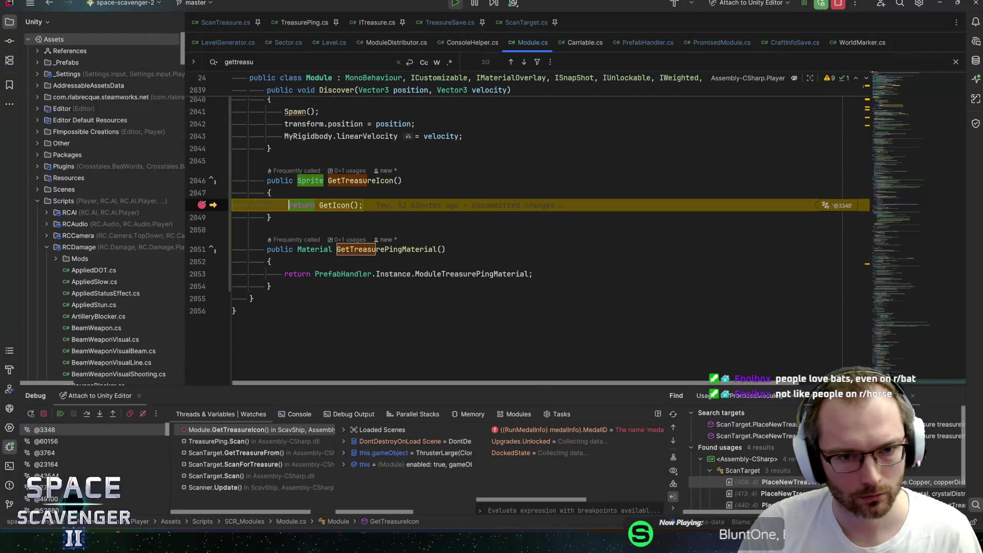
key(F9)
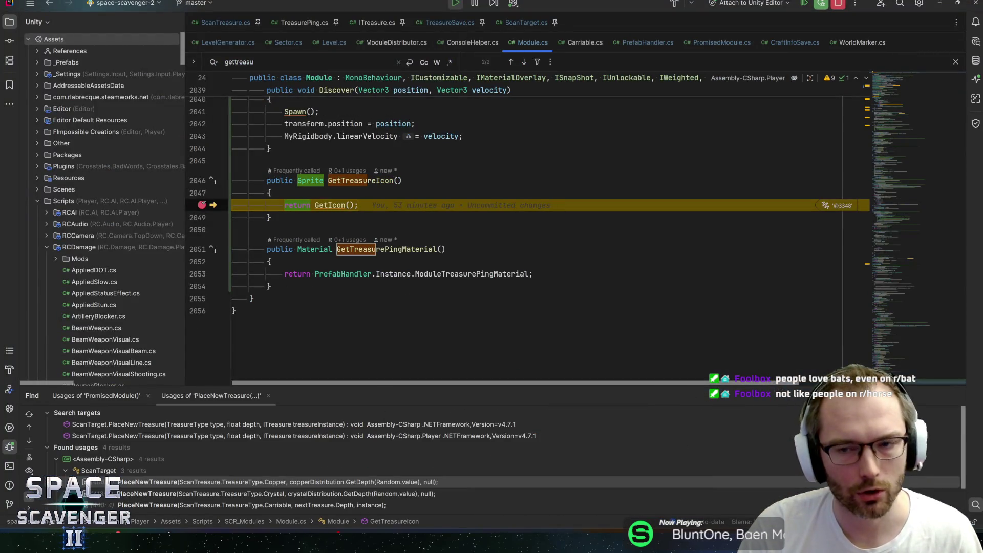
mouse_move(333, 204)
key(F8)
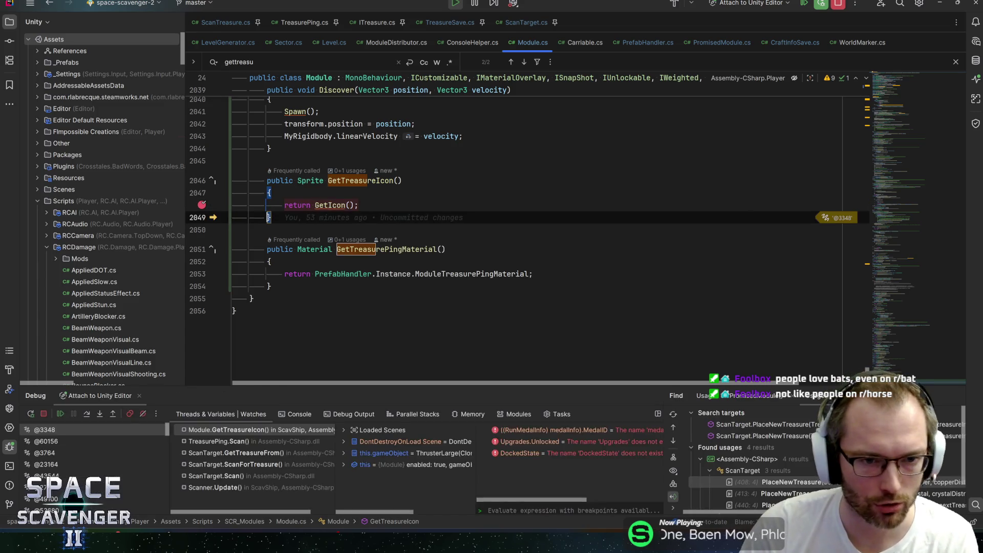
key(F8)
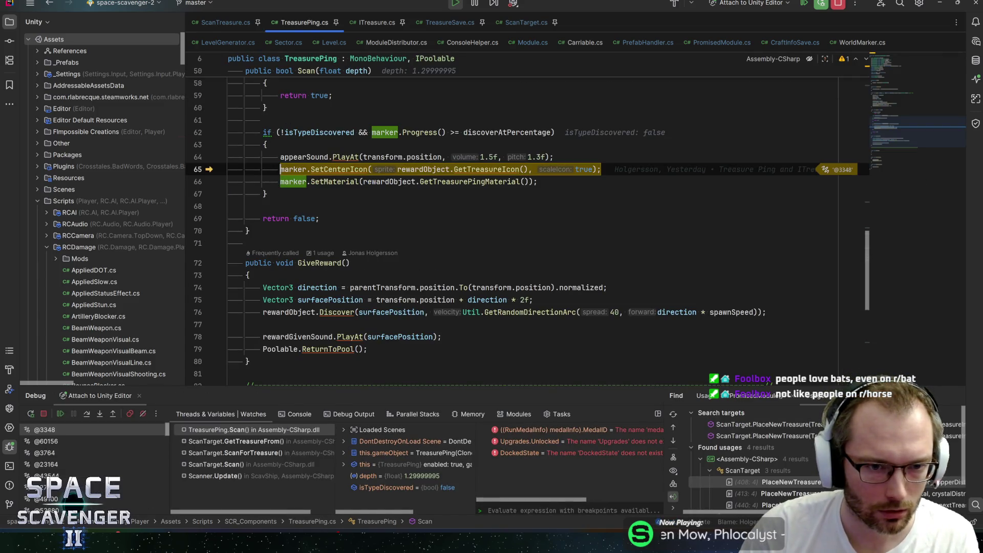
key(F7)
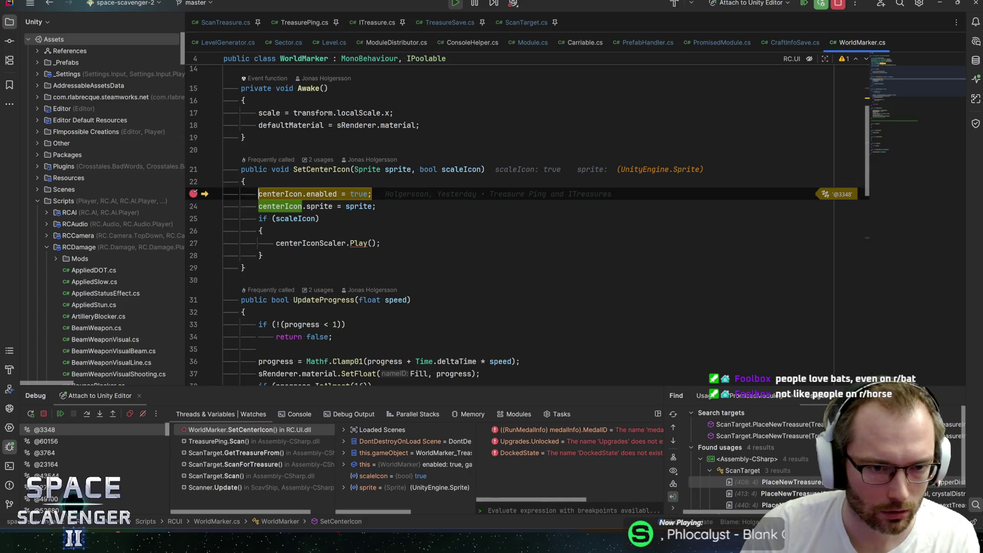
Step: Expand the incoming sprite's value tree to confirm its (0, 0) pivot, then step to line 24
mouse_move(398, 170)
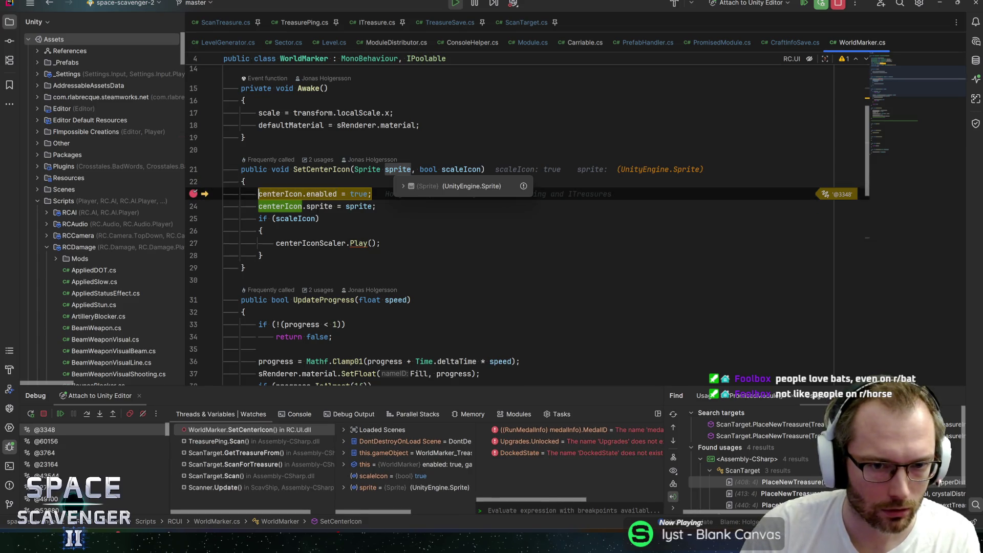
click(401, 186)
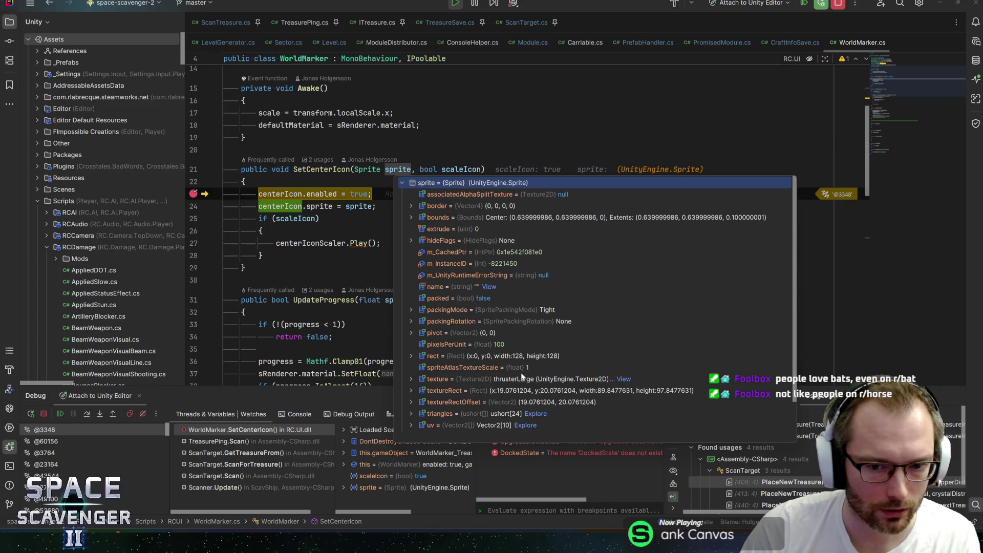
scroll(517, 383, down, 1)
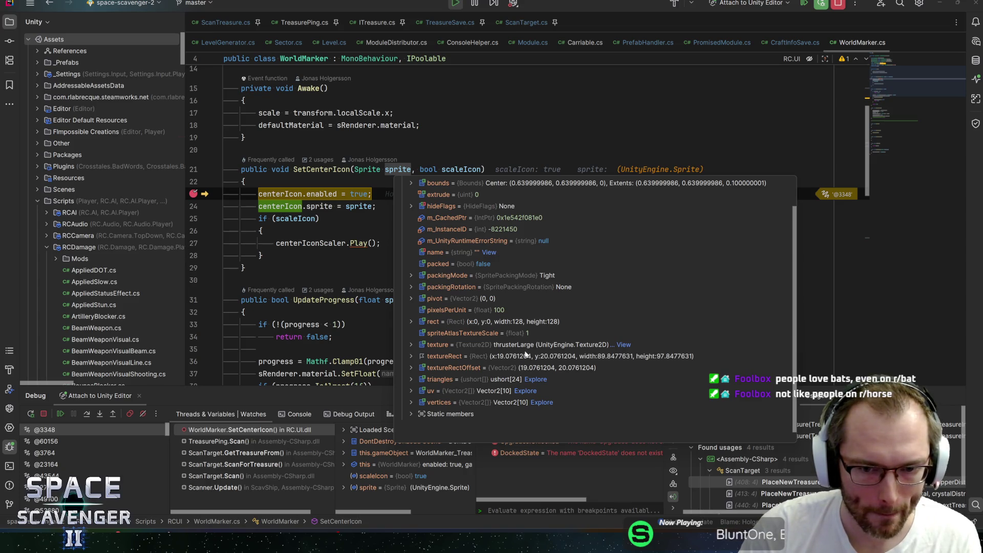
key(F8)
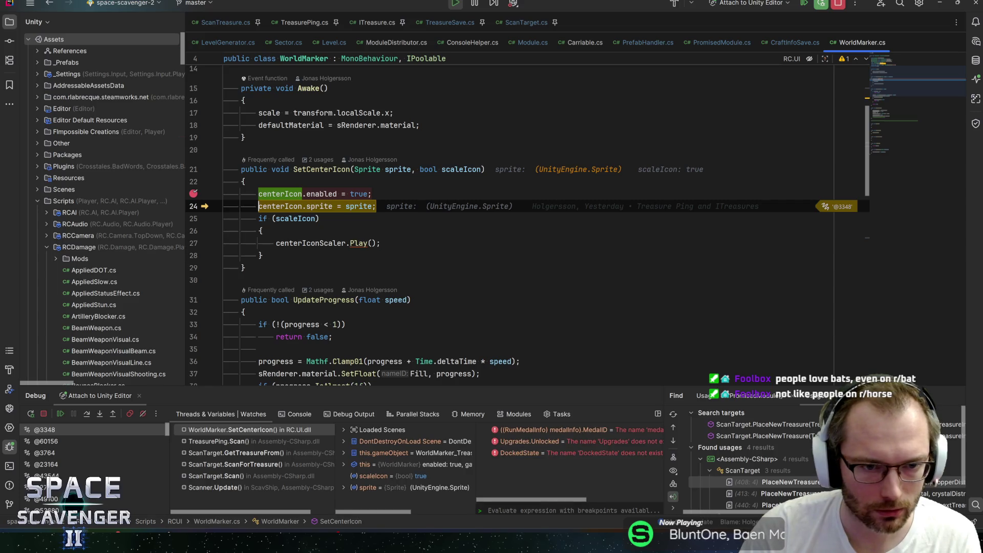
Step: Step past the QuestionMark sprite assignment and scaler Play() call, then resume the game in Unity
mouse_move(287, 205)
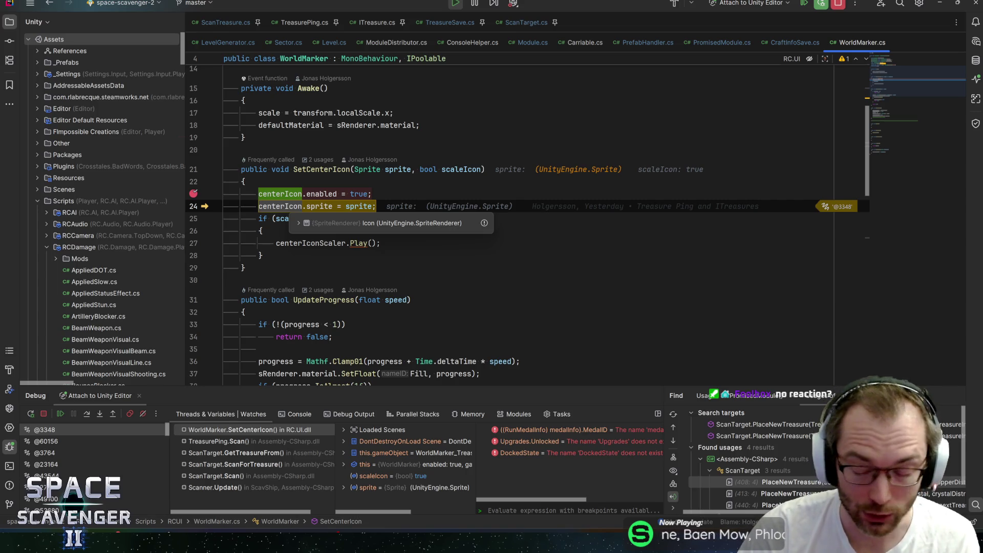
mouse_move(319, 206)
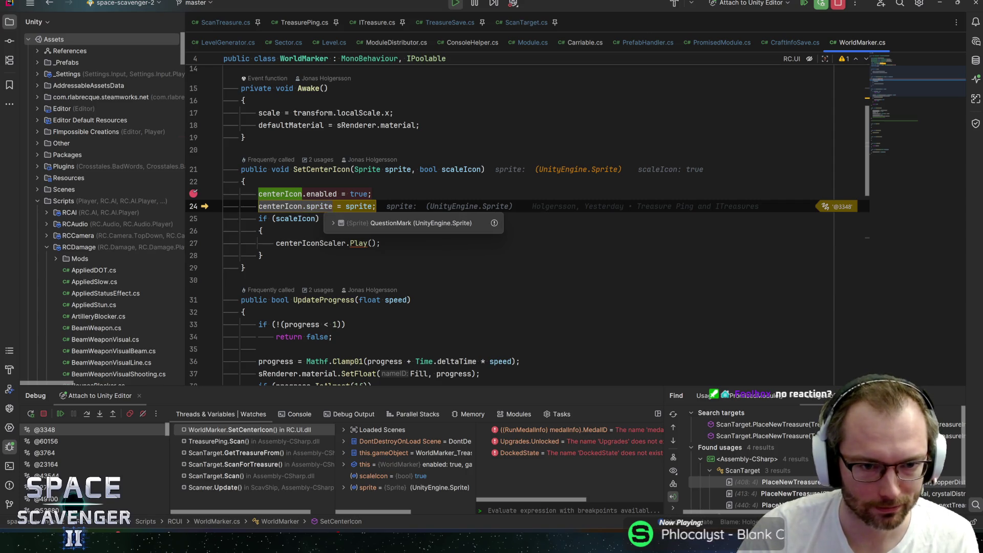
key(F10)
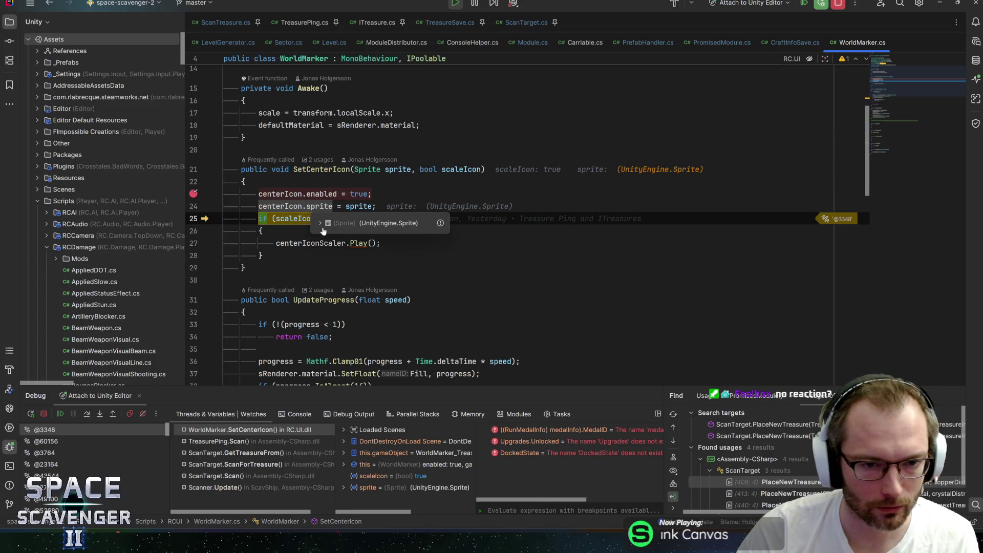
click(320, 223)
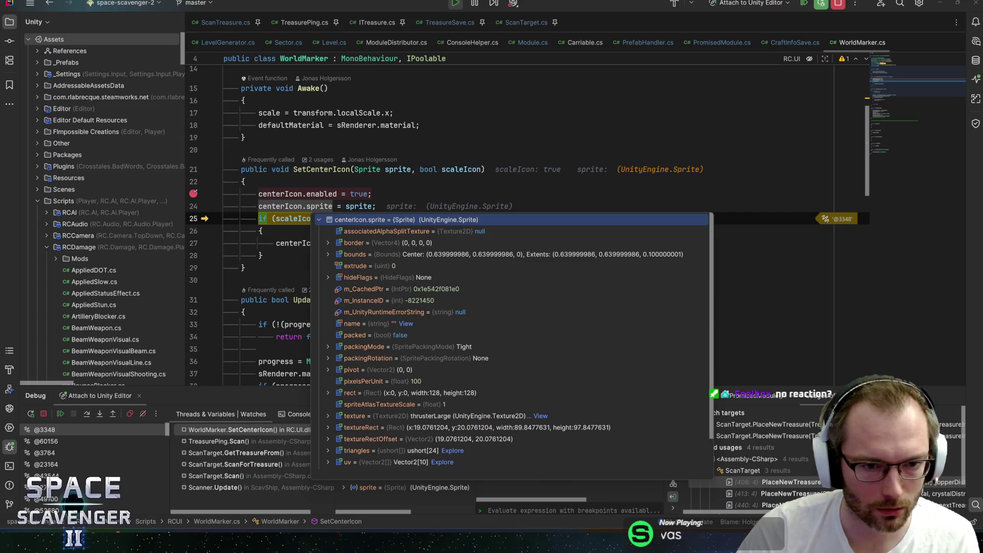
key(F10)
key(F10)
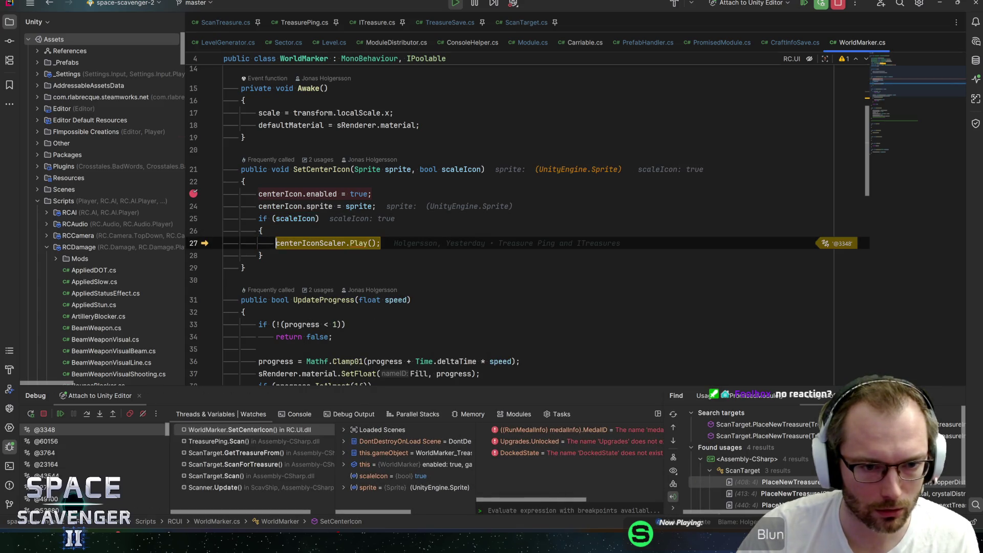
mouse_move(309, 244)
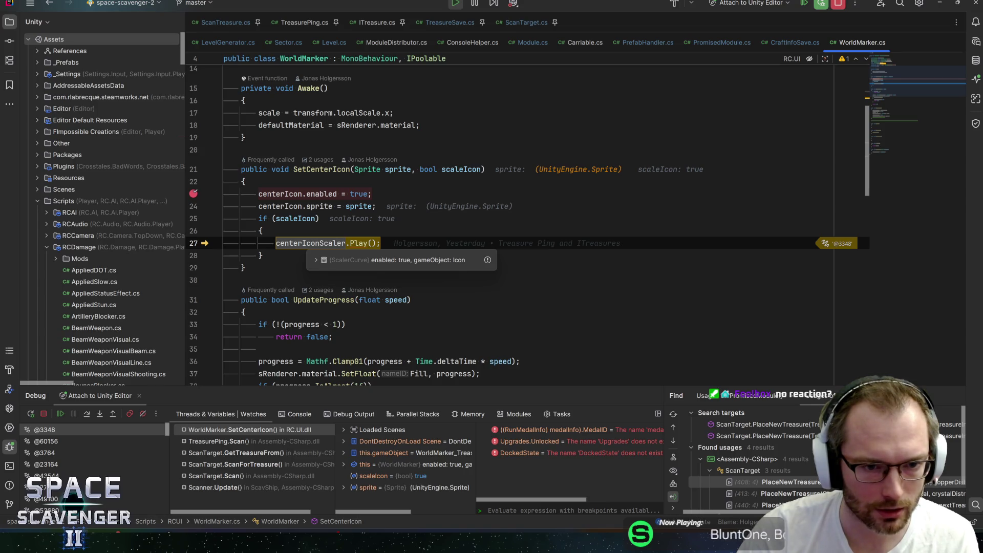
key(F10)
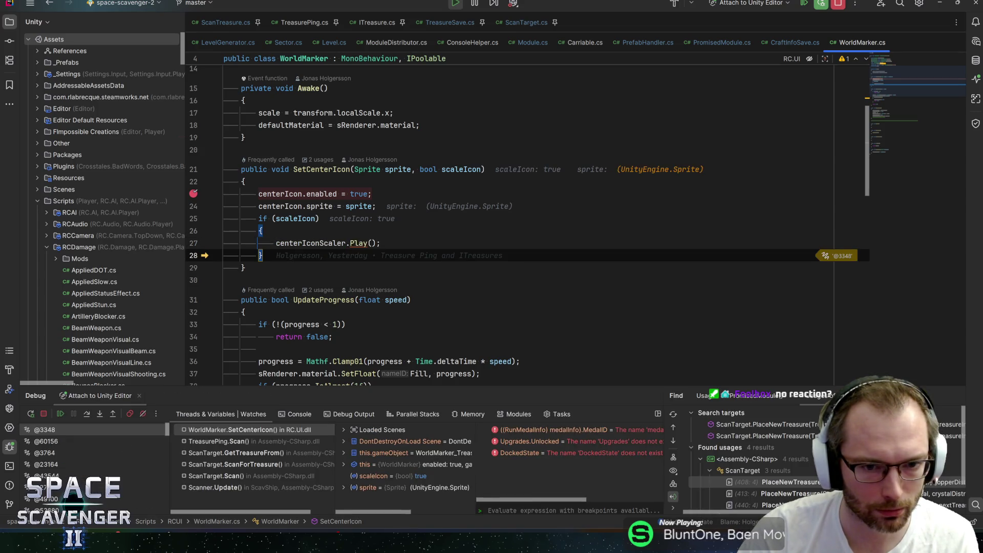
key(F5)
key(alt+Tab)
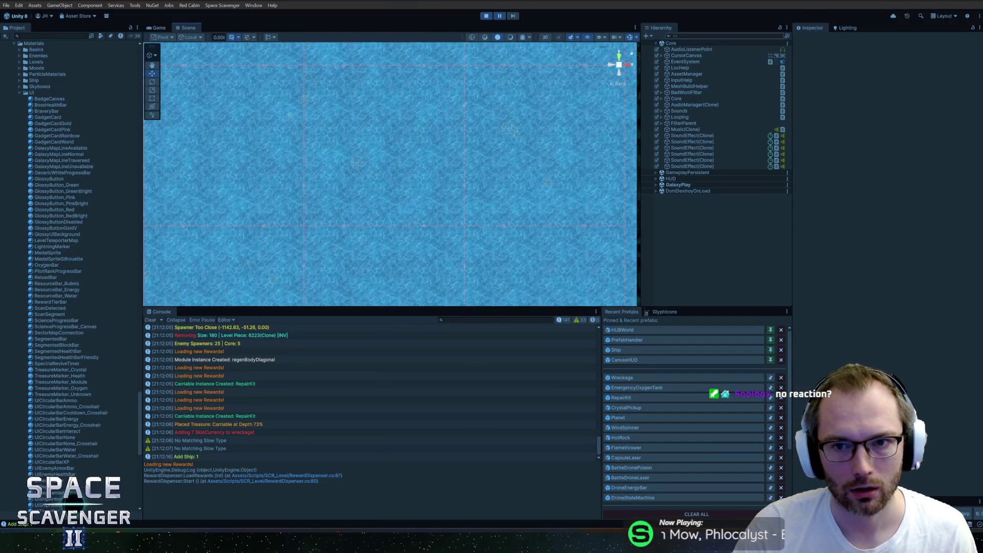
Step: Filter the Hierarchy for 'treasure' and frame WorldMarker_TreasurePing in the Scene view
text(treasure)
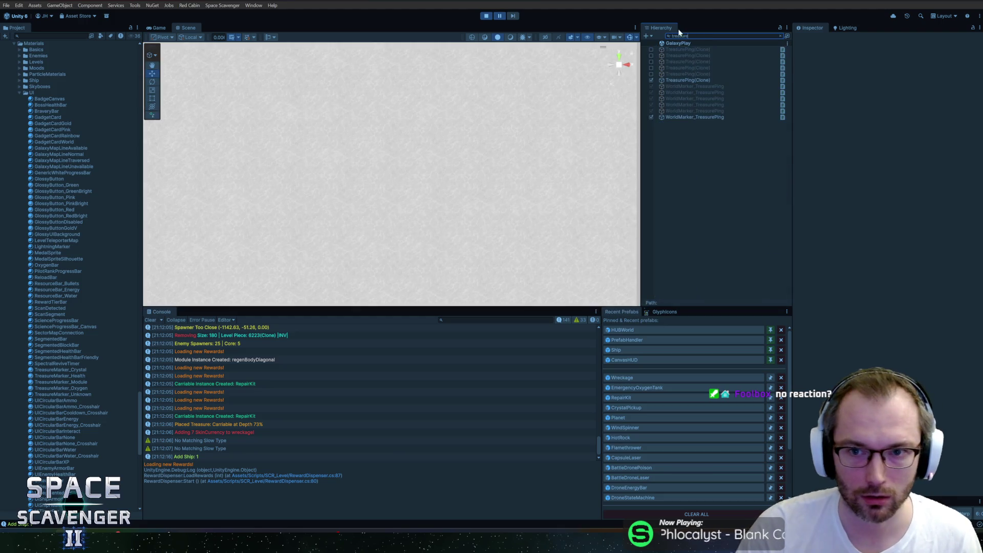
click(690, 81)
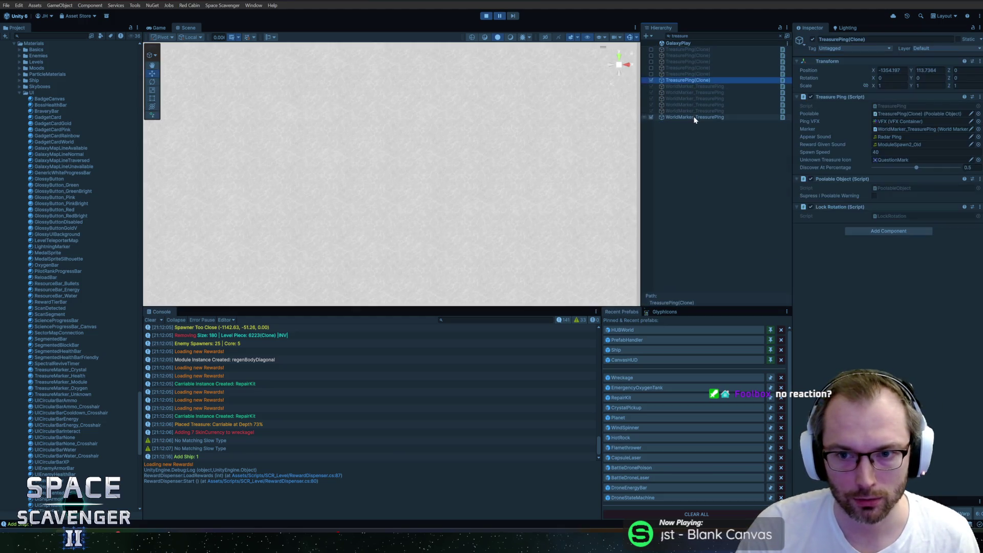
double_click(692, 117)
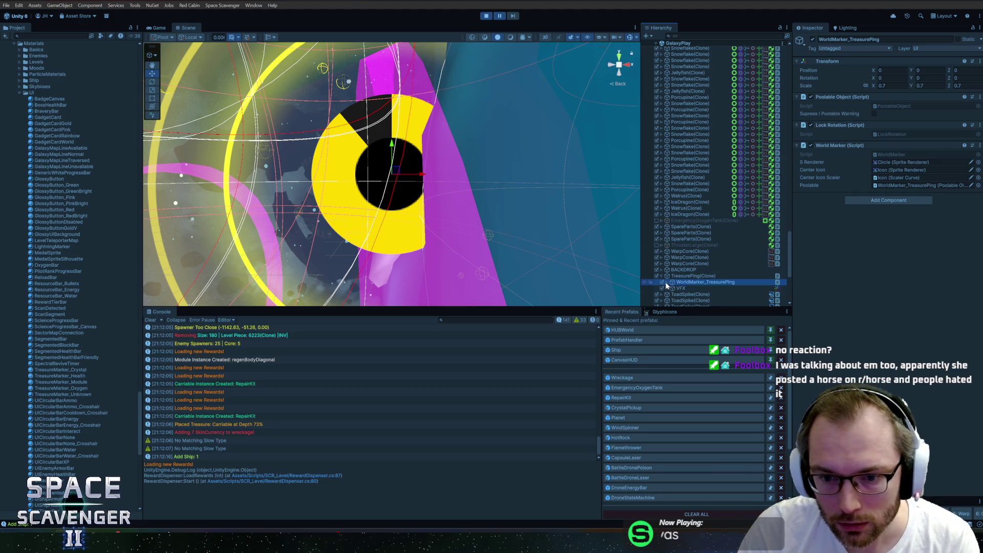
Step: Inspect the marker's Circle, Icon, BG_1 and BG children, ending on the Icon
click(685, 288)
scroll(693, 256, down, 3)
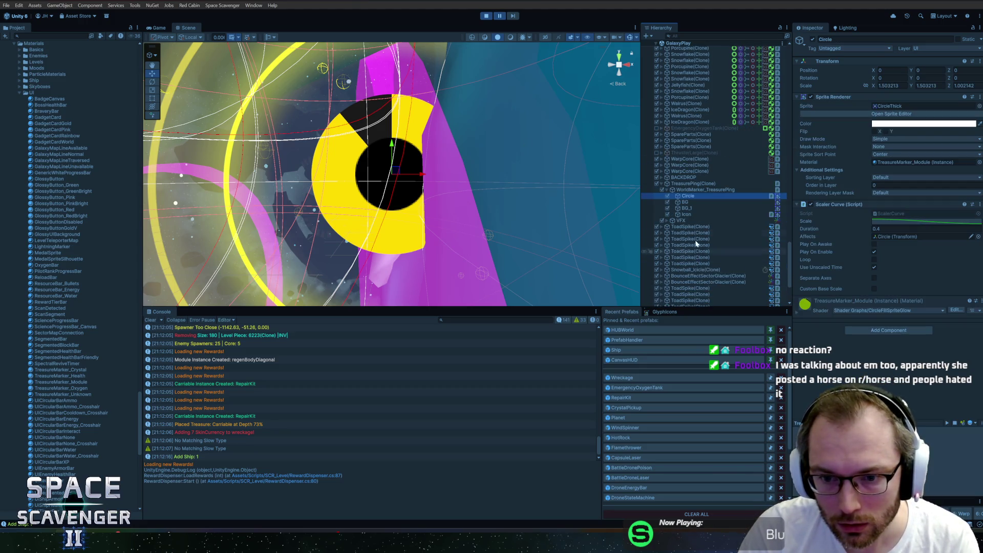
click(686, 214)
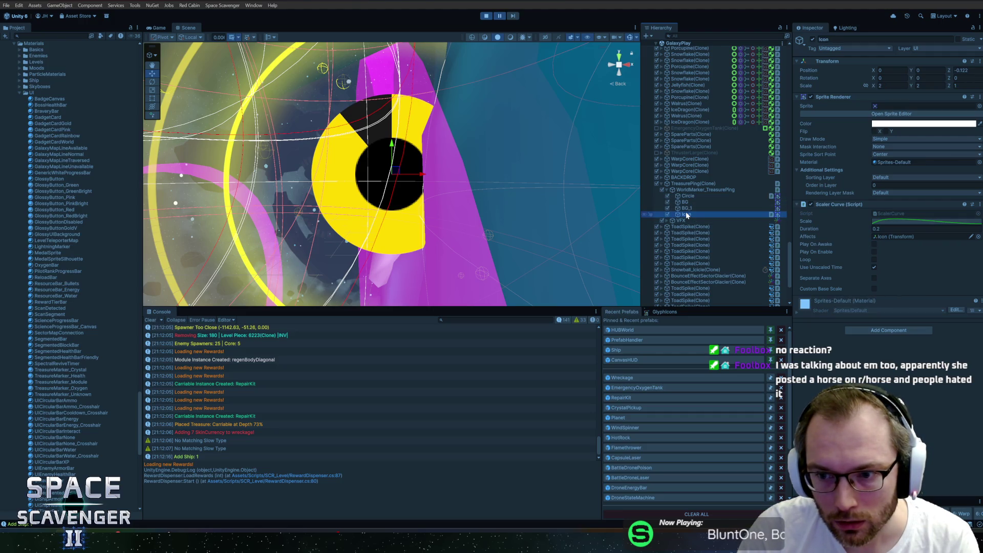
click(686, 209)
click(694, 202)
click(688, 208)
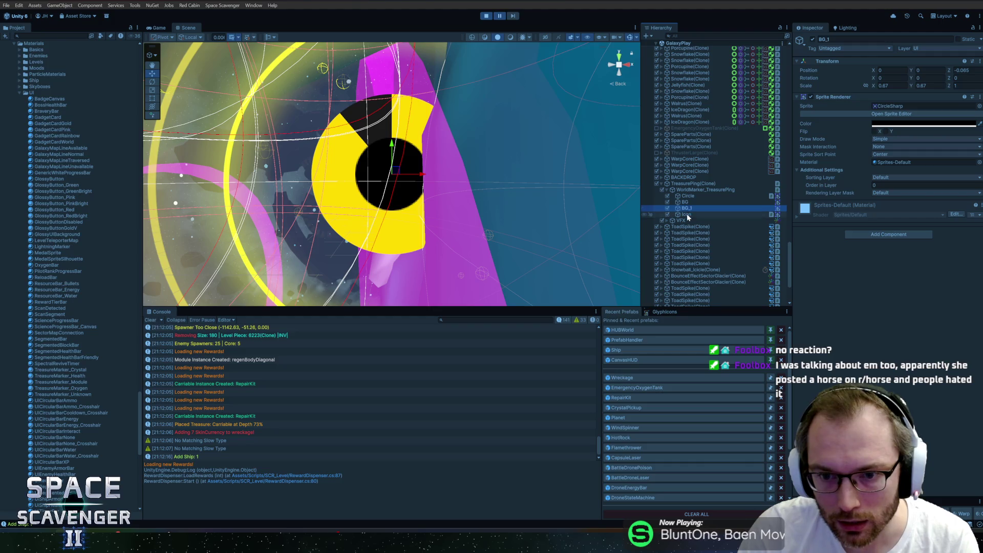
click(686, 214)
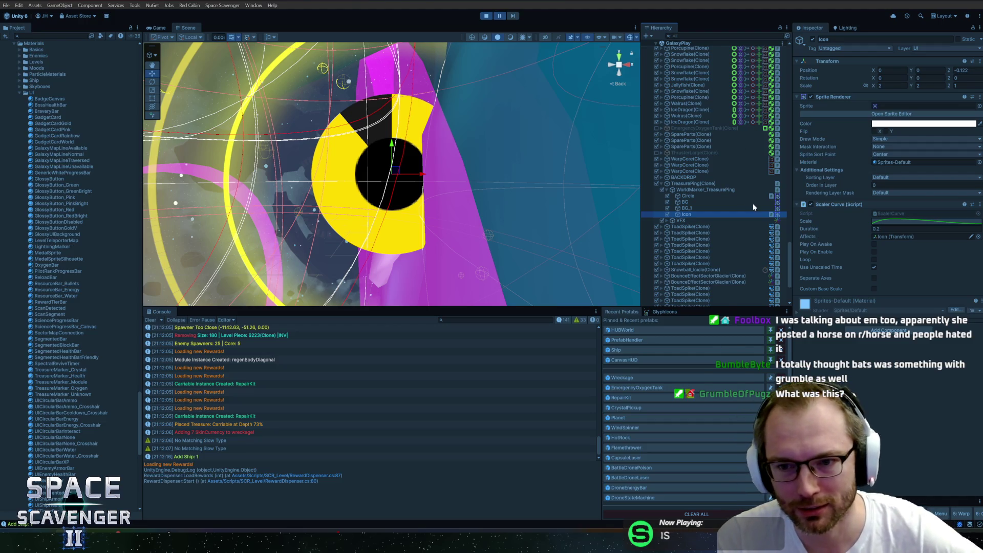
Step: Move the thruster Icon forward to Z -2.592 and into the marker's black centre, then show the Game view
mouse_move(440, 174)
mouse_down()
mouse_move(464, 162)
mouse_move(380, 160)
mouse_move(345, 121)
mouse_move(182, 109)
mouse_move(340, 131)
mouse_move(458, 173)
mouse_up()
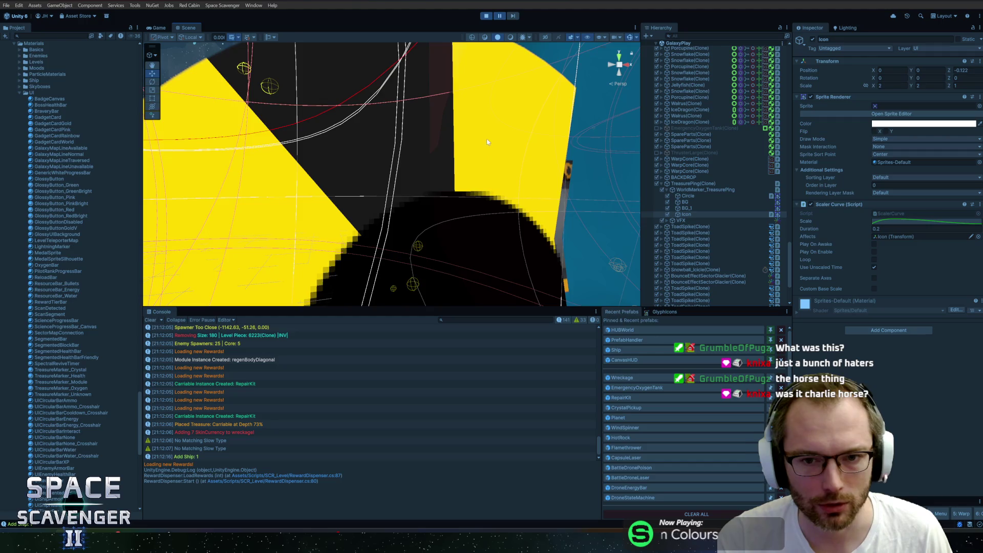
mouse_move(487, 143)
mouse_down()
mouse_move(348, 187)
mouse_move(392, 209)
mouse_move(394, 126)
mouse_move(437, 120)
mouse_move(455, 154)
mouse_up()
scroll(440, 122, down, 2)
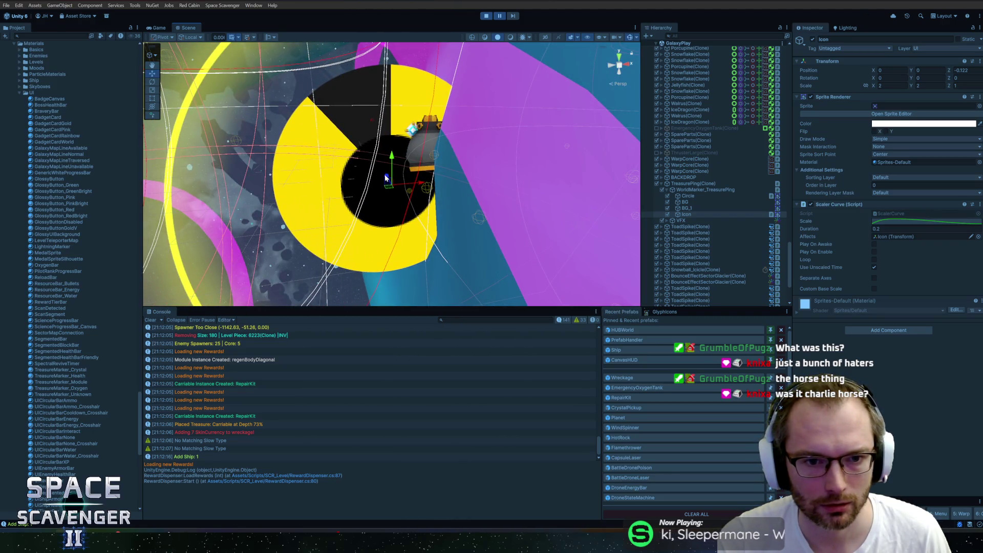
mouse_move(386, 178)
mouse_down()
mouse_move(427, 219)
mouse_move(371, 230)
mouse_up()
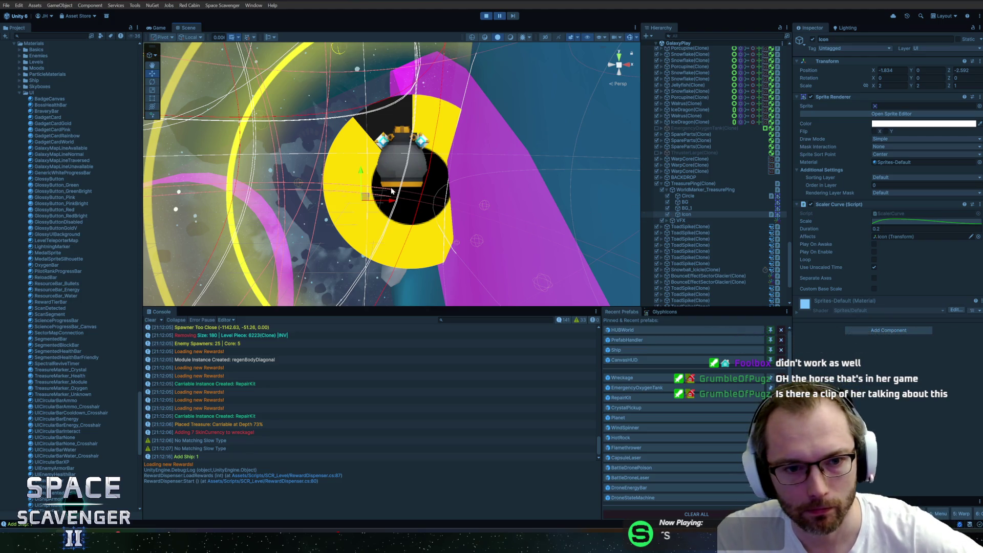
drag(365, 197, 370, 214)
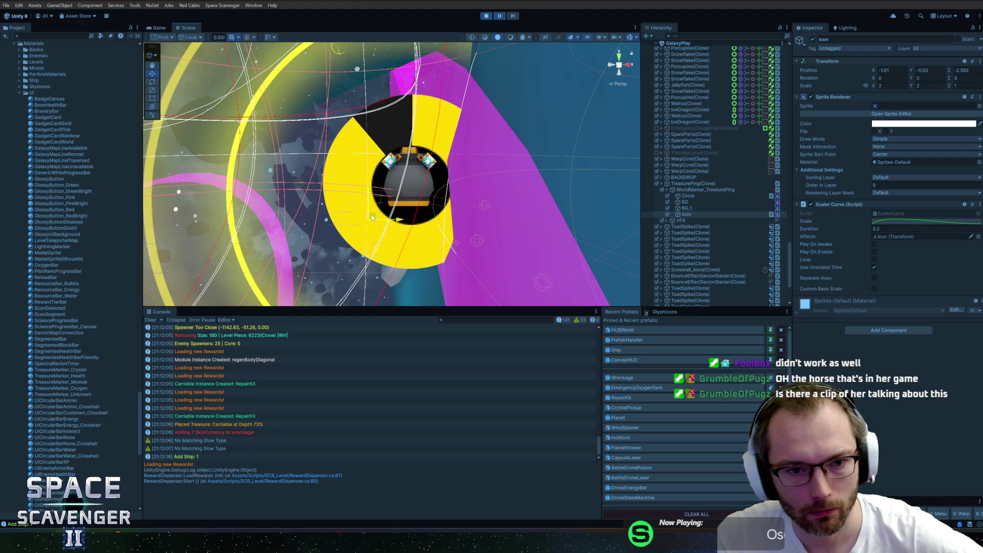
click(158, 28)
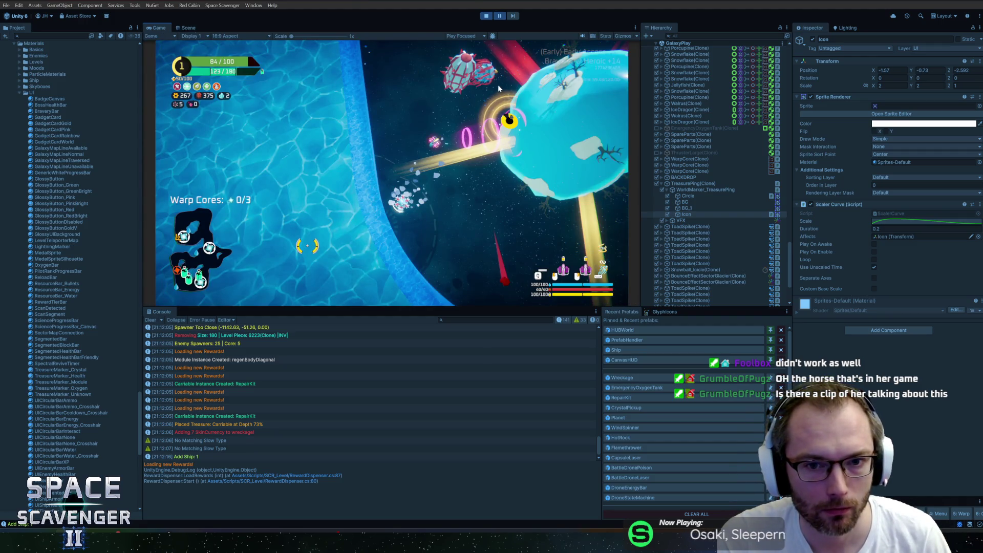
Step: Advance the game one frame, scale the Icon to 4.17, 4.17, 2.085 and set its Z near -2
click(513, 16)
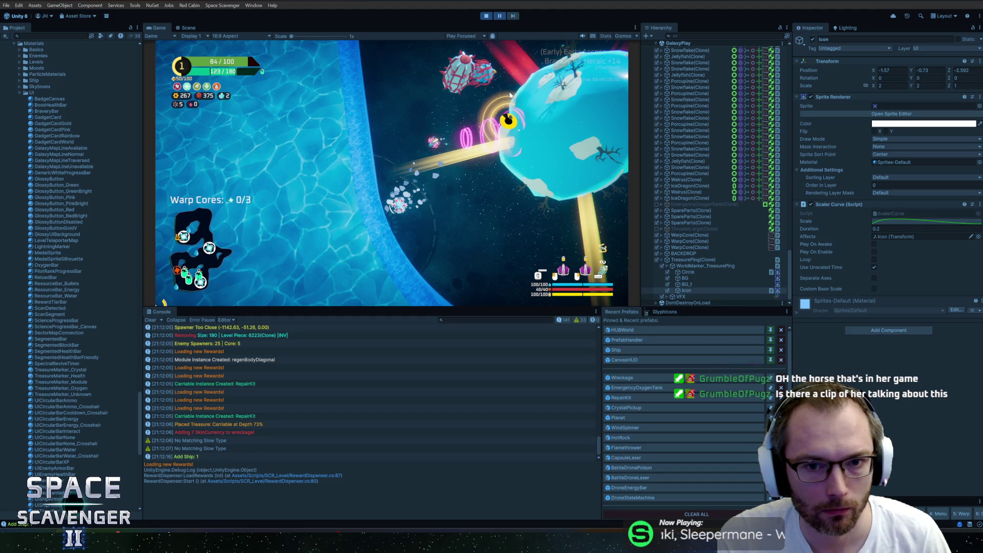
click(686, 290)
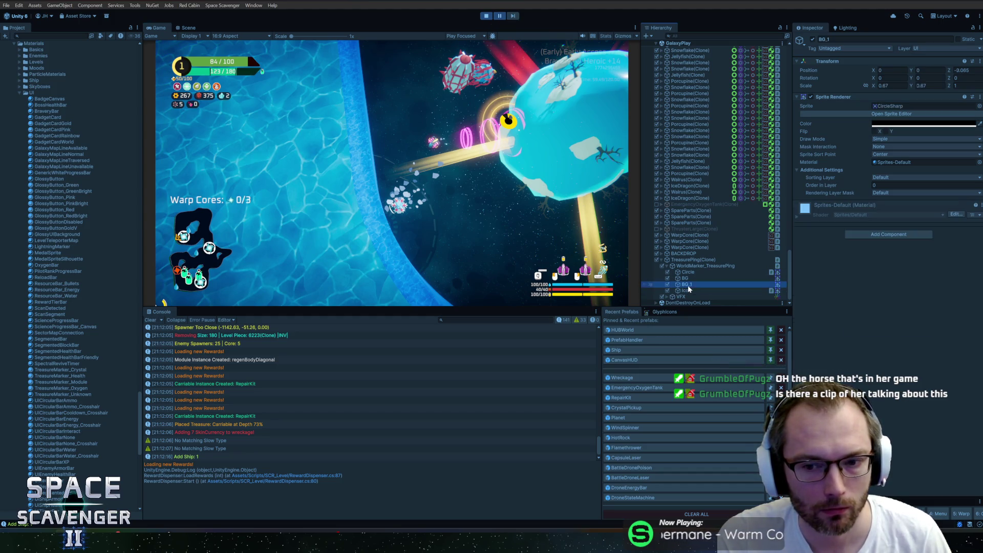
drag(873, 85, 902, 86)
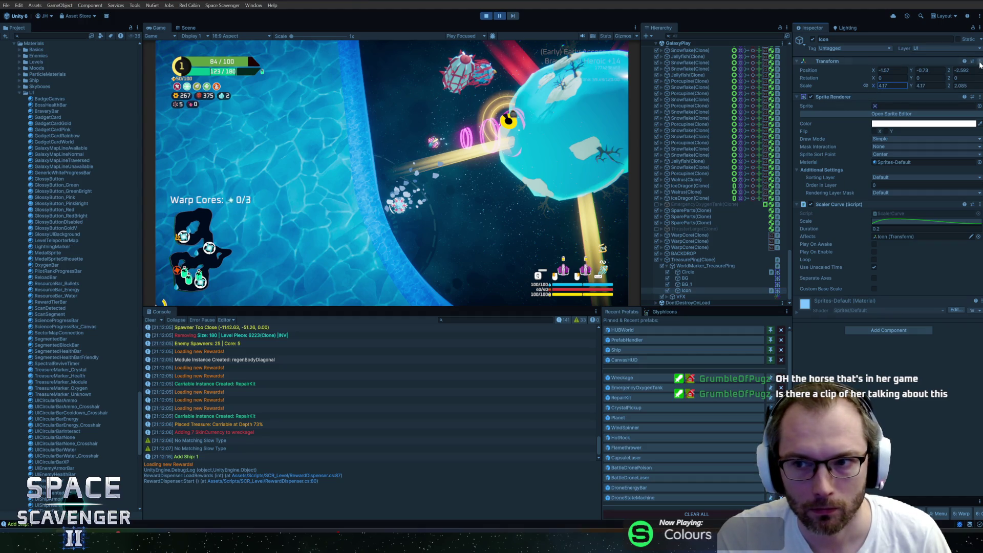
click(962, 70)
text(-0.2)
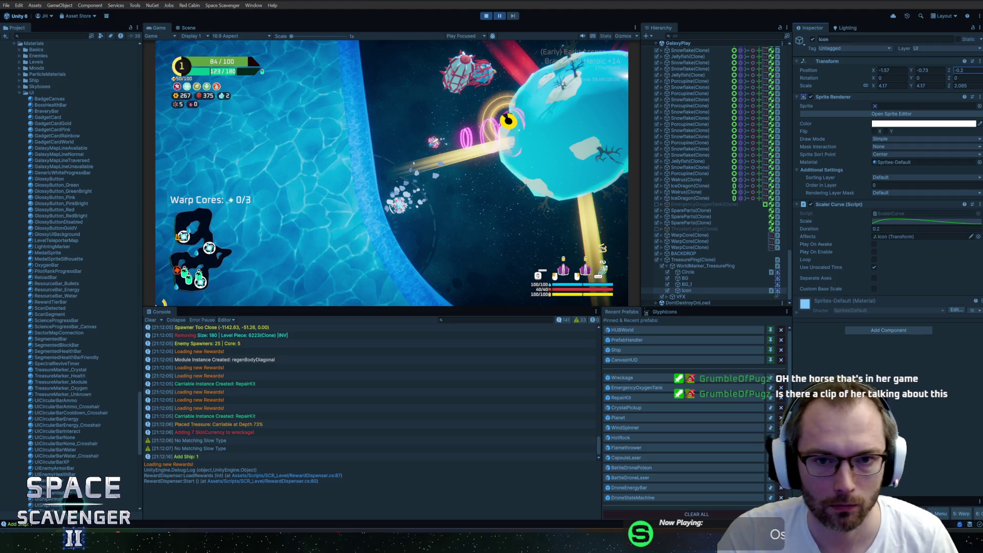
drag(949, 78, 934, 75)
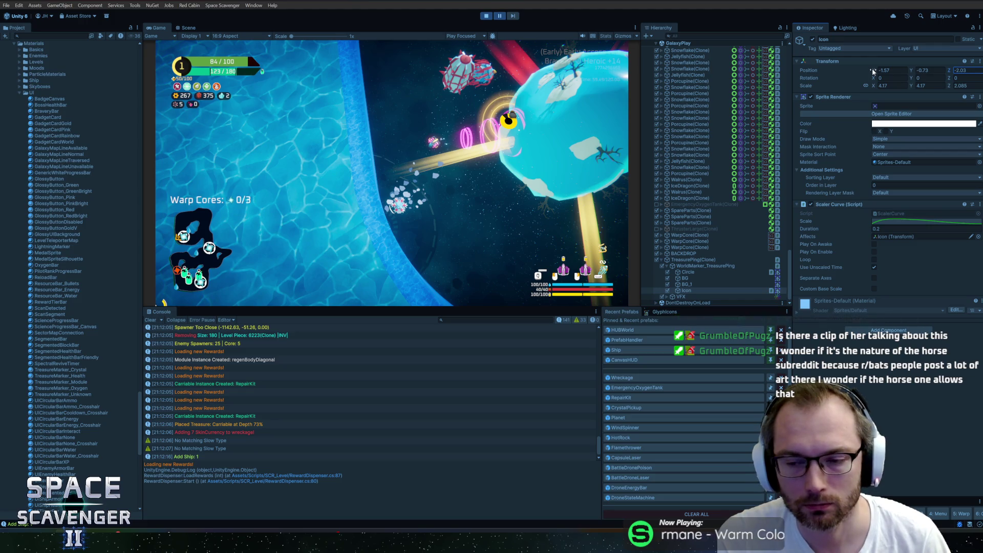
Step: Search the Icon's sprite picker for 'health' among project assets, then close it
click(979, 105)
text(health)
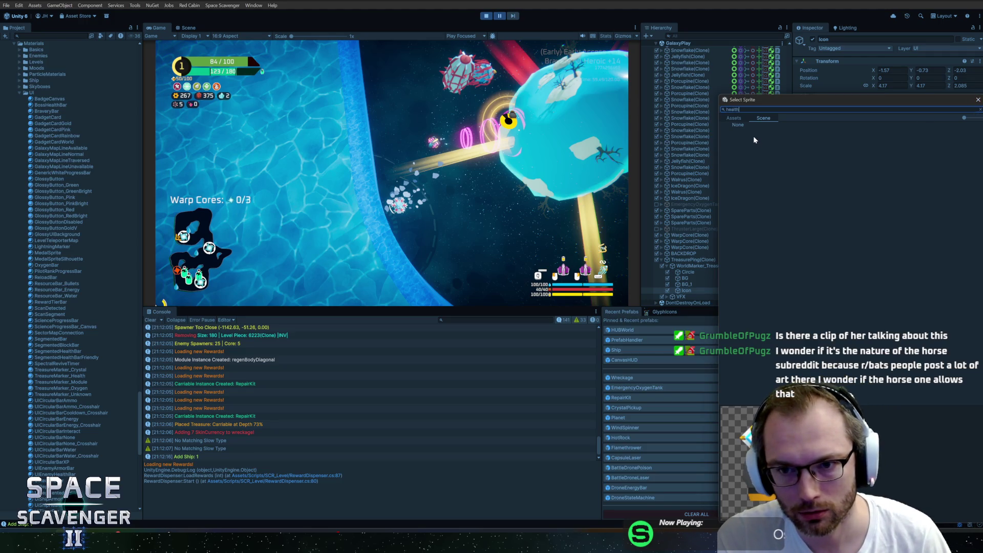
key(ctrl+a)
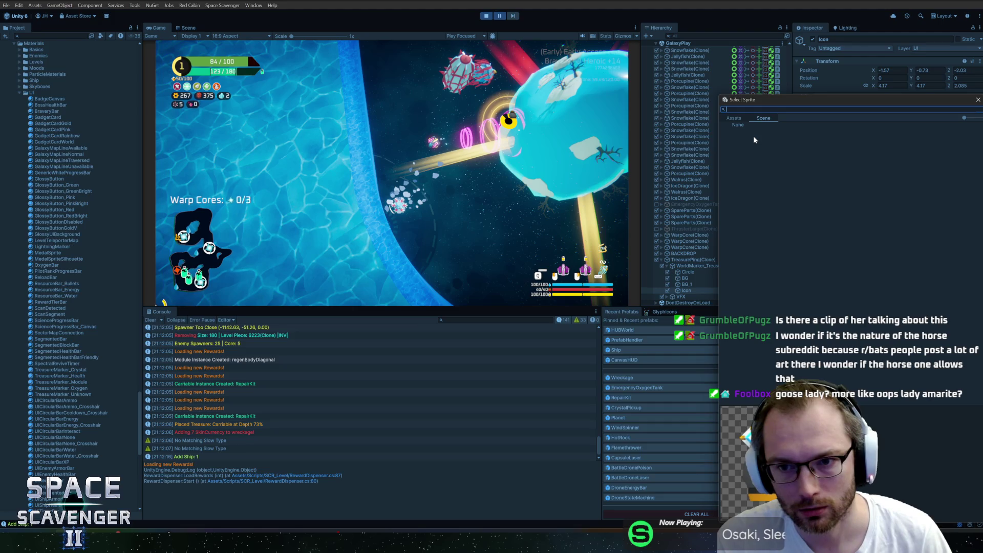
click(735, 118)
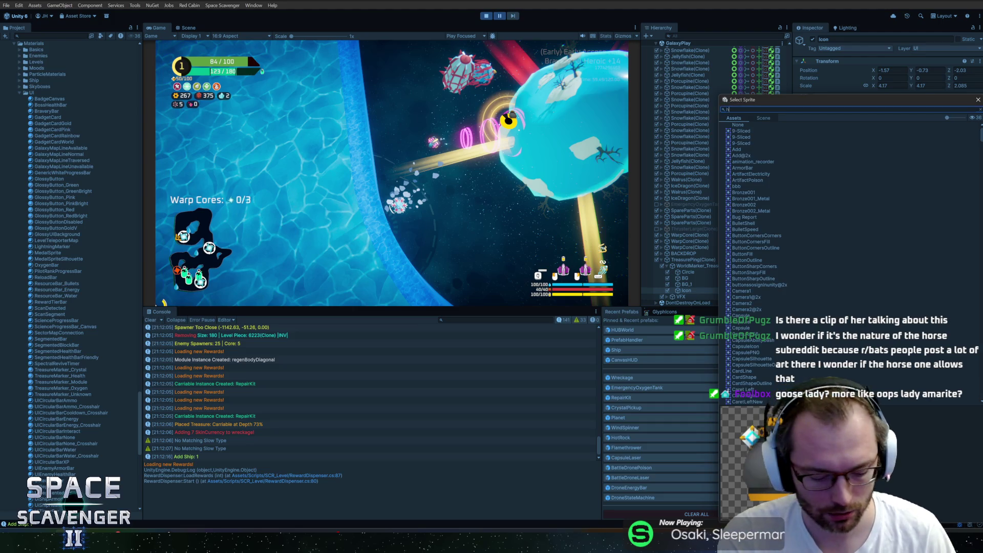
text(ealth)
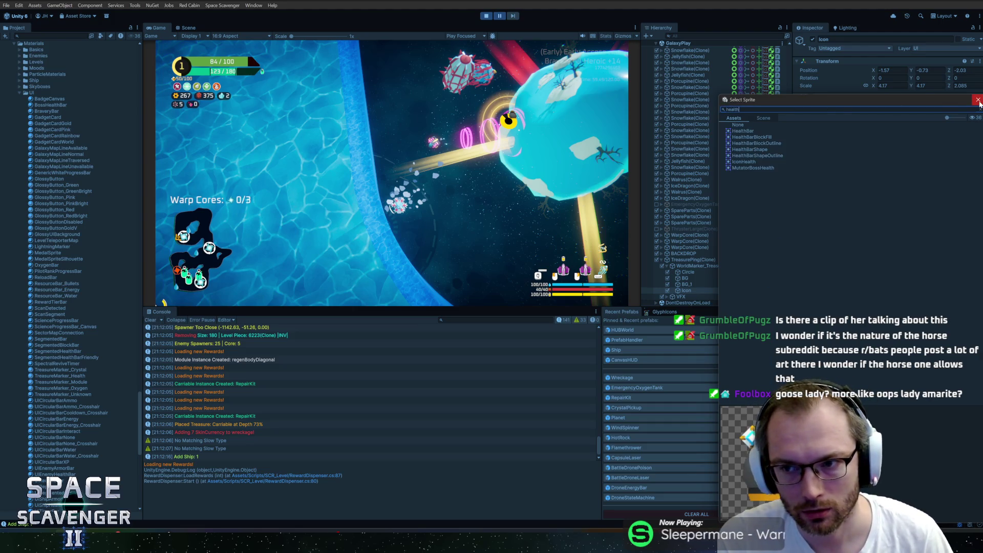
click(978, 99)
right_click(813, 109)
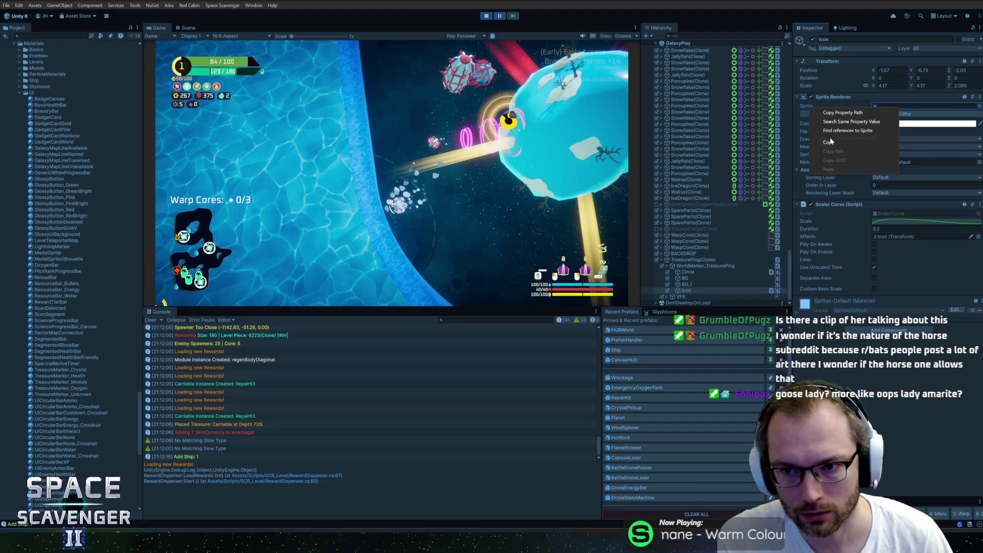
key(Escape)
Step: Assign the IconHealth sprite to the Icon from the sprite picker
click(979, 106)
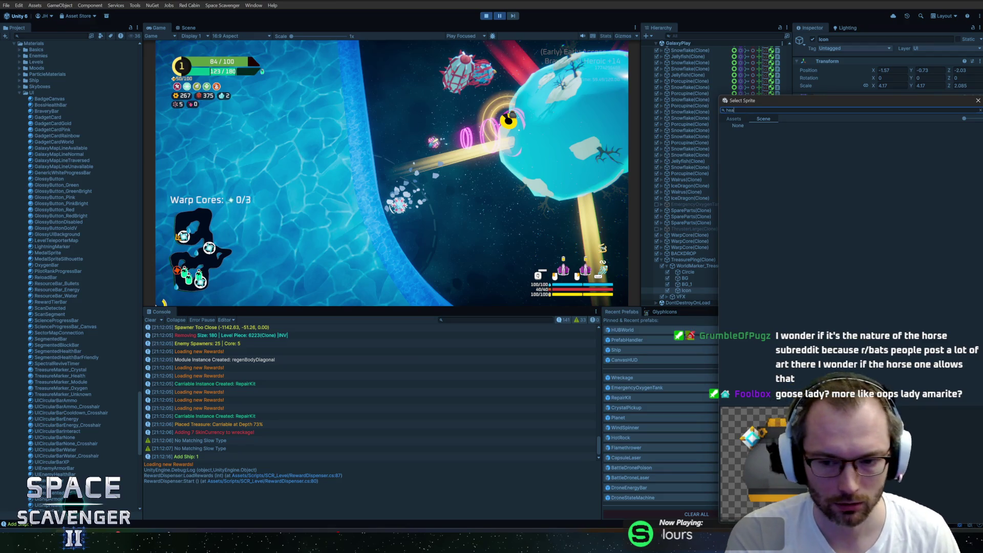
text(health)
click(734, 120)
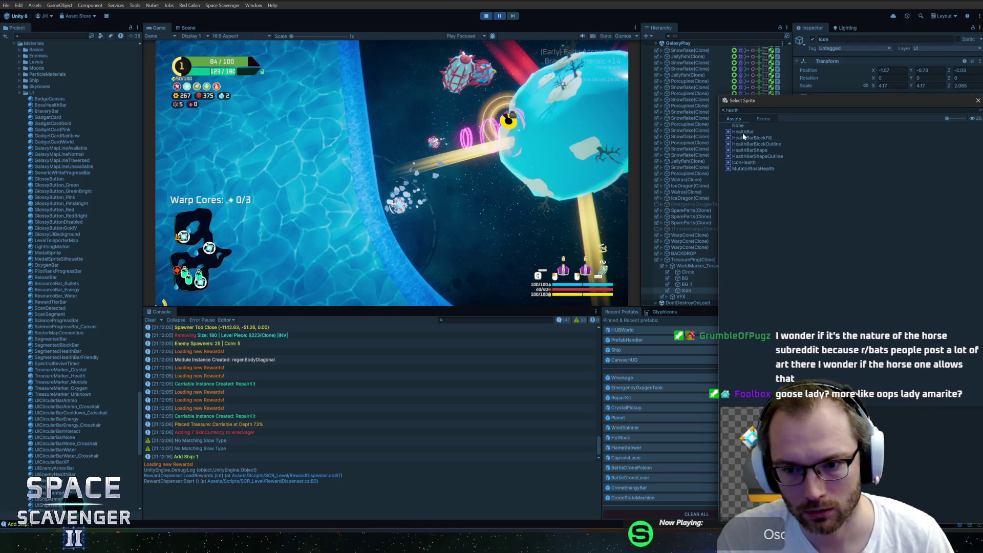
click(742, 162)
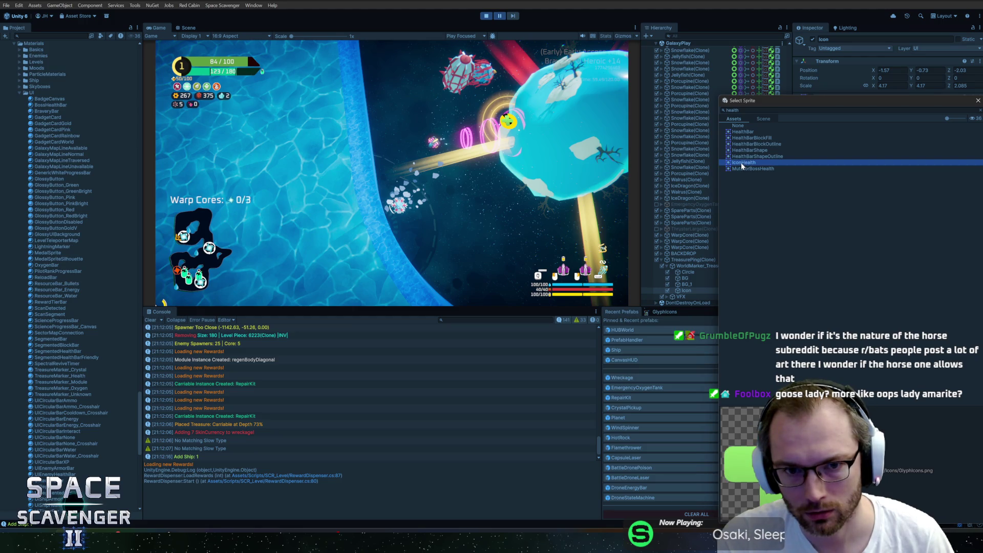
double_click(742, 164)
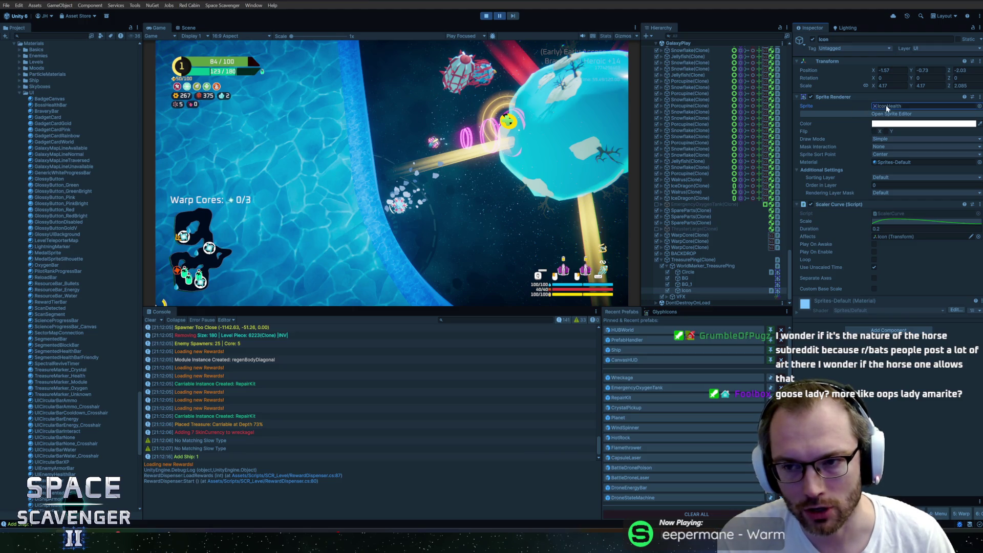
Step: Compare IconHealth's 0.5, 0.5 pivot with the other sprite's 0, 0 pivot, then stop play mode
click(887, 107)
double_click(887, 107)
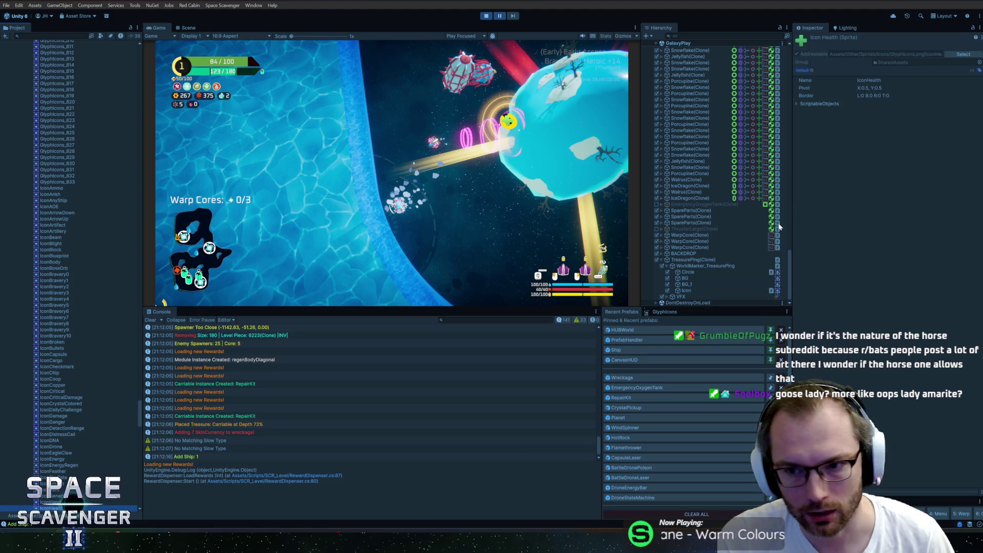
click(689, 290)
click(884, 106)
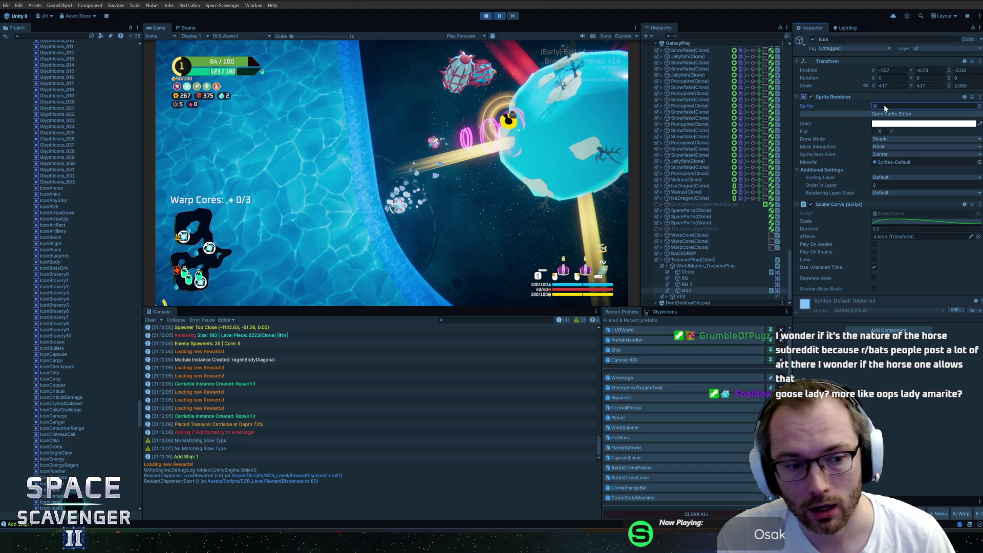
double_click(884, 106)
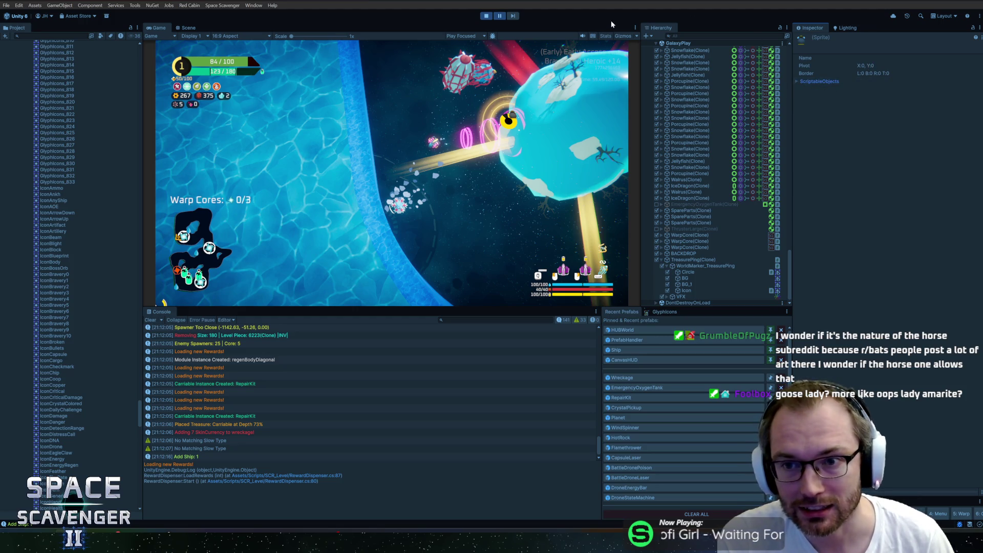
click(486, 15)
Step: In Rider, open the ScavMenuItems class via class search and look at its preferredShip usage
key(alt+Tab)
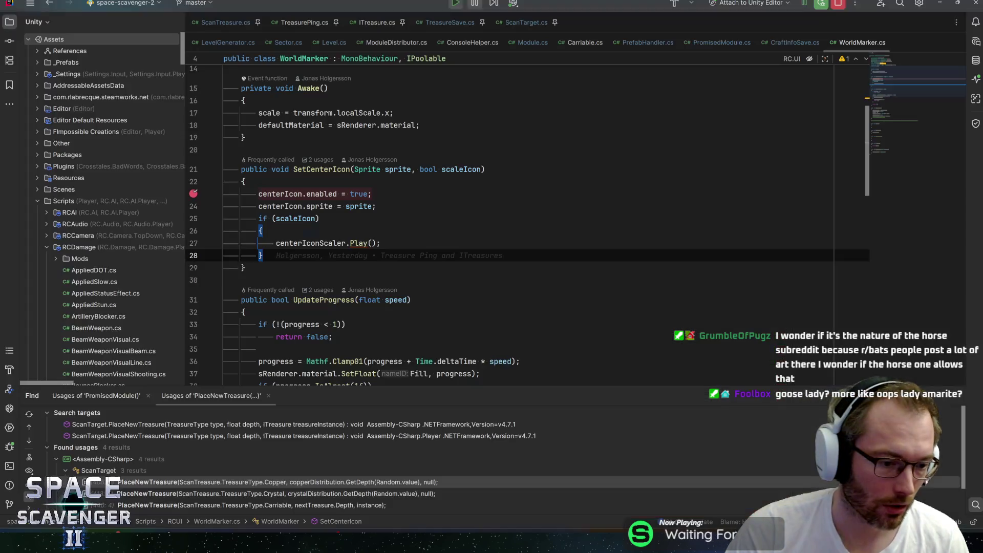
key(ctrl+n)
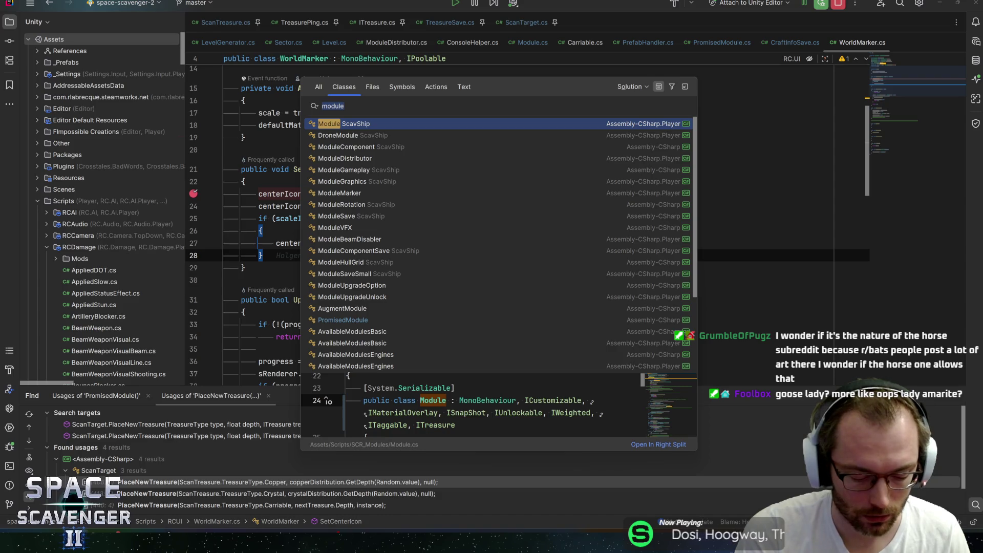
text(scav)
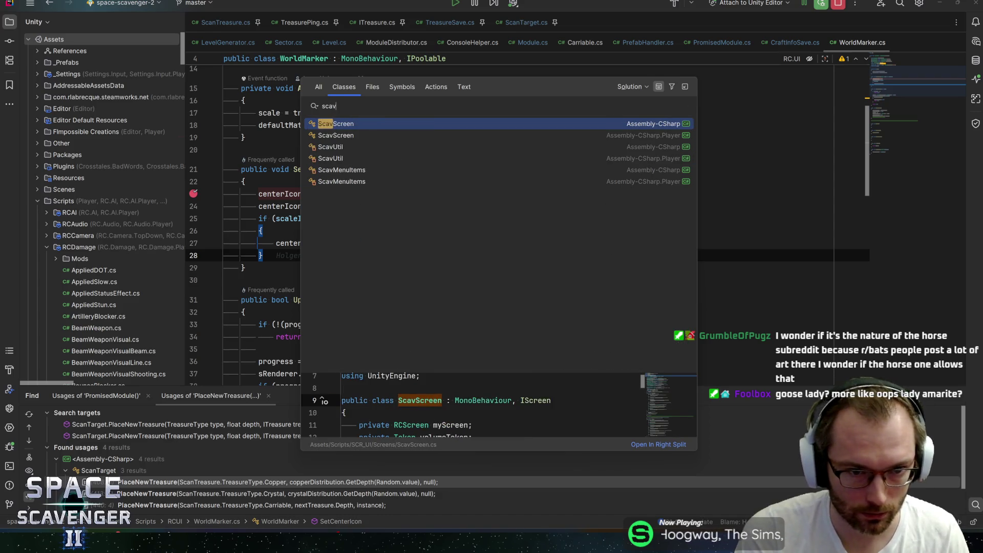
key(Down)
key(Down)
key(Down)
key(Return)
key(ctrl+f)
text(g)
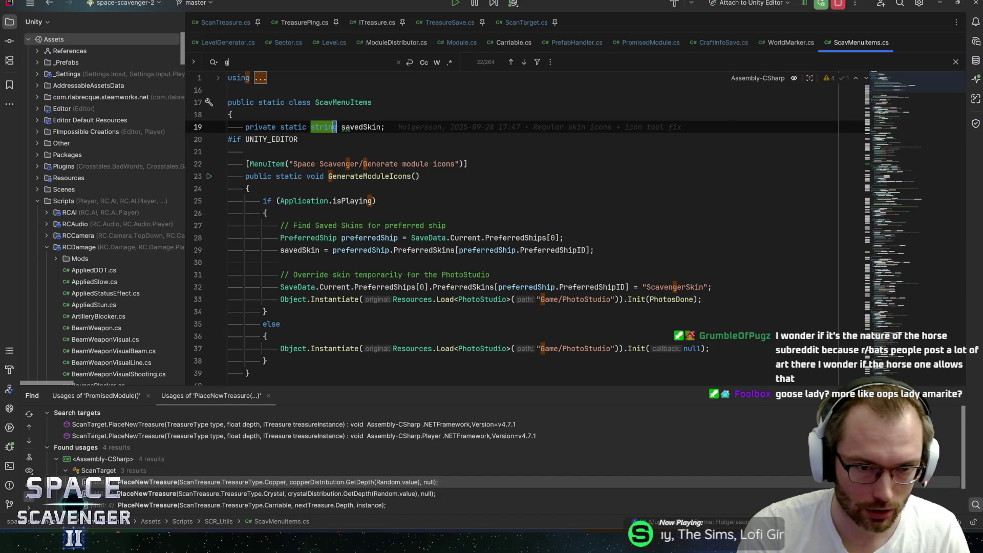
key(Escape)
click(333, 245)
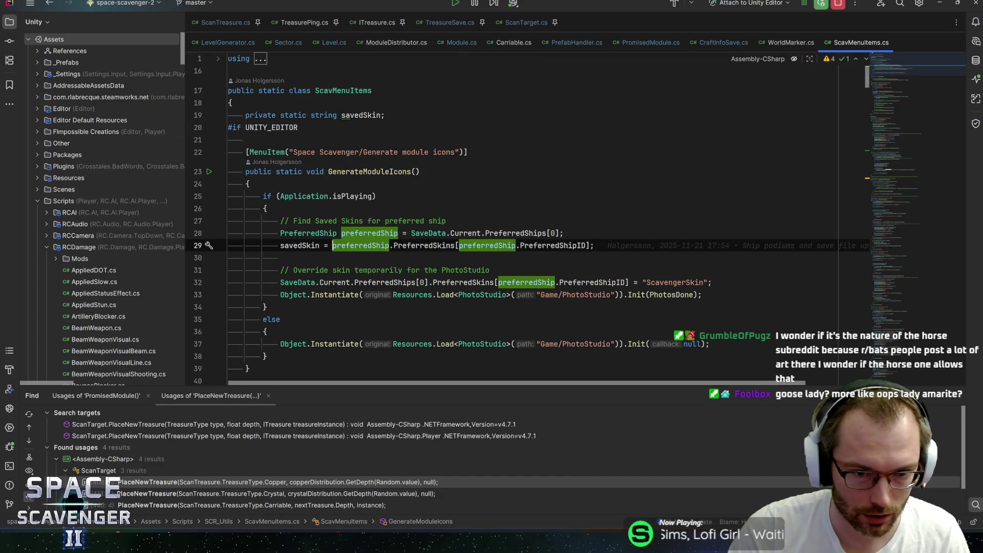
Step: Open PhotoStudio.cs and jump to the Snapshot method definition
ctrl+click(474, 294)
scroll(512, 220, down, 8)
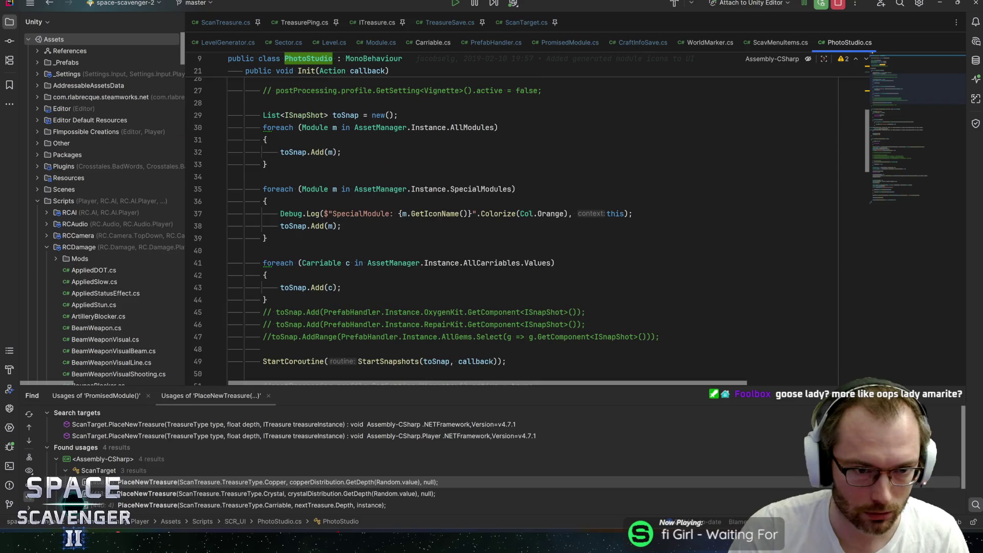
scroll(512, 220, down, 5)
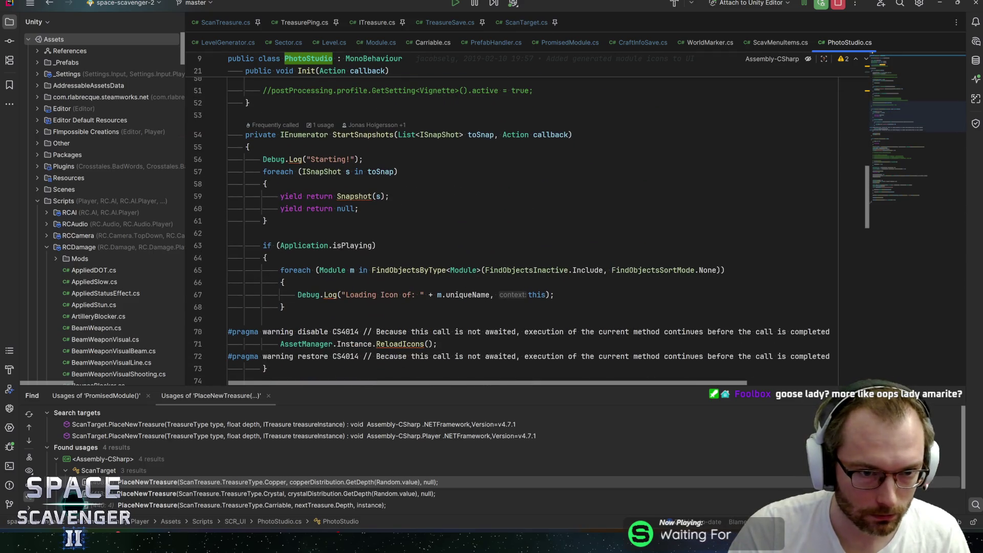
scroll(511, 220, down, 2)
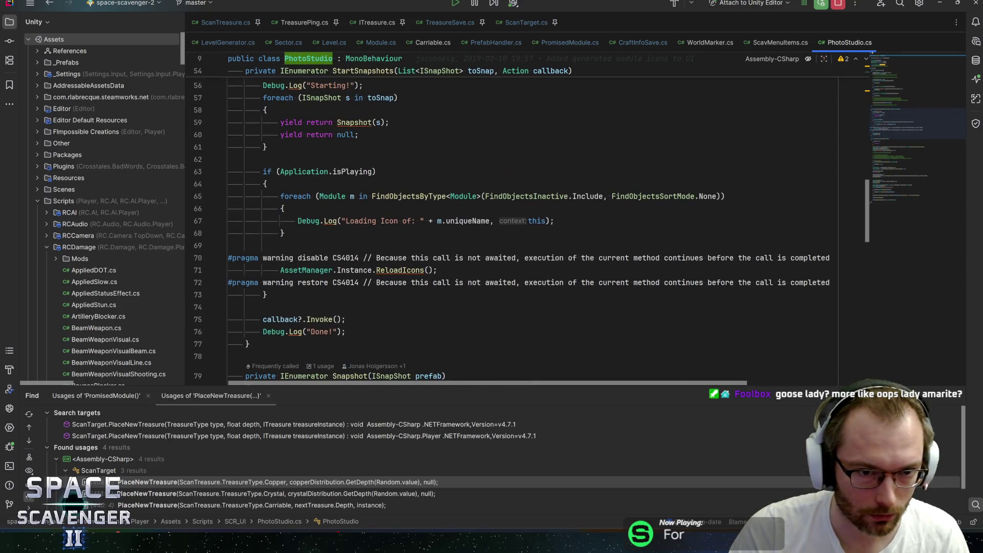
ctrl+click(354, 122)
scroll(512, 220, down, 2)
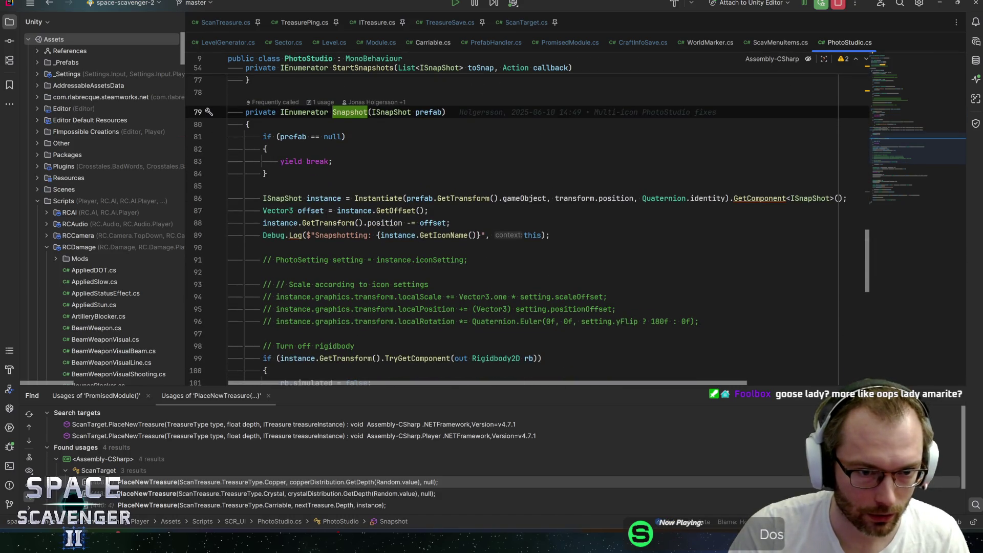
scroll(512, 220, down, 6)
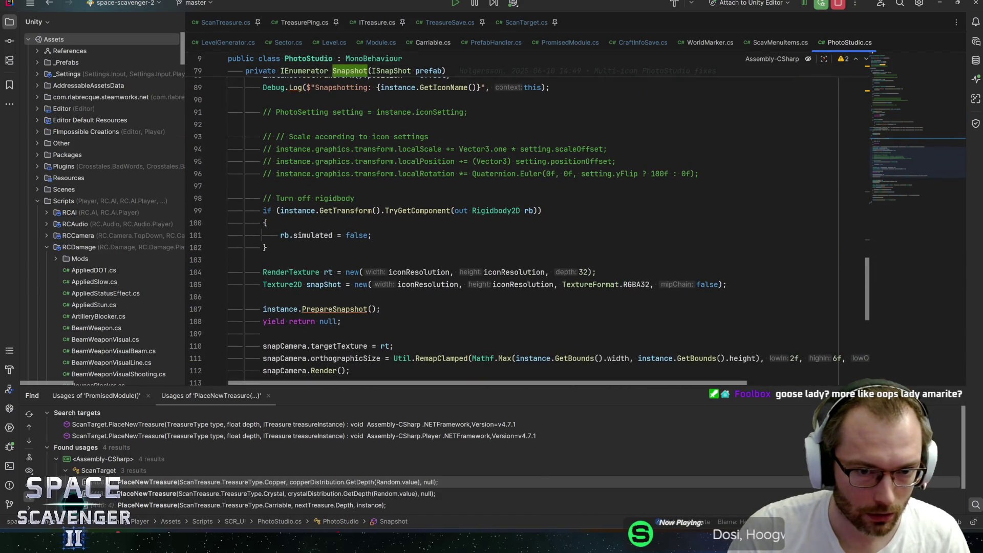
Step: Review Snapshot's ReadPixels, Apply and line 119 Sprite.Create call with its Vector2.zero pivot
click(323, 211)
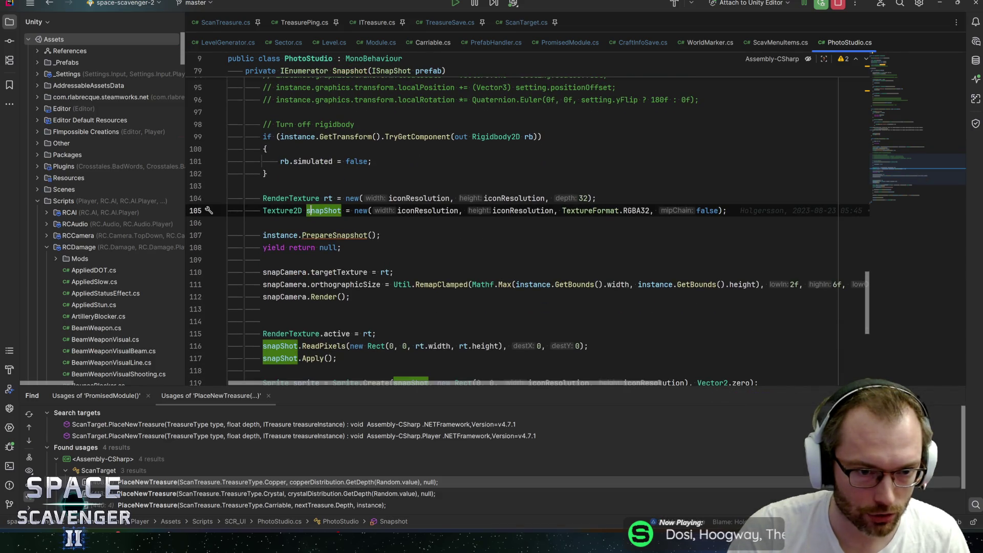
scroll(316, 246, down, 2)
click(317, 272)
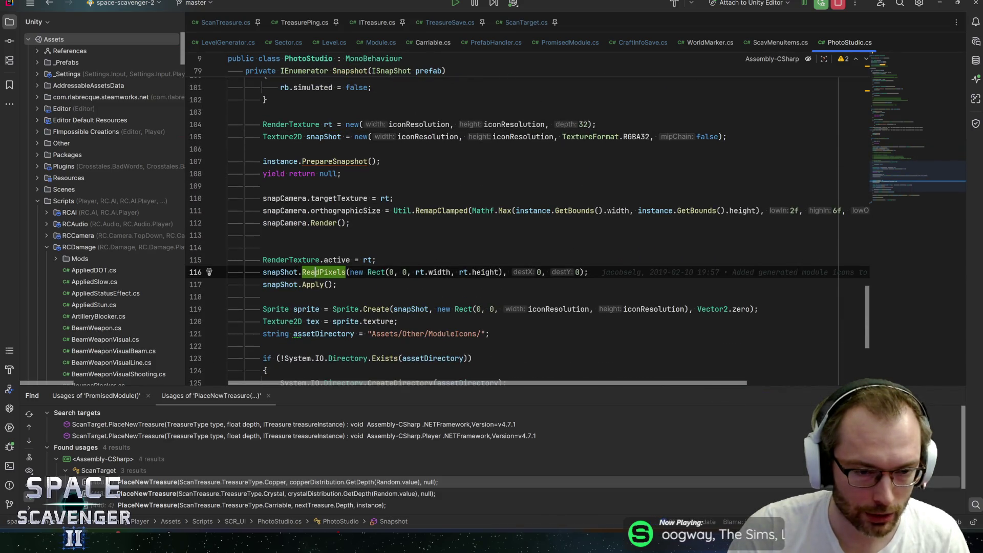
click(315, 284)
scroll(315, 285, down, 1)
click(312, 272)
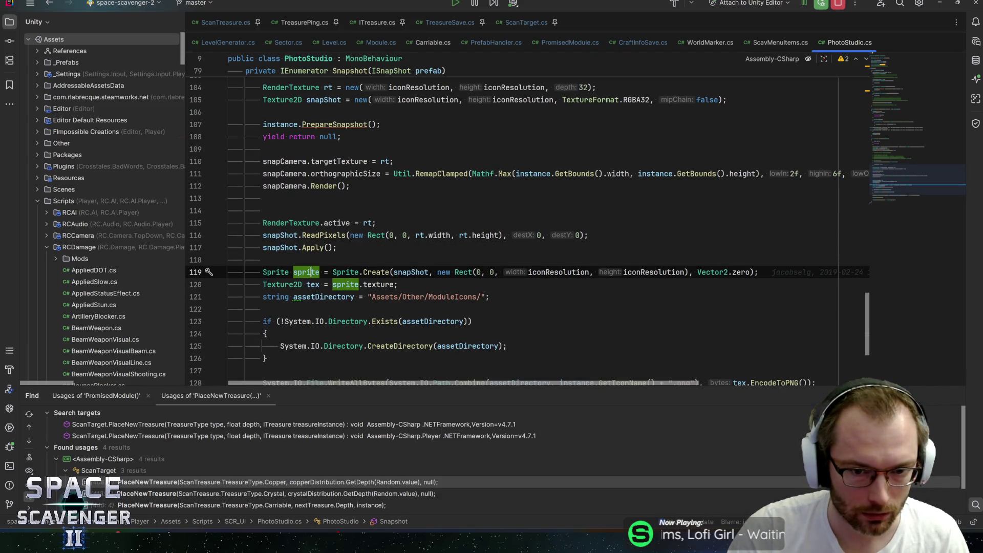
mouse_move(464, 272)
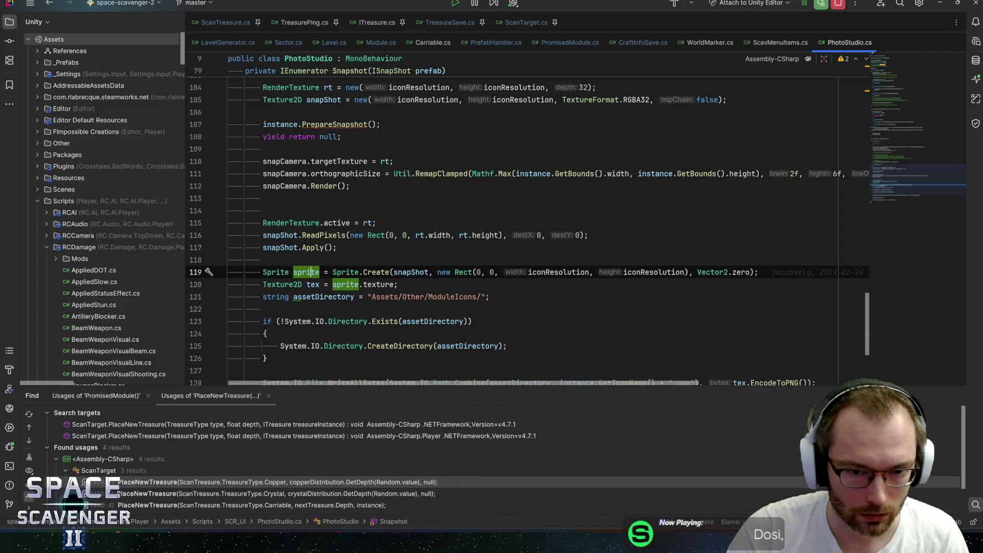
mouse_move(313, 272)
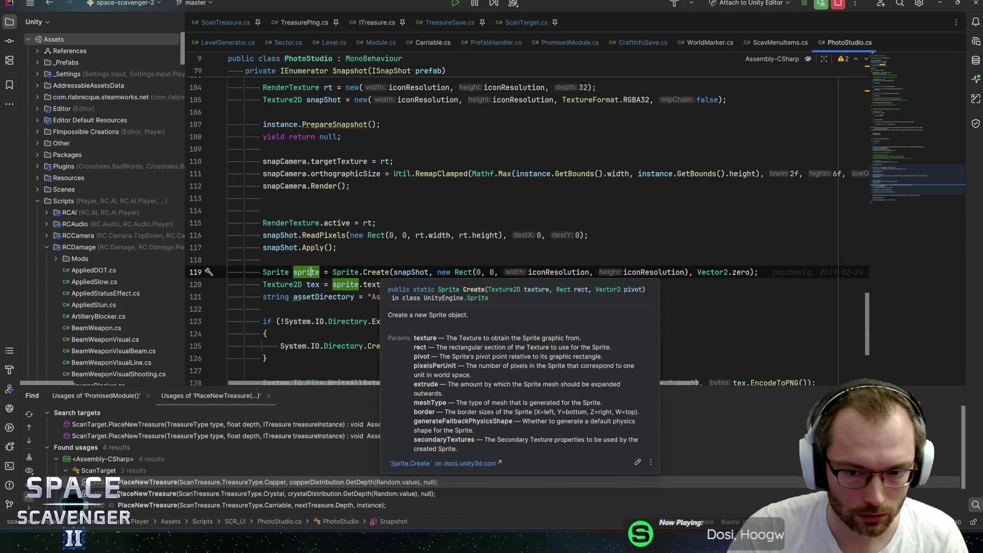
Step: Replace line 119's Vector2.zero pivot with new Vector2(0.5f, 0.5f) and stop the Unity debug session
mouse_move(750, 272)
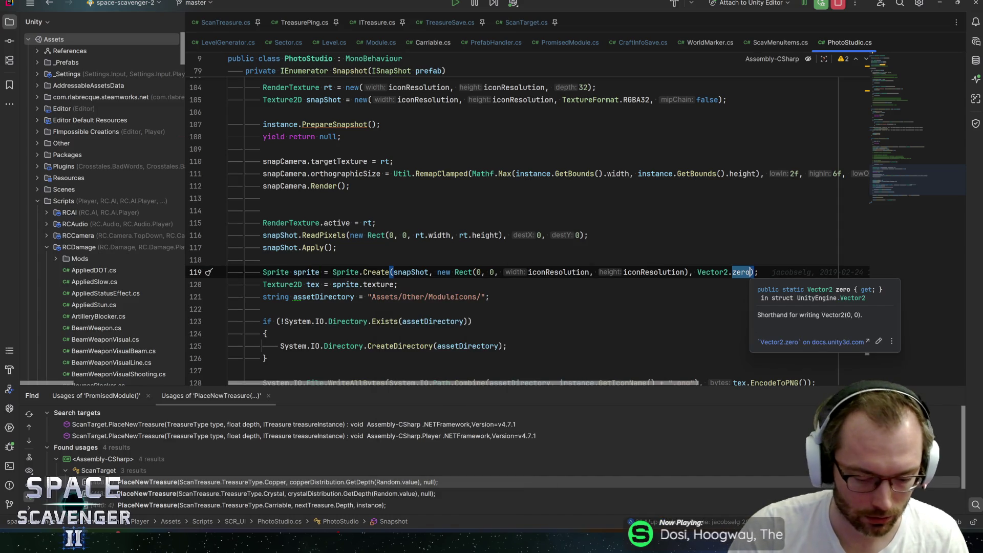
key(BackSpace)
key(BackSpace)
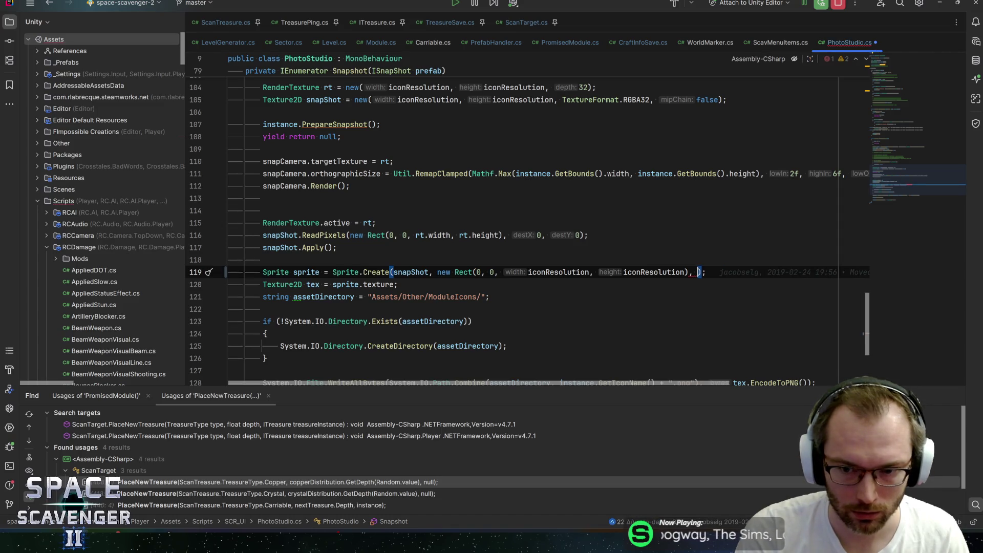
text(new Vector2(0.)
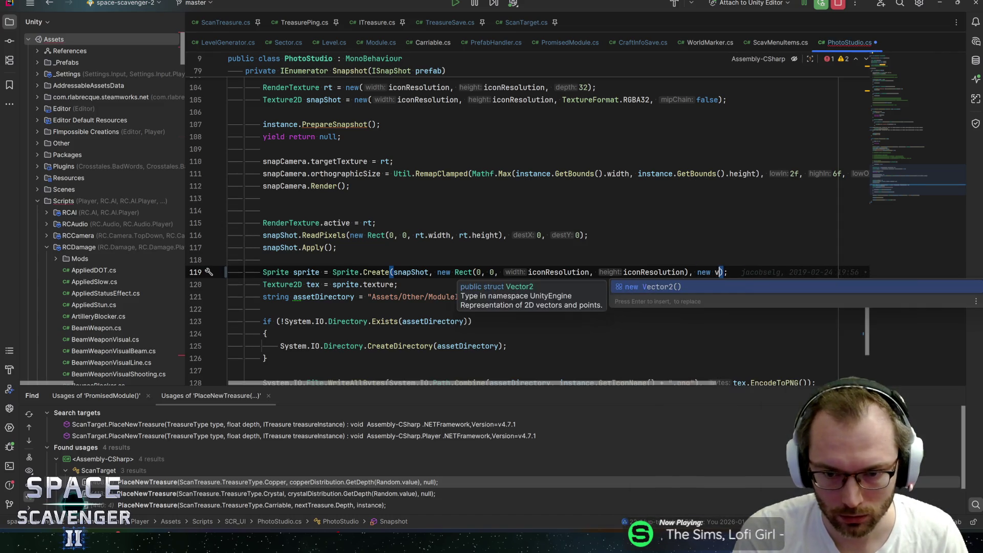
text(5, f)
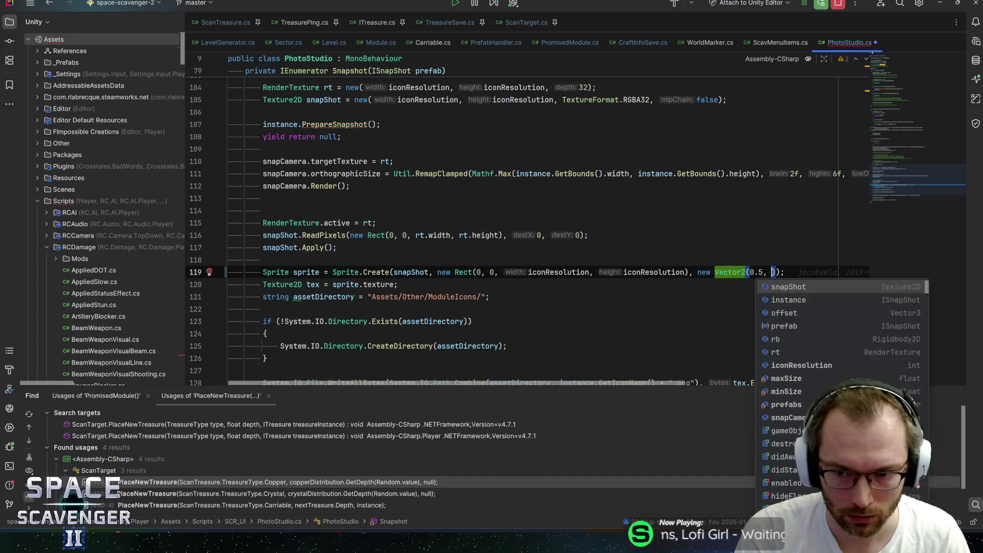
text(0.5f)
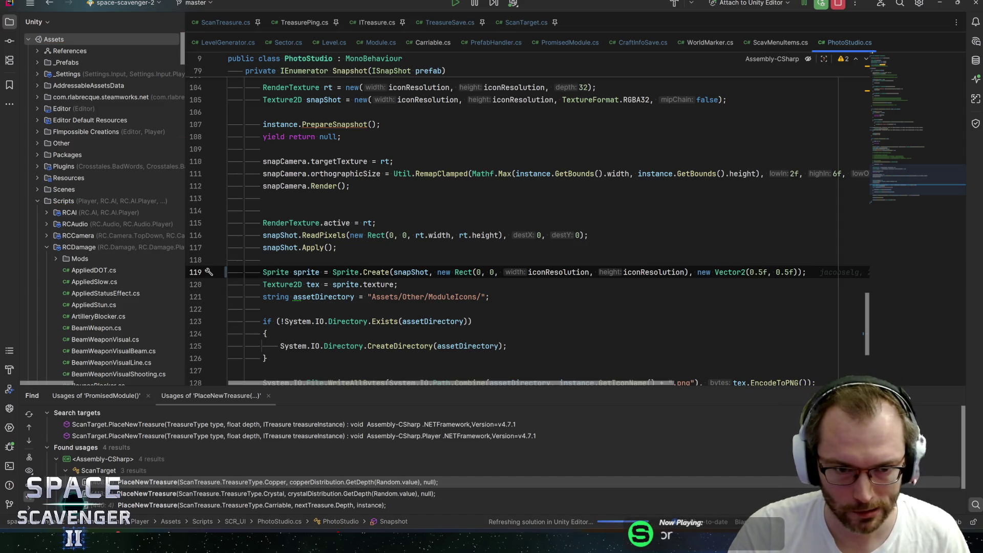
click(398, 284)
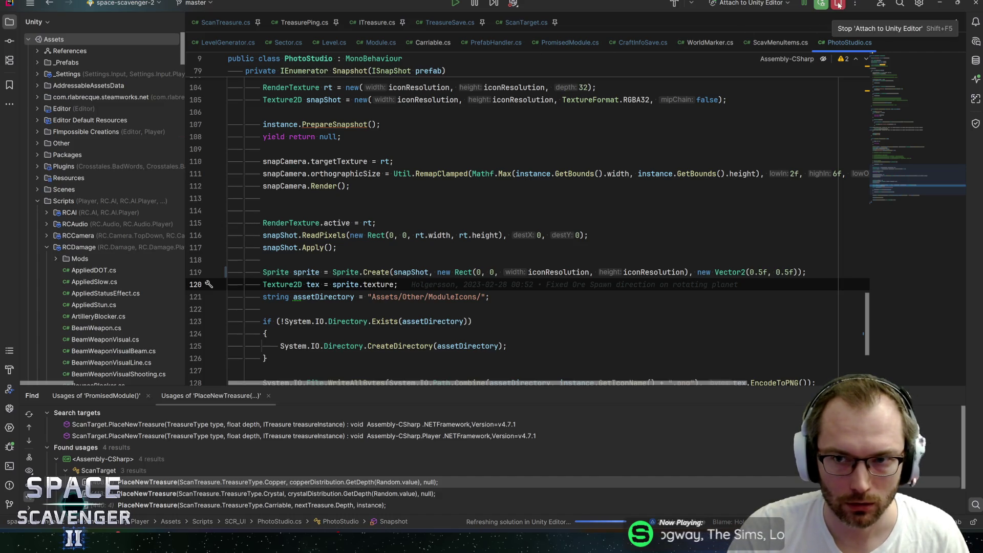
click(837, 4)
Step: Minimize Rider and run Space Scavenger > Generate module icons in Unity
key(alt+Tab)
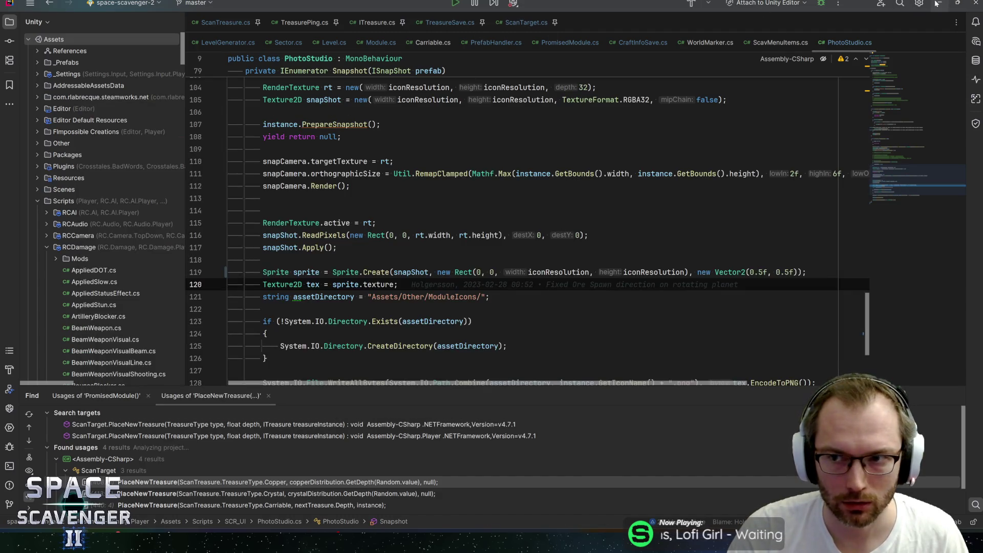
click(937, 4)
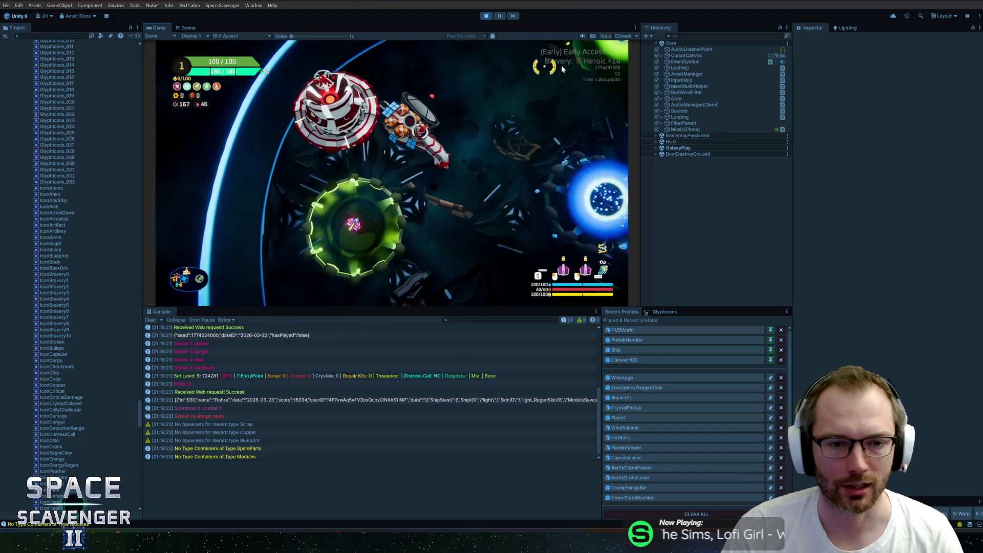
click(237, 6)
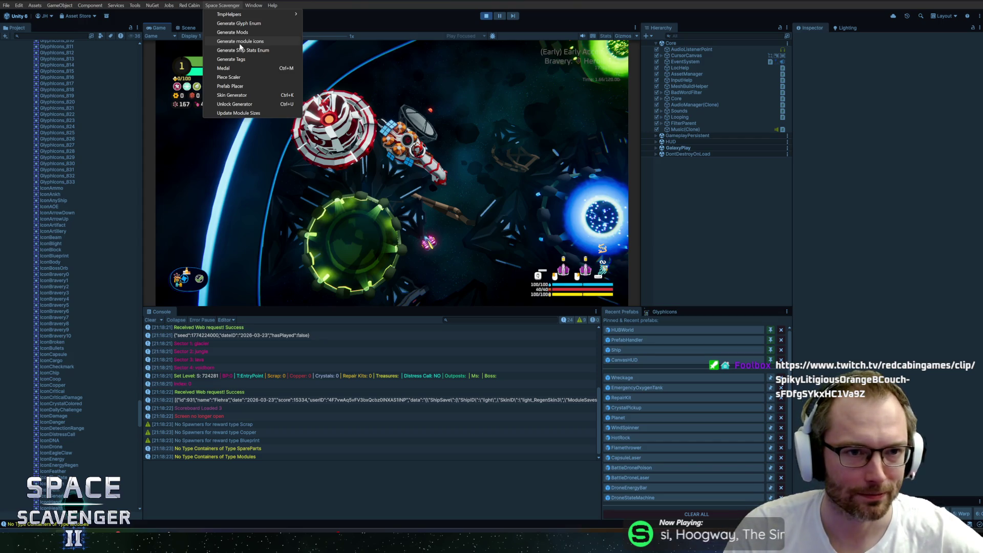
click(241, 42)
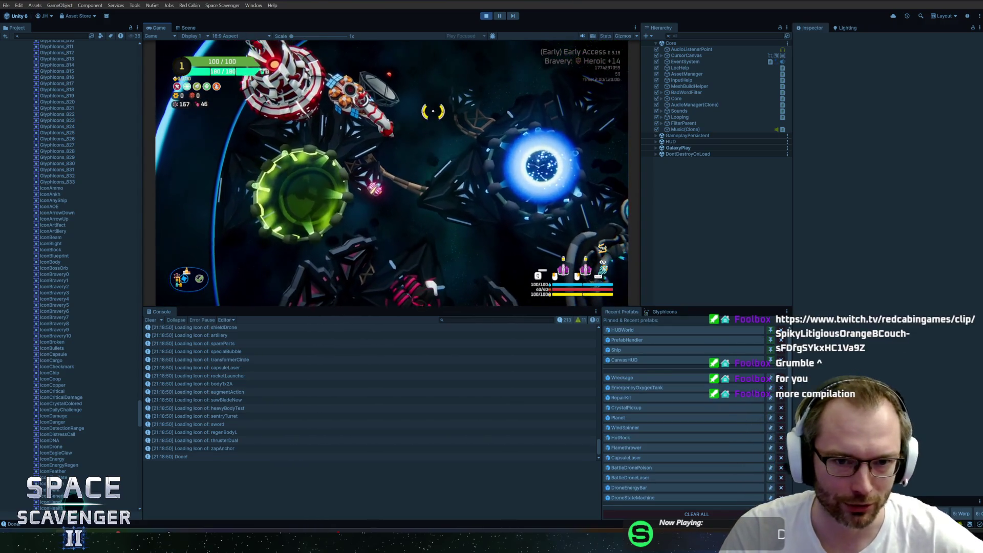
Step: Restart Play mode and fly into the portal to reach the Select Bravery run setup
click(486, 16)
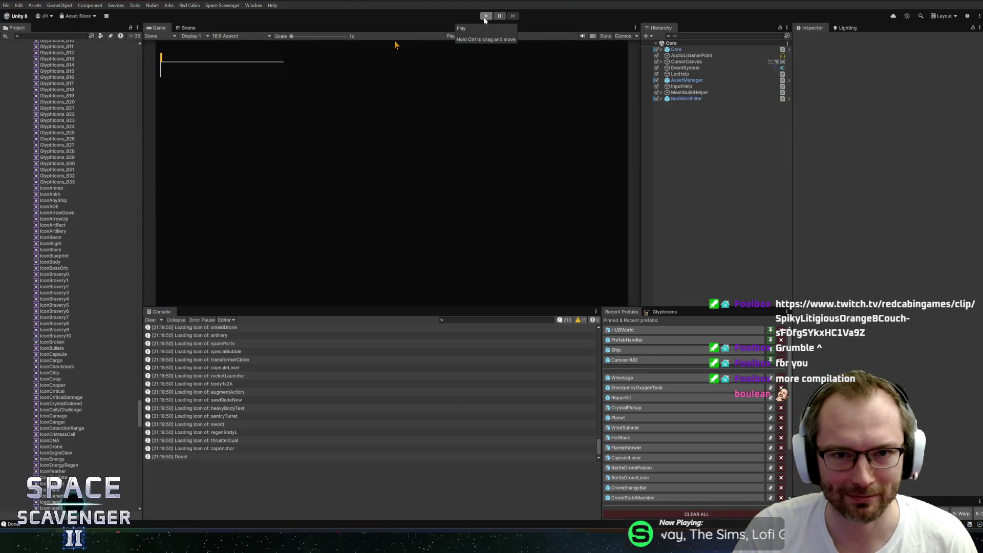
click(486, 19)
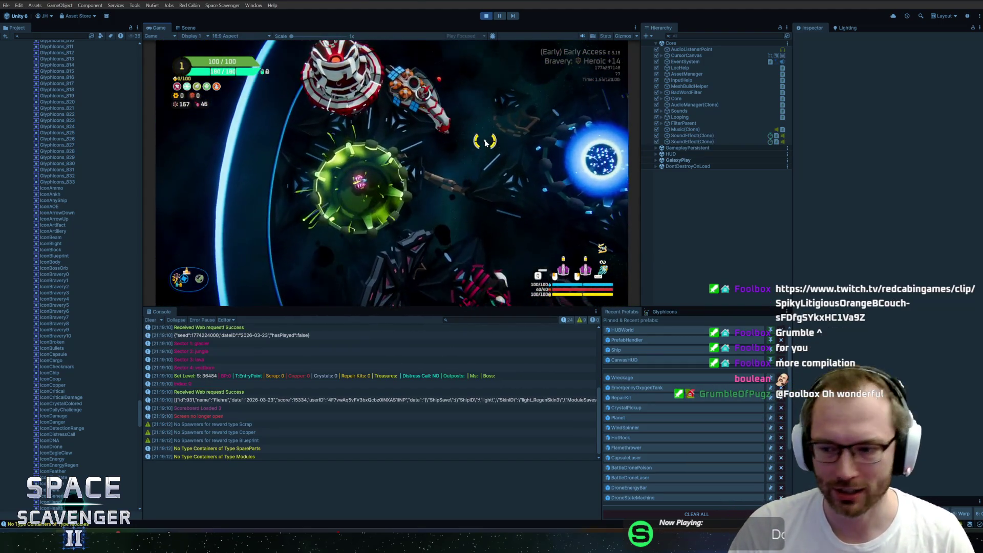
key(Escape)
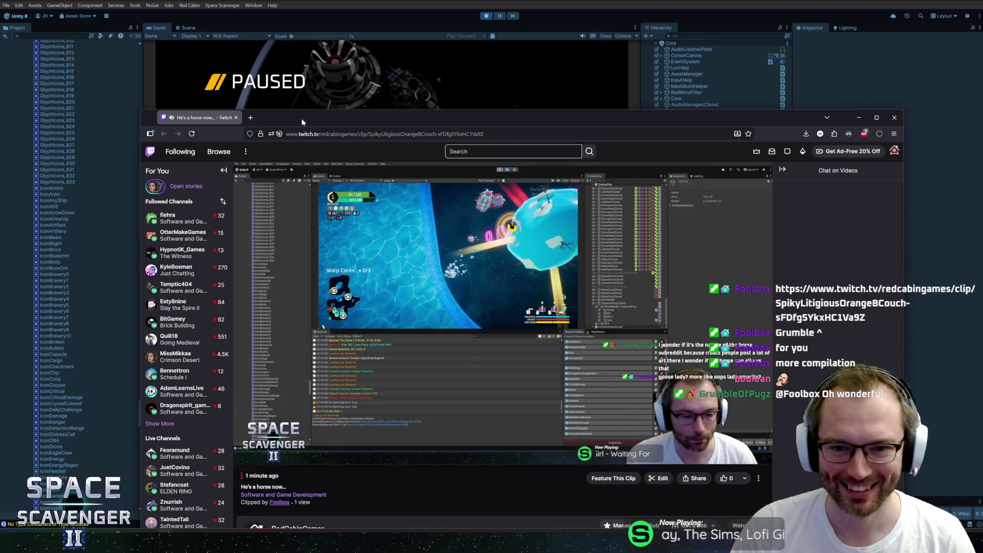
key(alt+Tab)
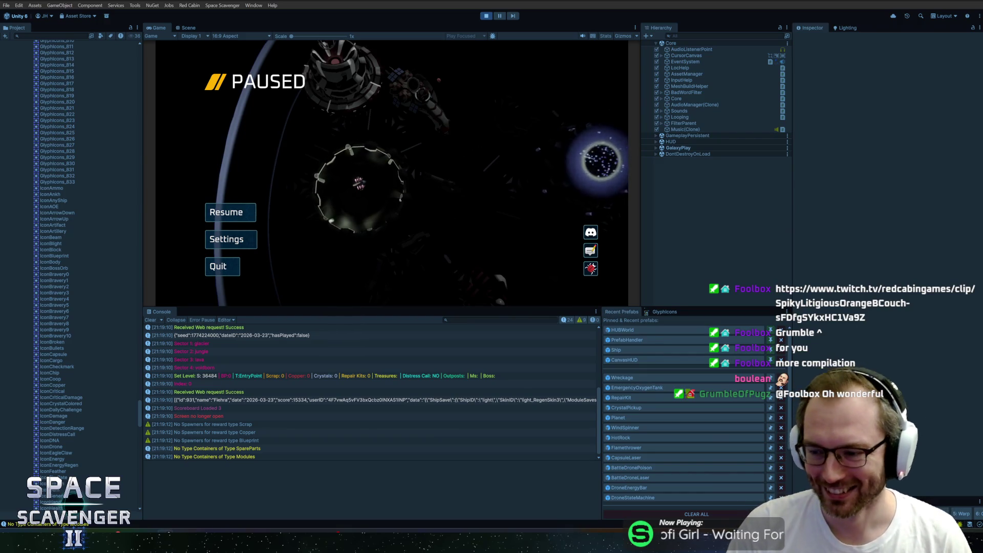
click(245, 210)
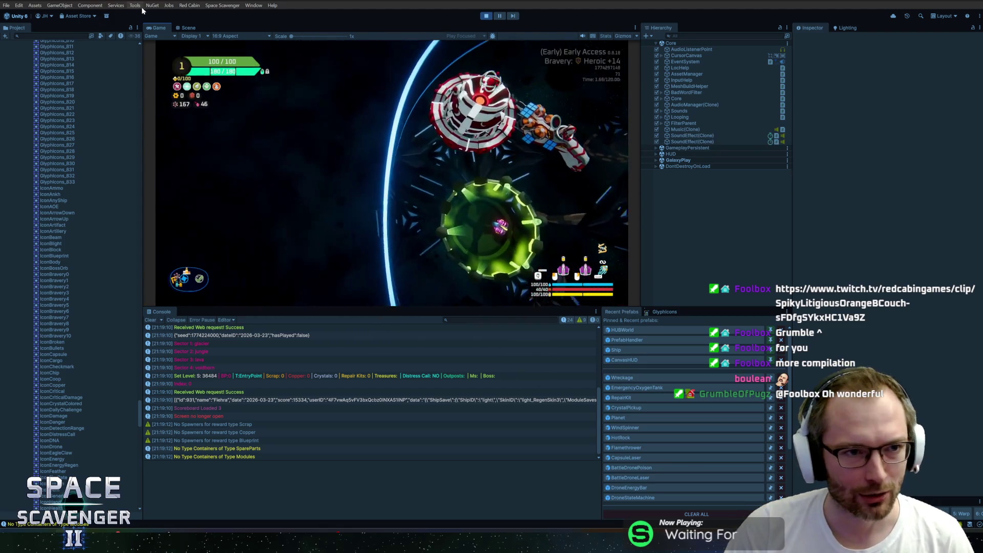
key(shift+space)
key(d)
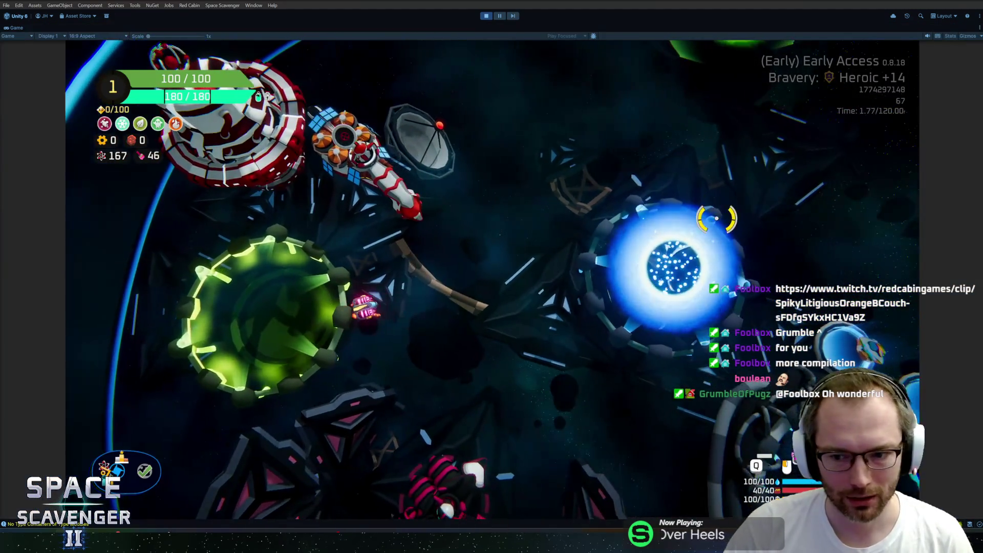
key(Tab)
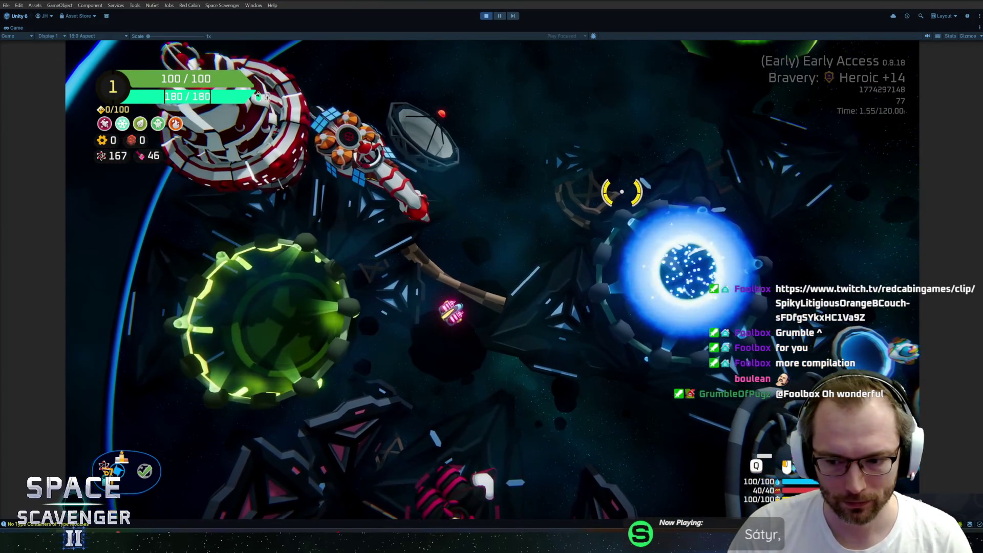
Step: Fly into the blue portal and start a new run with the chosen bravery and anomaly settings
key(d)
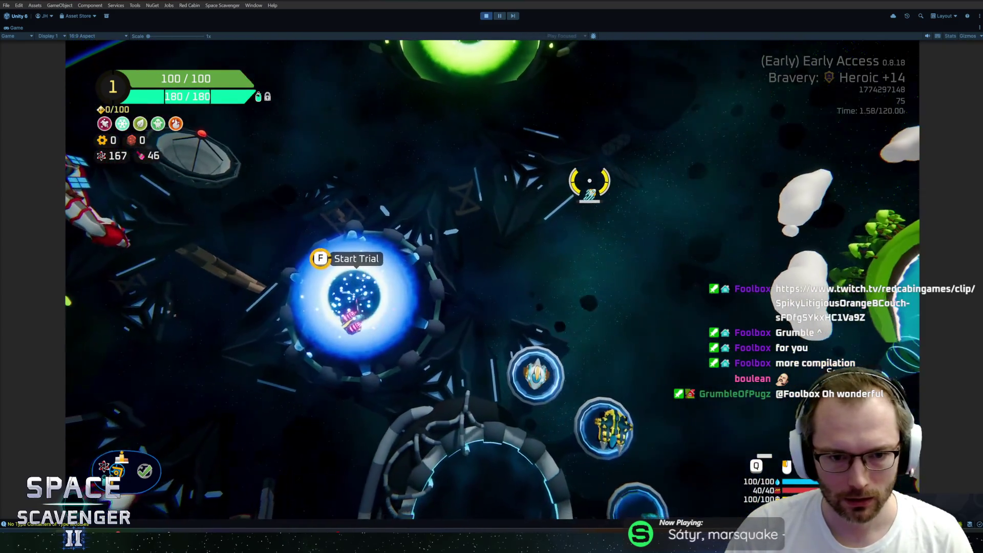
key(f)
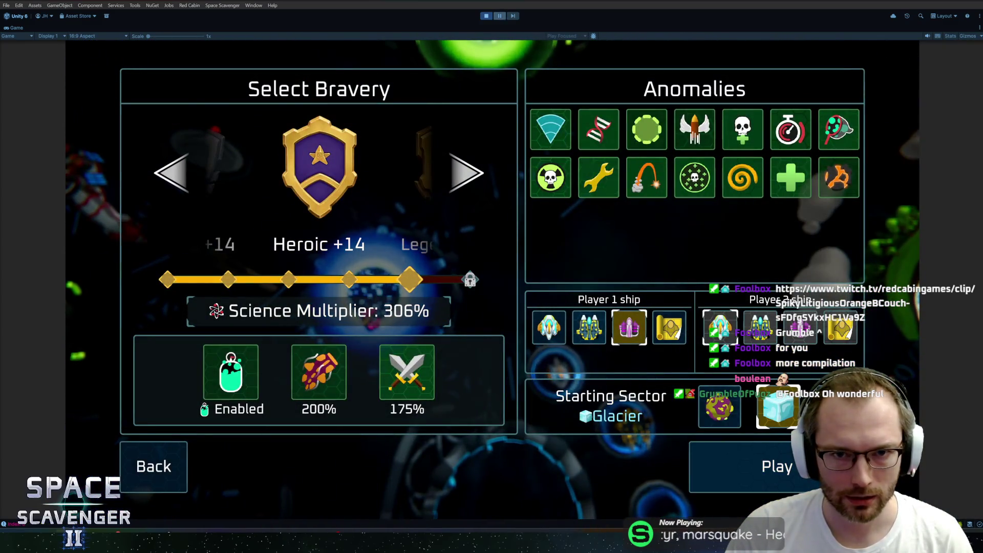
key(shift+space)
click(542, 277)
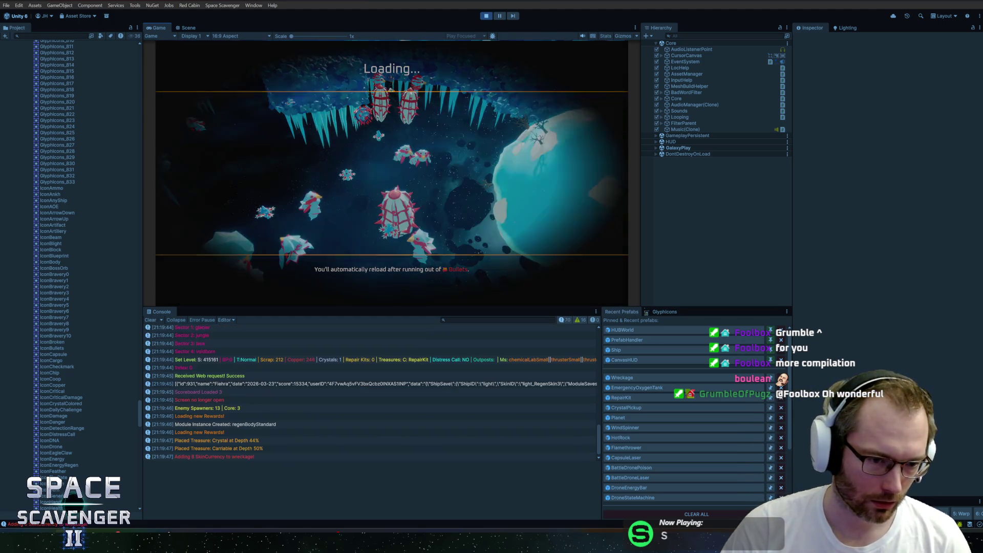
Step: Inspect the Set Level log entries, then run the 'warp' command in the game console
click(231, 377)
click(230, 351)
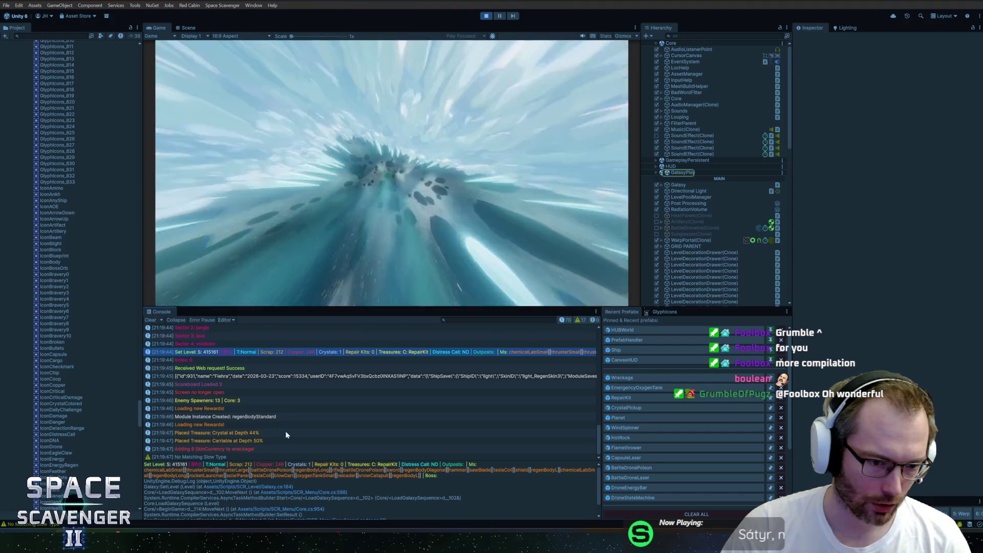
click(410, 198)
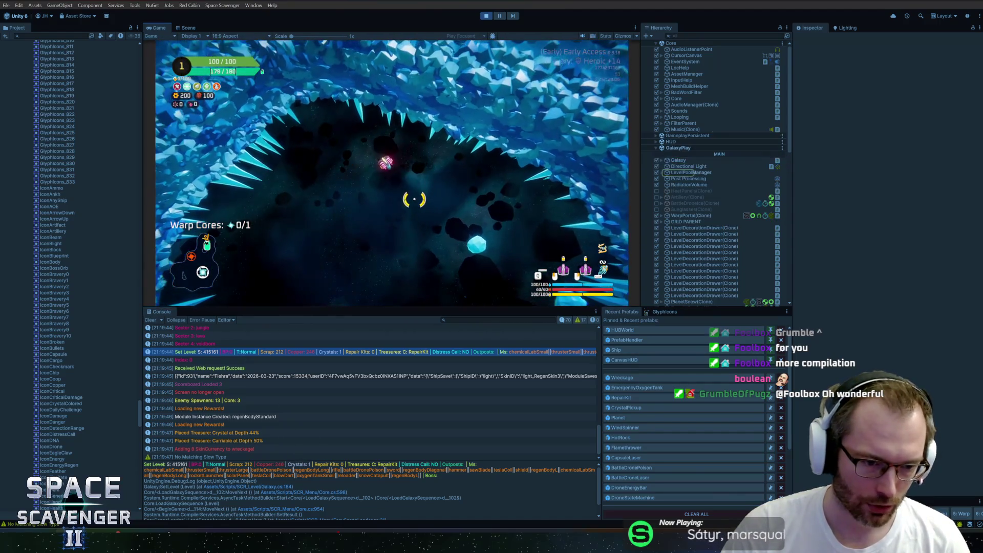
key(grave)
text(warp)
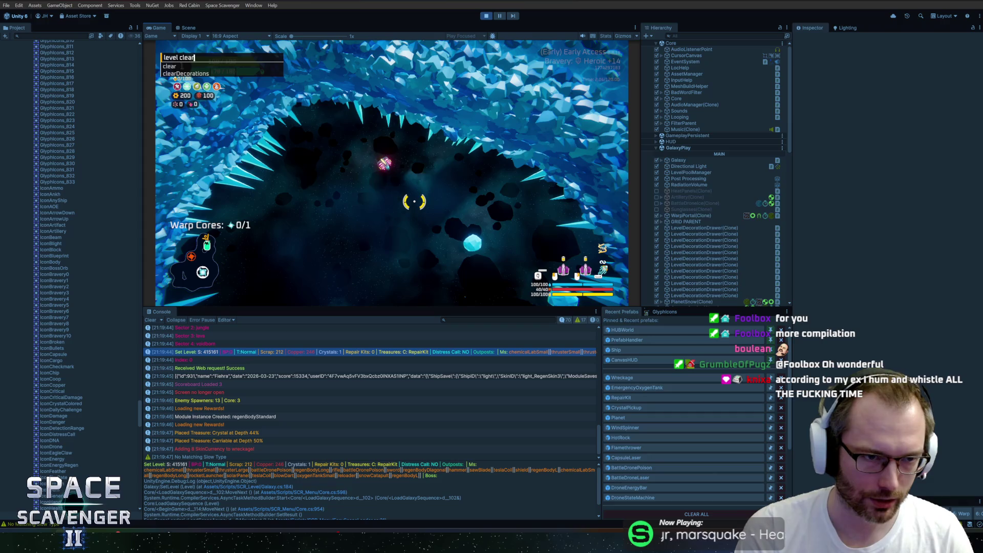
key(Return)
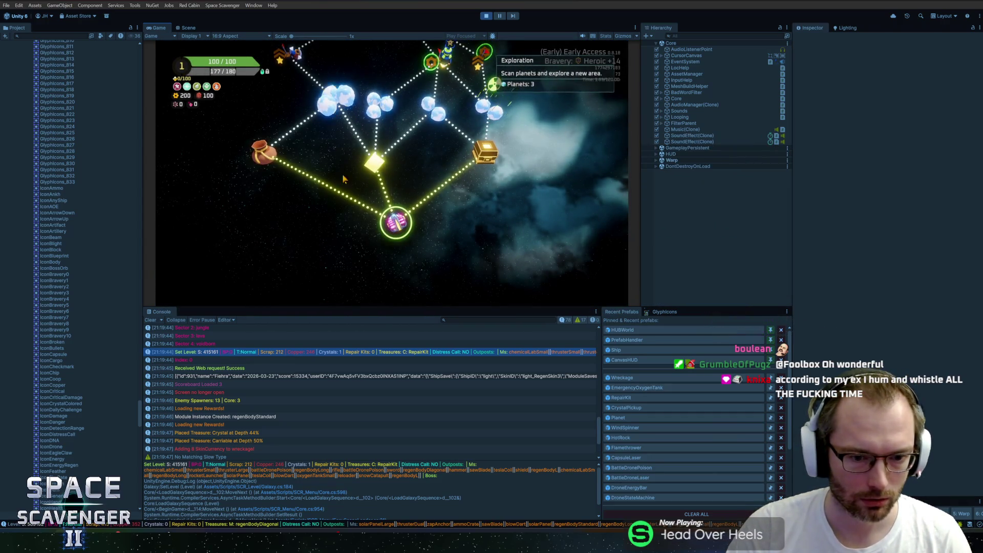
Step: Check the new level's log entry and warp to the planet node on the sector map
click(346, 457)
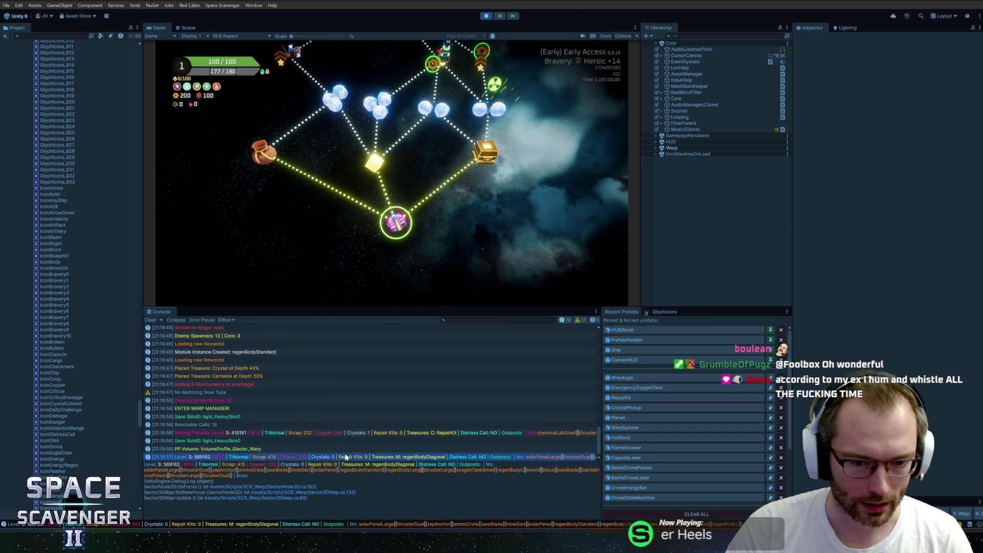
mouse_move(336, 109)
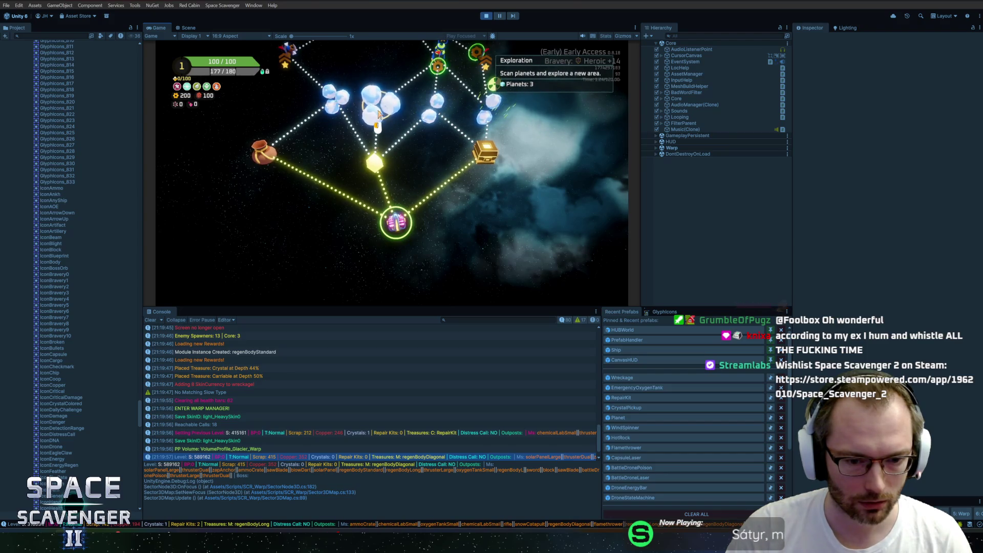
scroll(378, 113, down, 2)
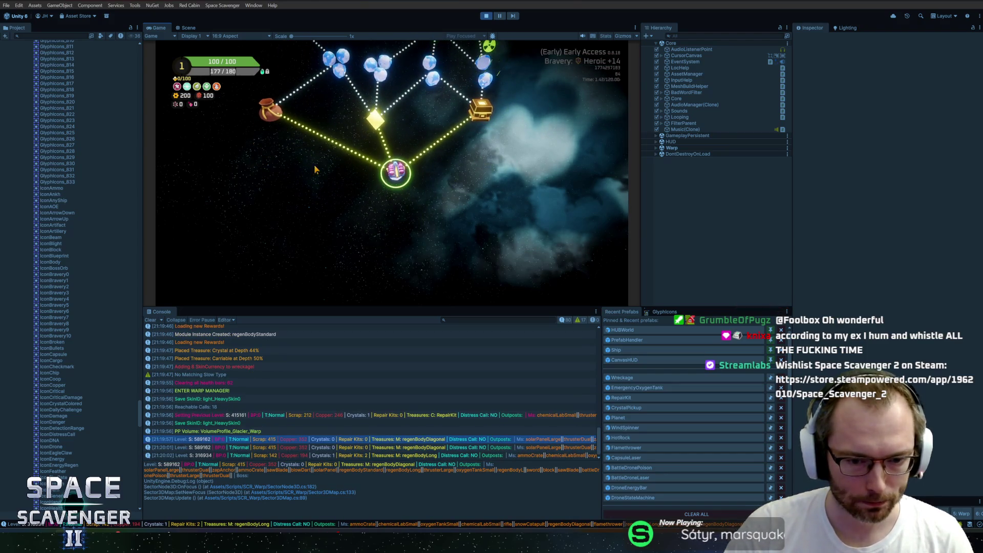
scroll(314, 165, up, 5)
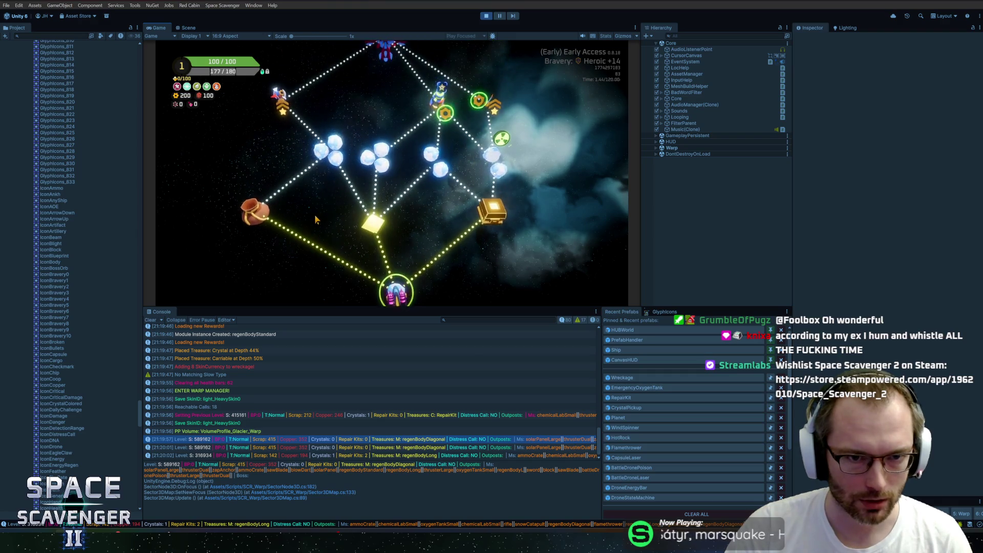
click(333, 167)
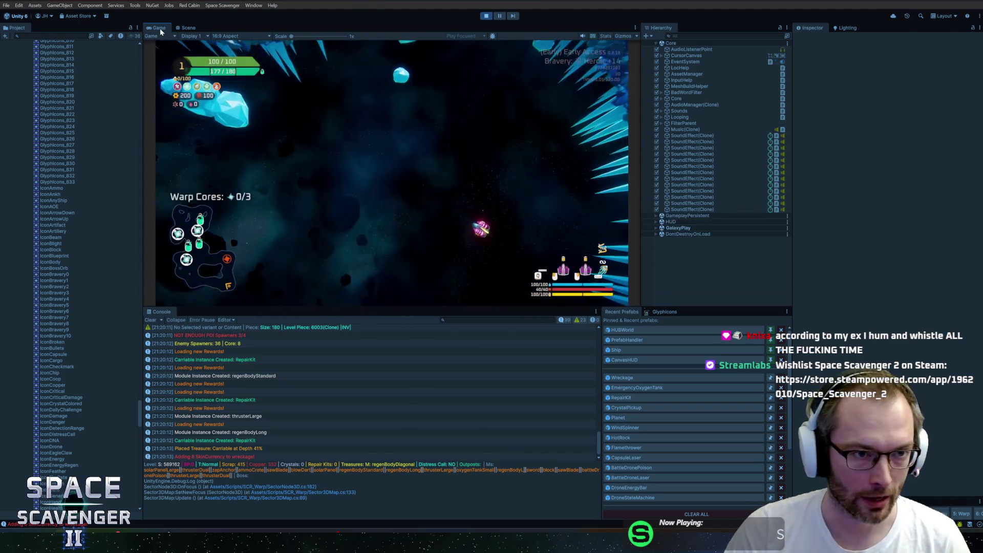
Step: Maximize the Game view, multiply ship ScanStrength by 5, and make the ship invulnerable
double_click(160, 29)
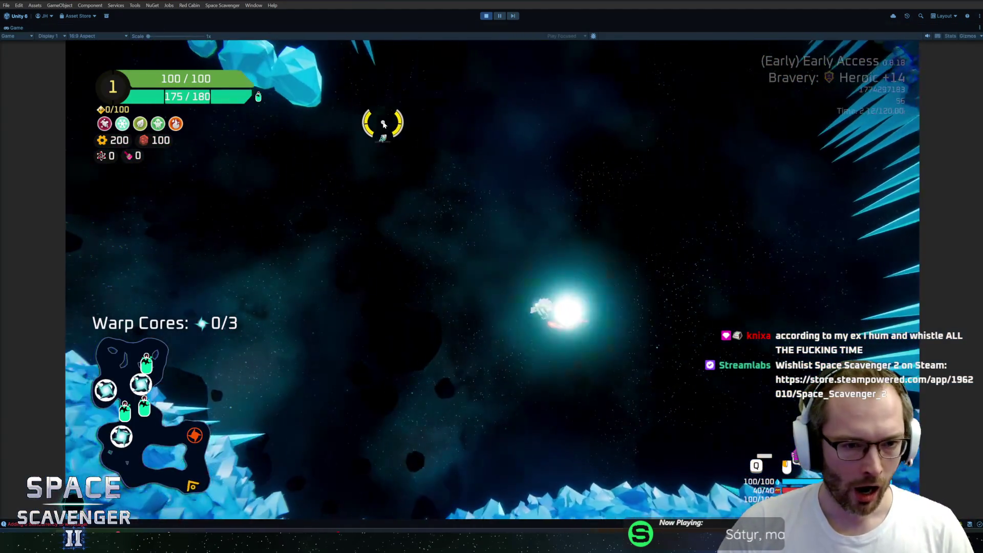
key(grave)
text(ship stats addMult )
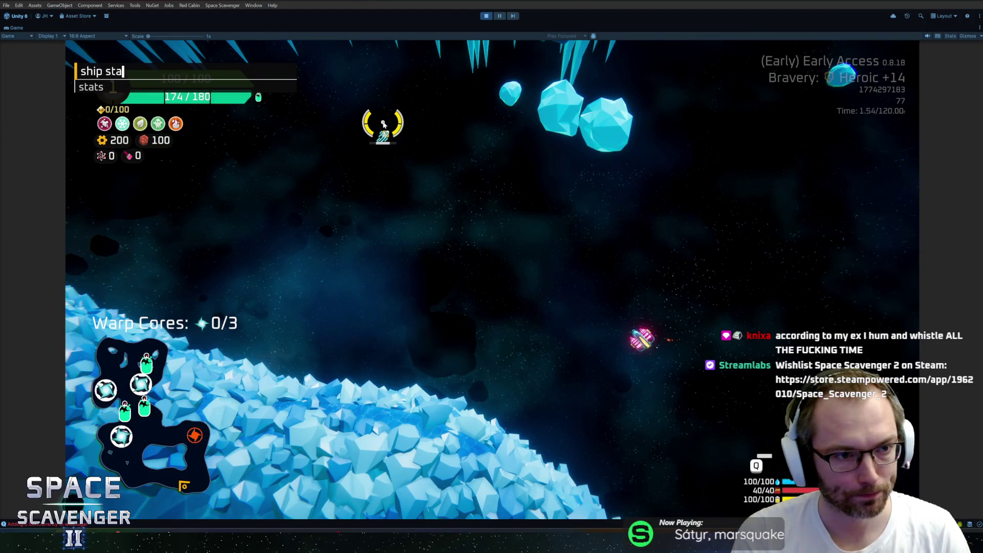
text(s)
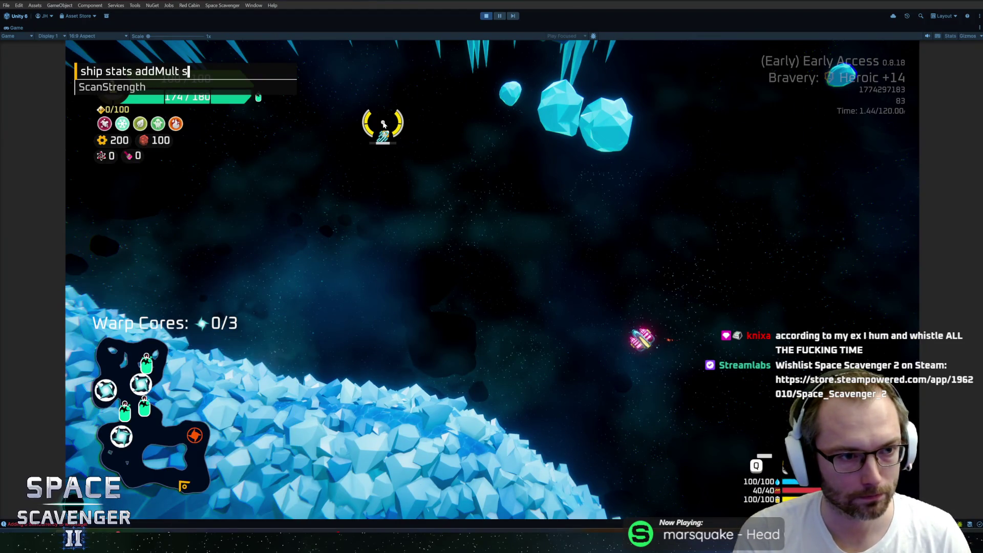
key(Tab)
text(5)
key(Return)
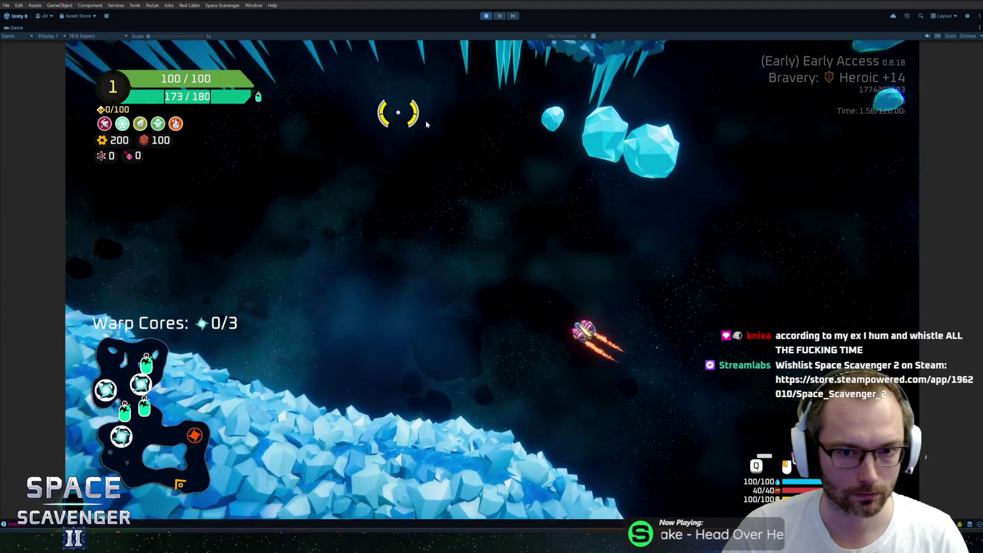
key(grave)
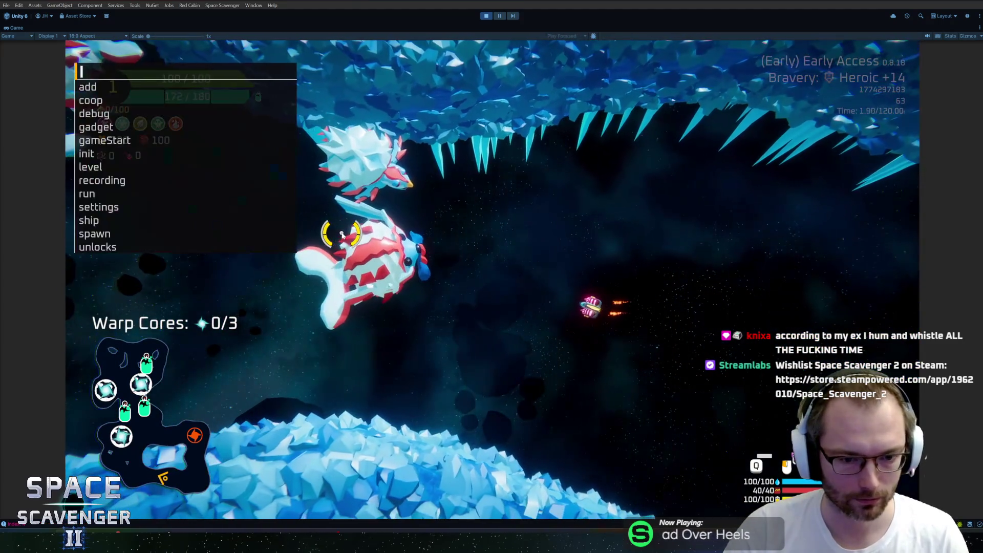
text(ship invulnerable)
key(Return)
Step: Run the debug damageAll command to destroy the boss, then close the console
key(grave)
key(Up)
key(Up)
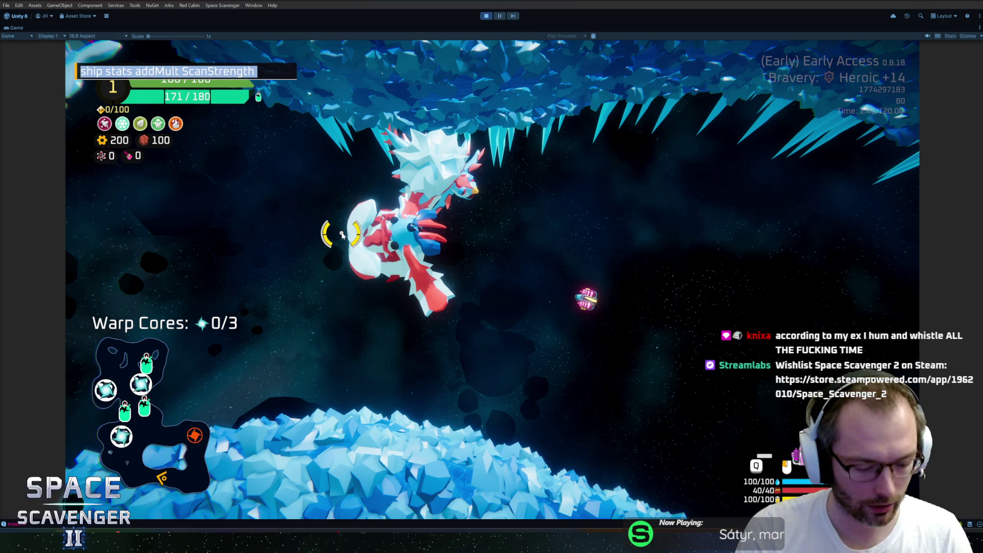
text(l)
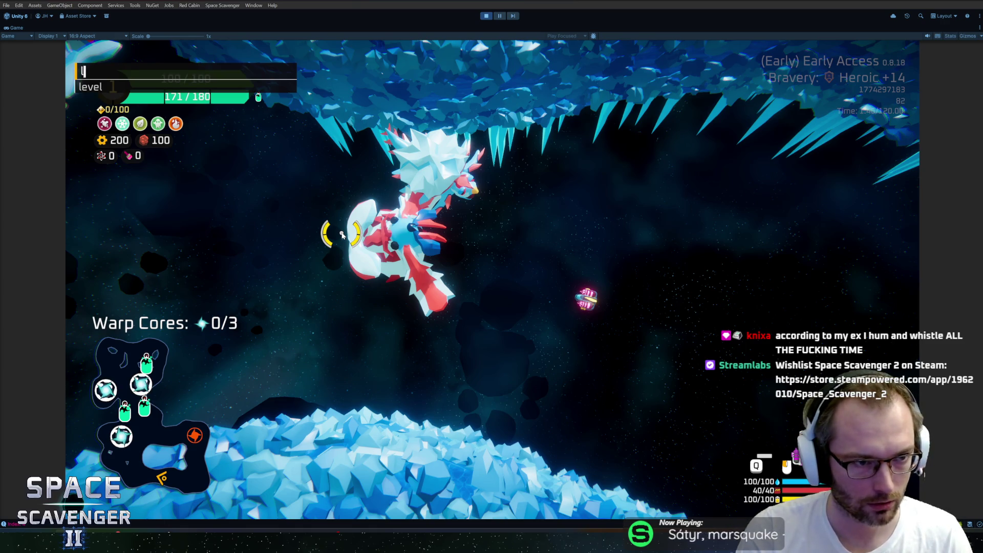
key(BackSpace)
text(debg)
text(ug d)
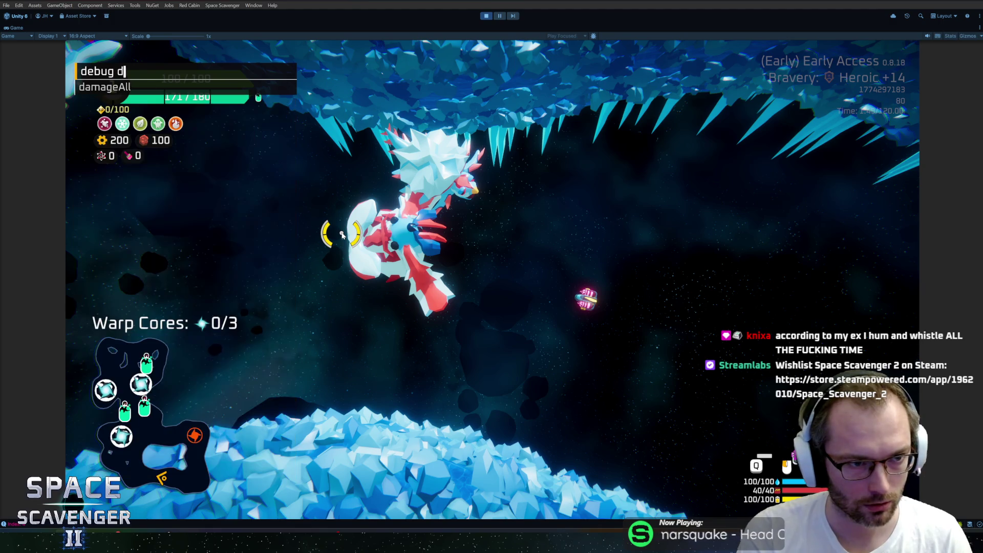
text(amageAll)
key(Return)
key(Escape)
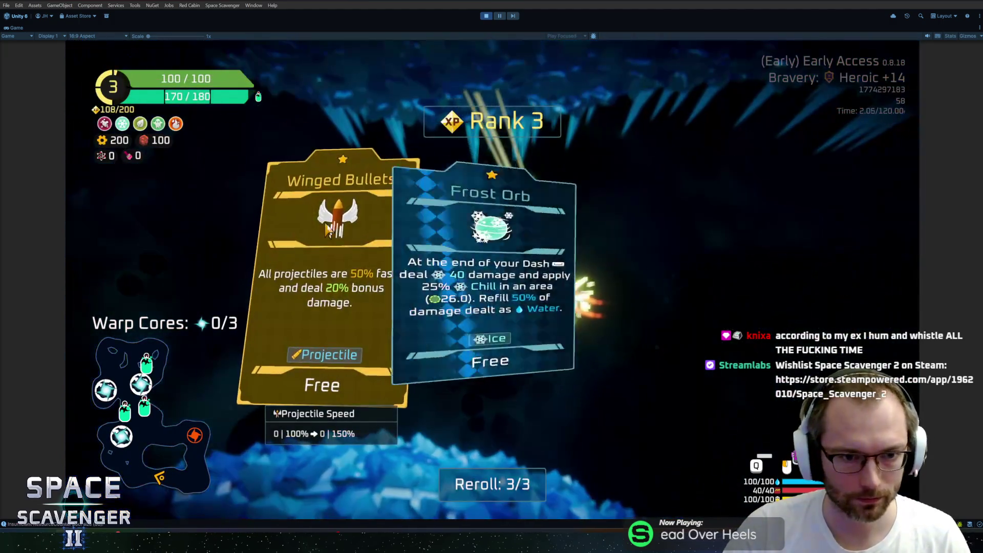
Step: Take the Rank 3 upgrade and Convex Battery, then pause the game
click(328, 230)
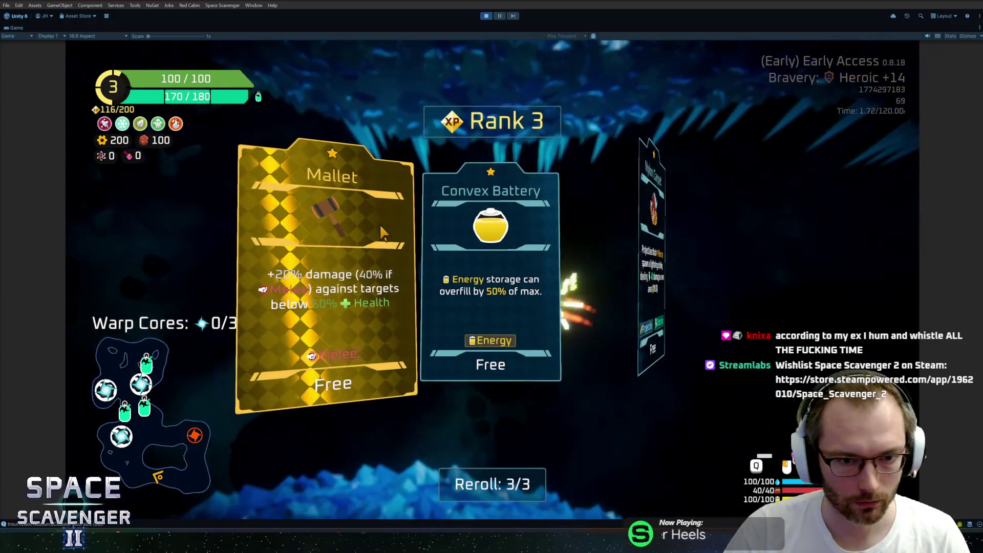
click(491, 328)
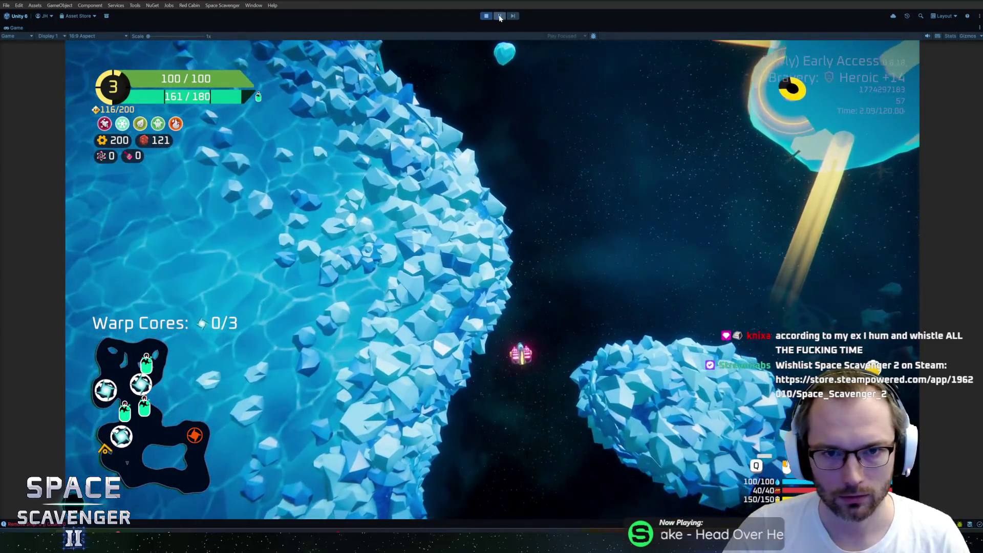
click(500, 16)
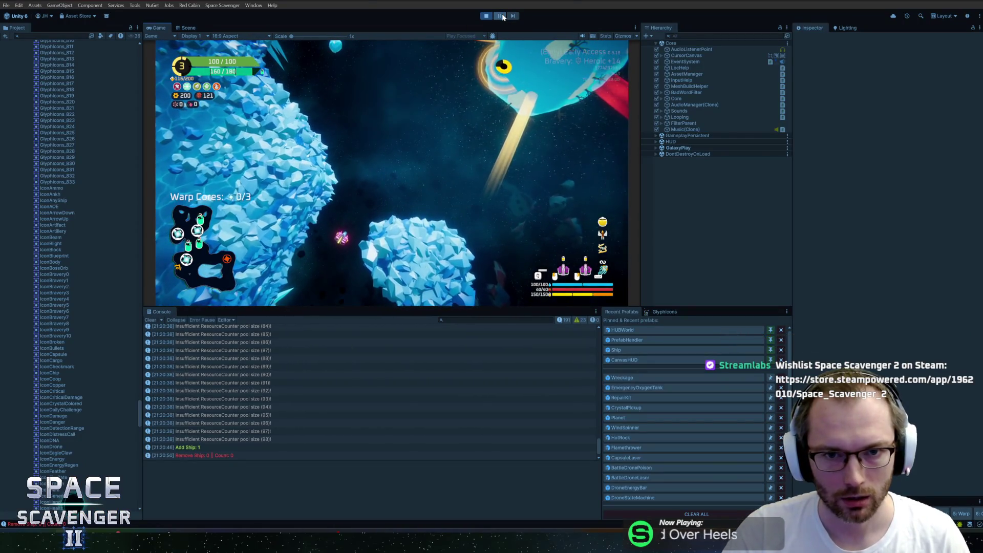
Step: Unpause, find WorldMarker_TreasurePing via a 'ping' Hierarchy search, and frame it in the Scene view
click(500, 16)
click(724, 36)
text(sc)
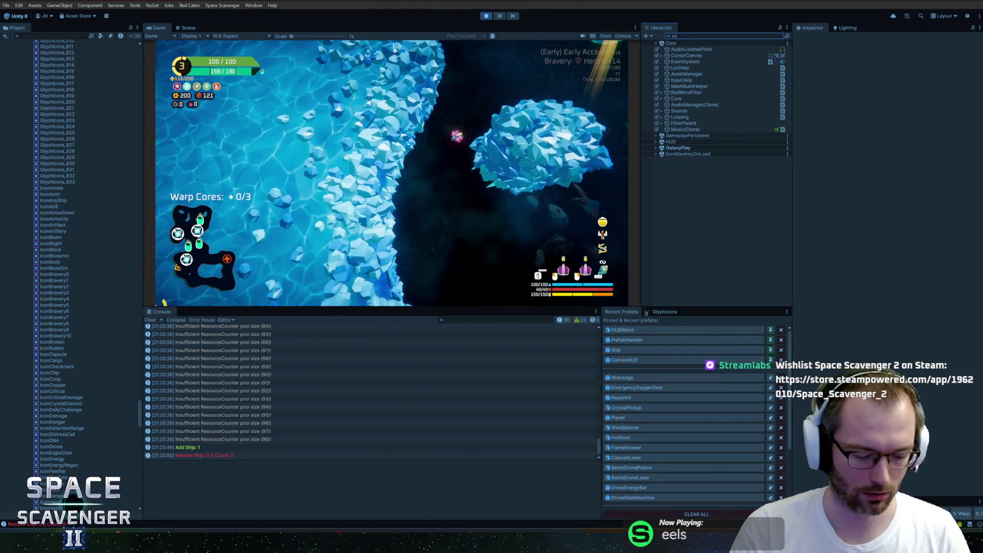
text(anp)
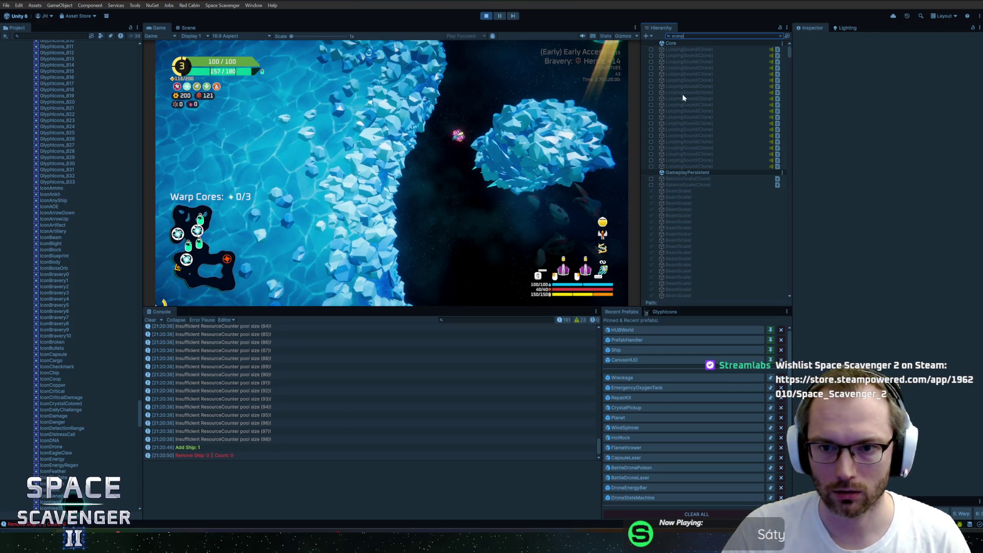
key(ctrl+a)
text(g)
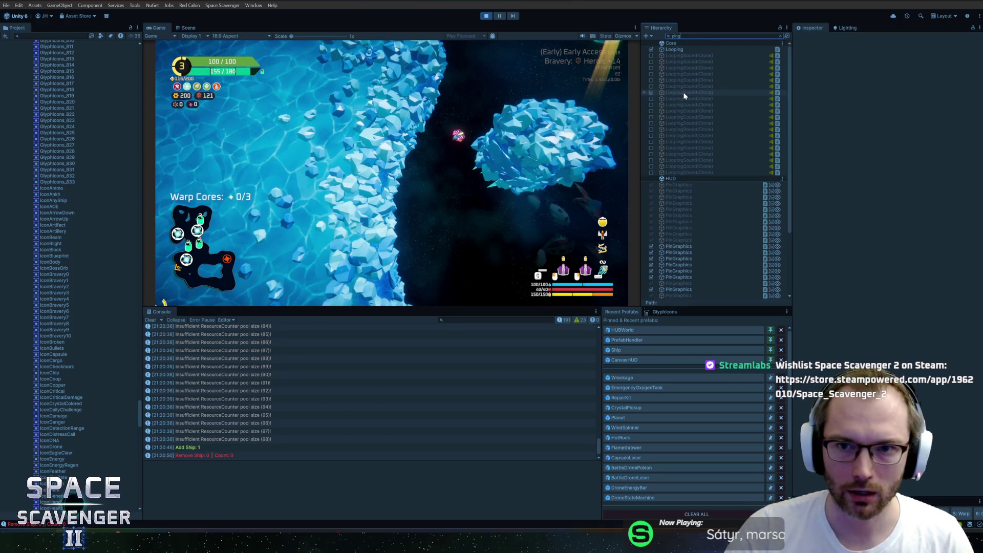
scroll(701, 257, down, 5)
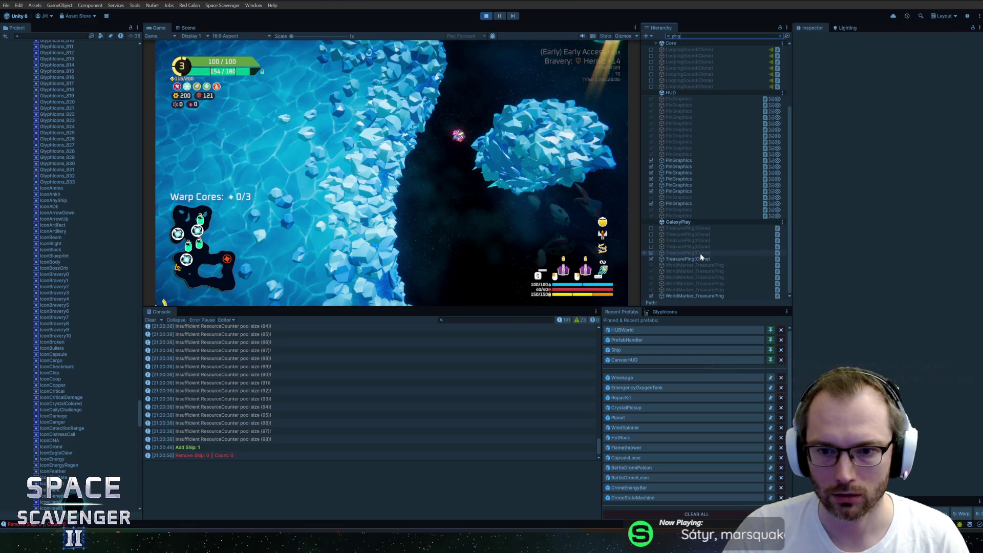
click(695, 296)
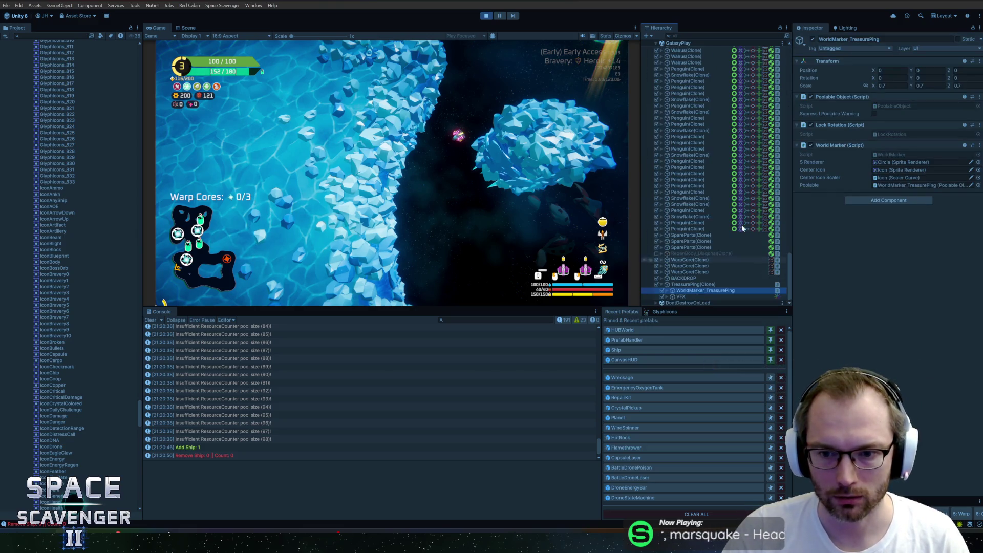
click(188, 28)
key(f)
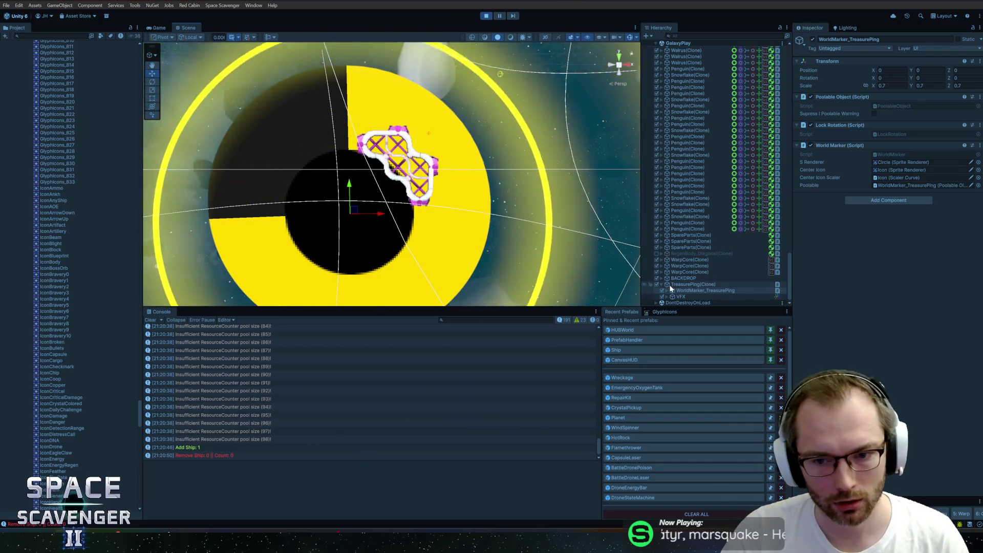
Step: Expand the marker, select its Icon child, and open its Sprite asset to check the pivot
click(668, 289)
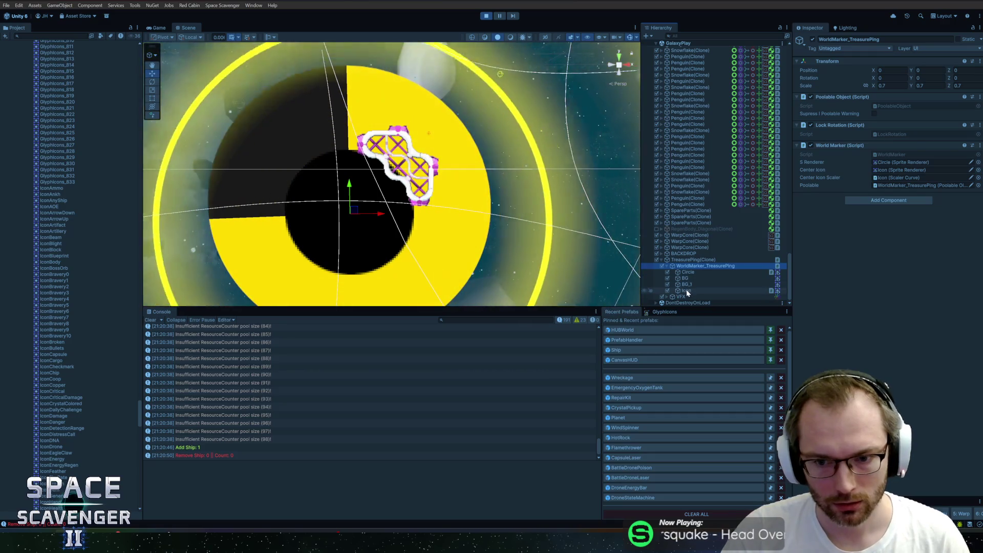
click(686, 290)
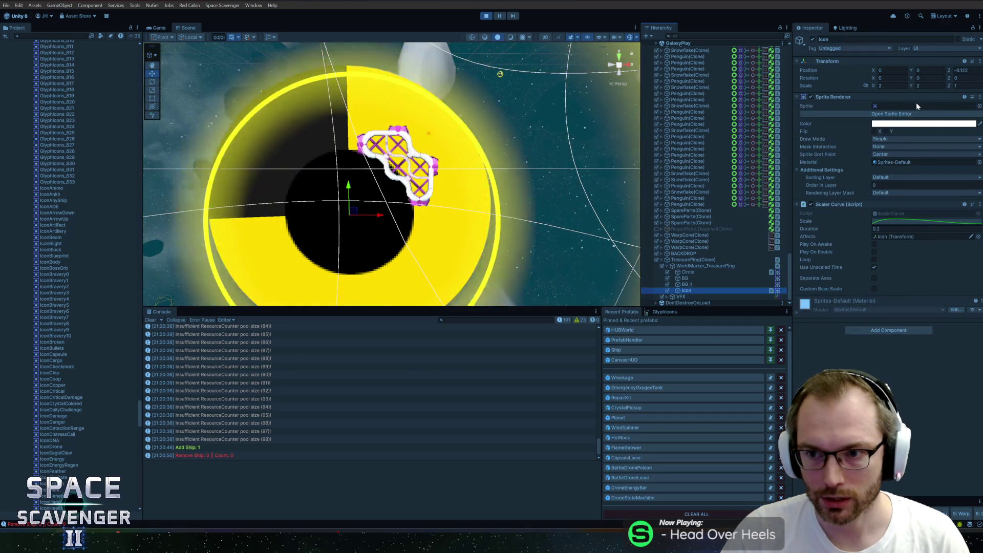
double_click(890, 103)
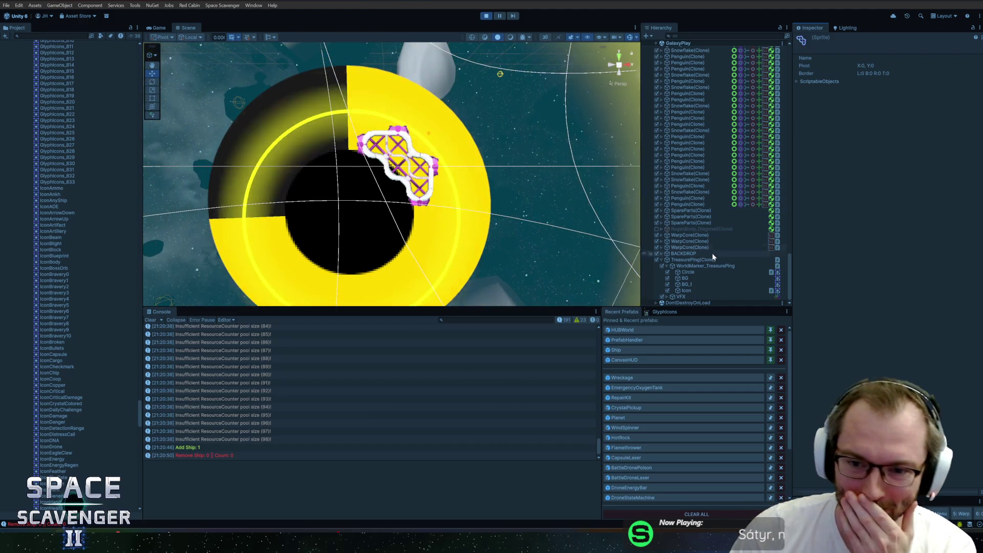
click(688, 290)
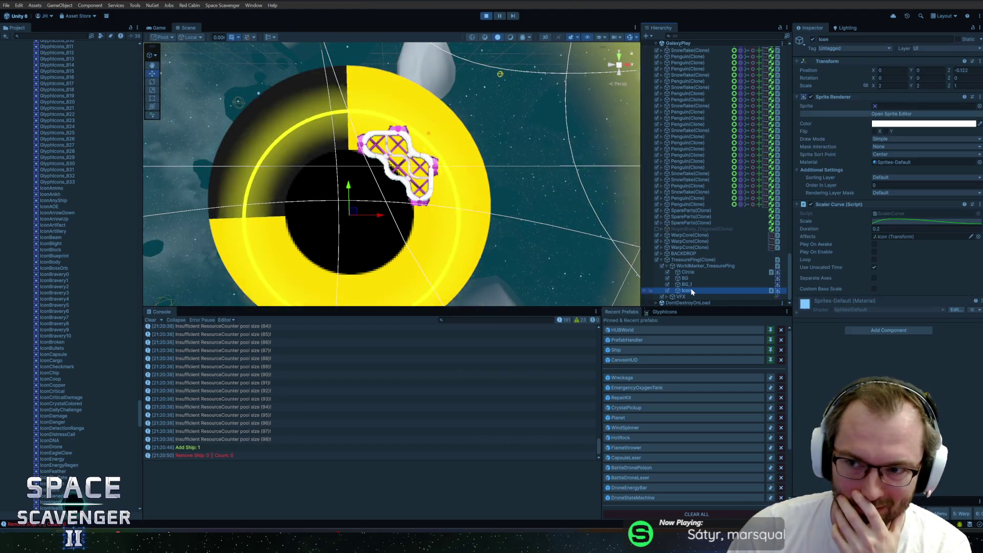
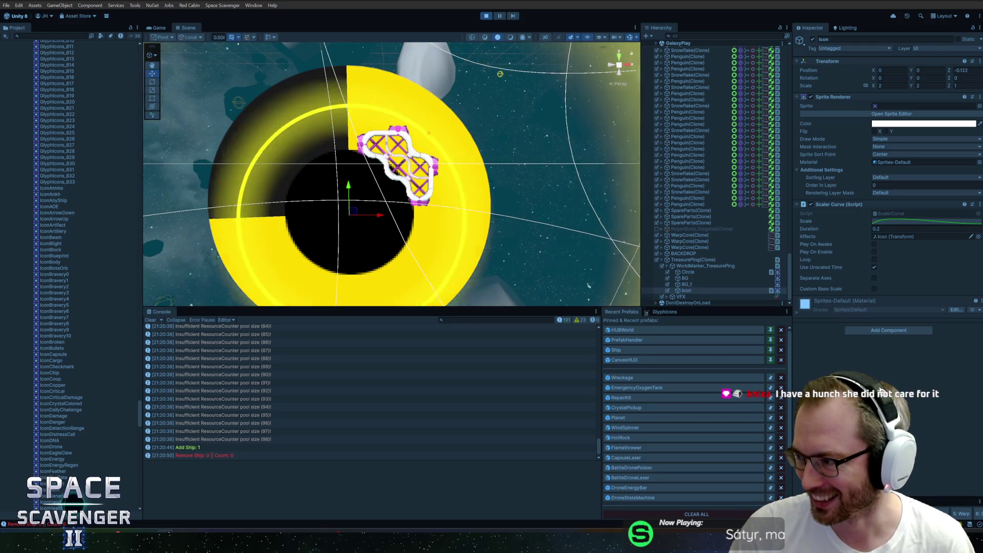
Step: Switch from Unity to the browser playing the YouTube clip 'Elaine at the movie'
key(alt+Tab)
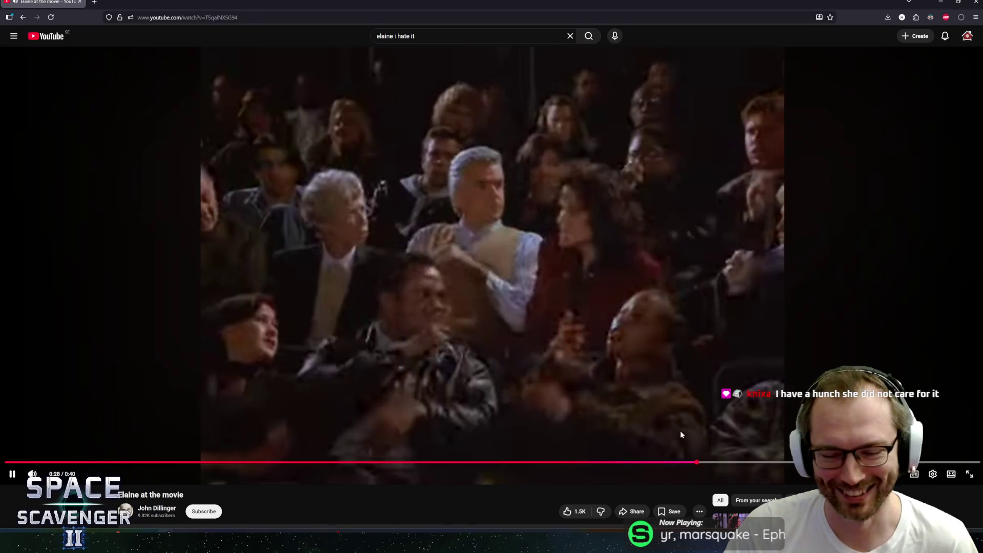
Step: Rewind the clip a second, pause it, and minimise the browser to bring Unity back
key(Left)
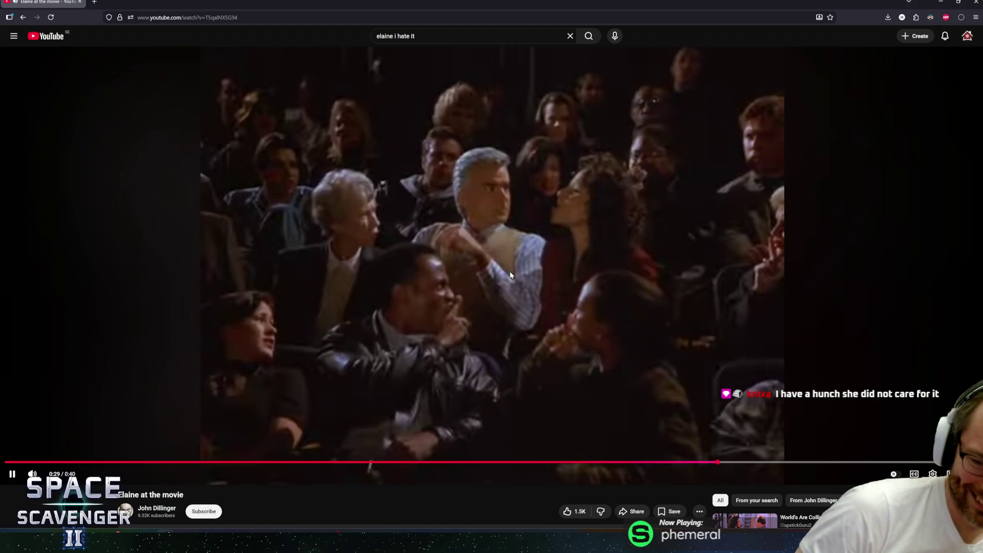
click(510, 275)
double_click(254, 6)
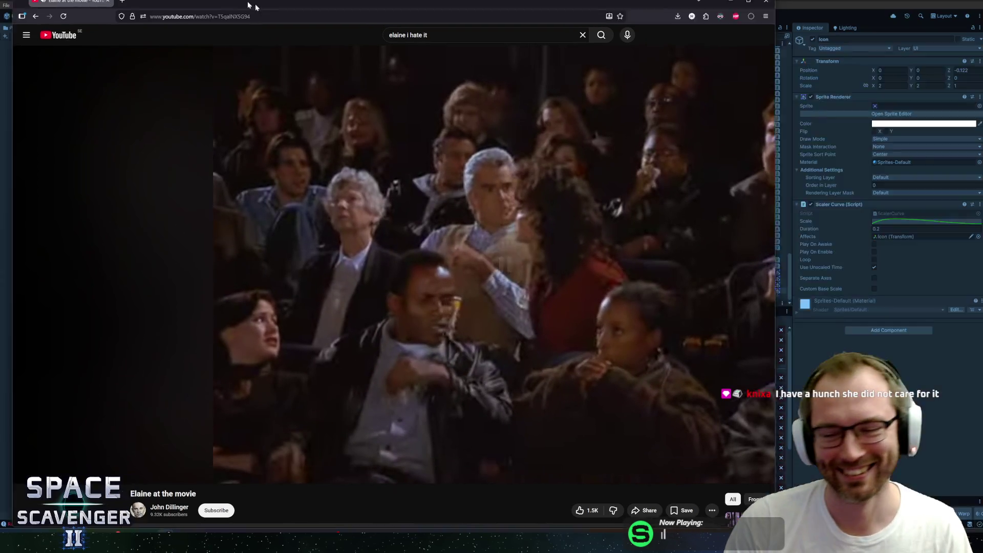
click(730, 2)
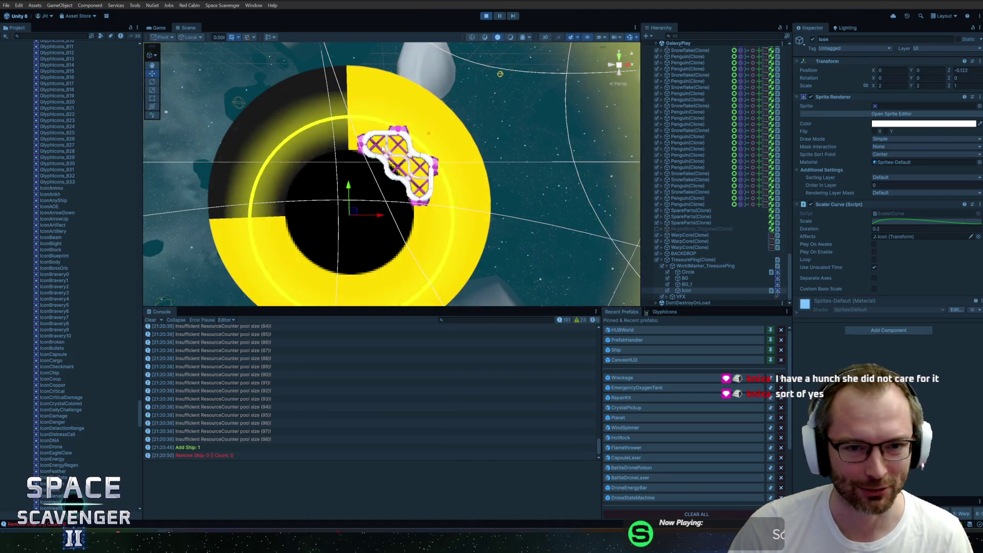
Step: Set the treasure-ping Icon's Transform Position Z to -2 and check it in the Game view
click(962, 70)
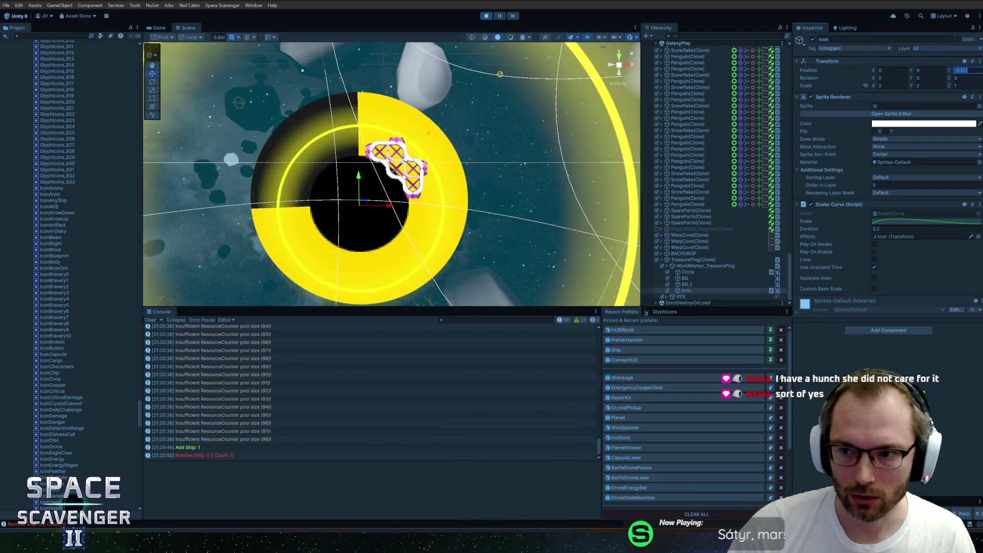
text(-2)
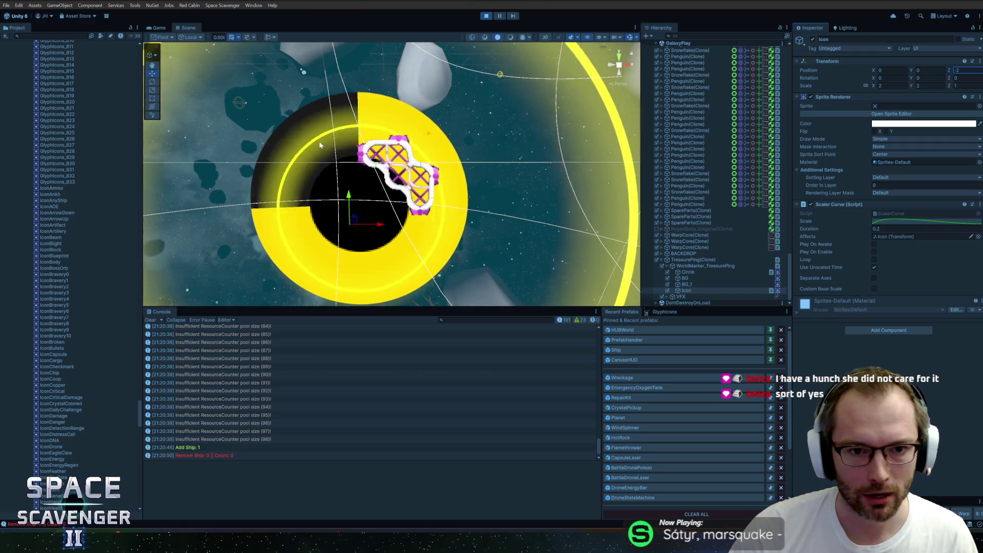
key(Return)
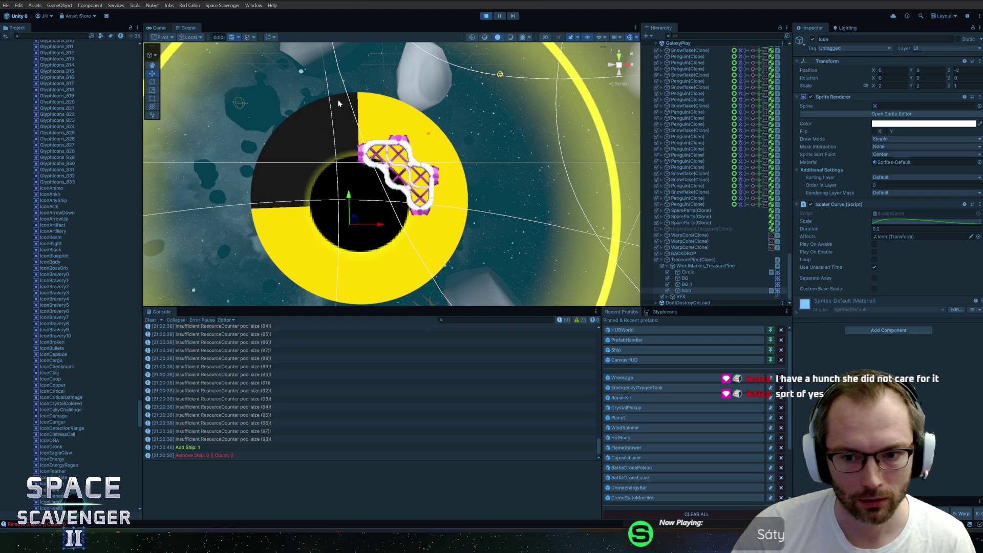
key(ctrl+2)
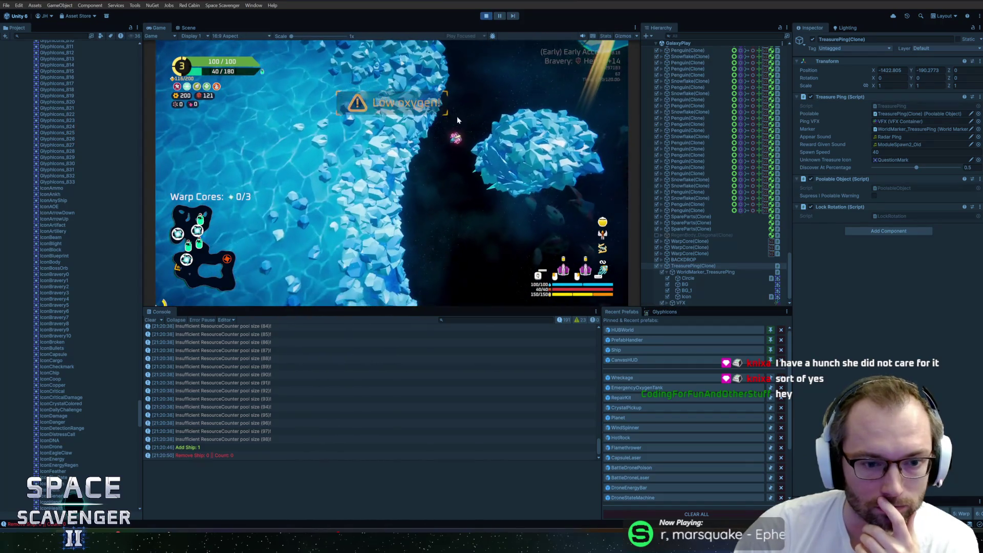
Step: Stop play mode and switch to Rider showing PhotoStudio.cs at its Snapshot routine
click(486, 15)
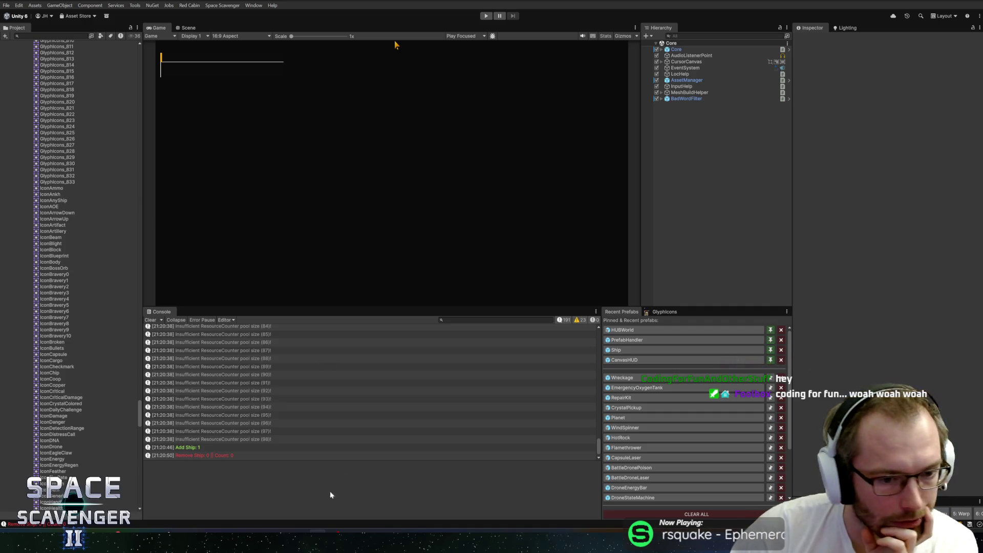
key(alt+Tab)
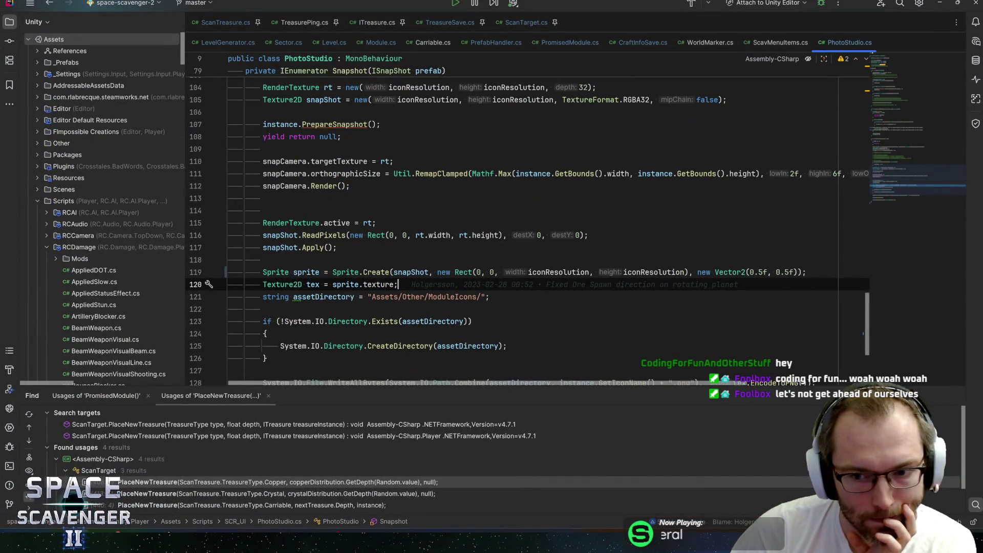
Step: Review the Sprite.Create and WriteAllBytes calls in PhotoStudio.cs's Snapshot code
click(376, 271)
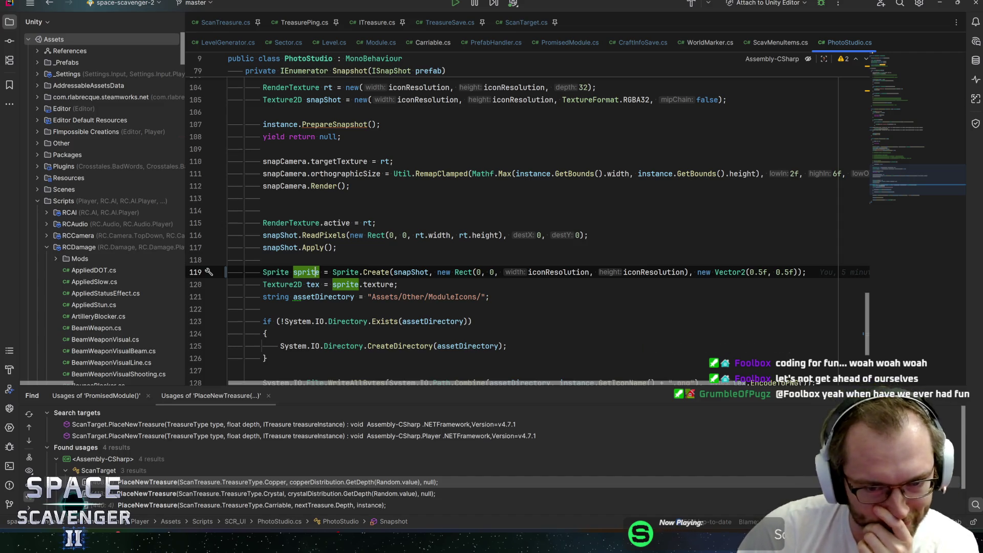
click(262, 308)
scroll(527, 230, down, 2)
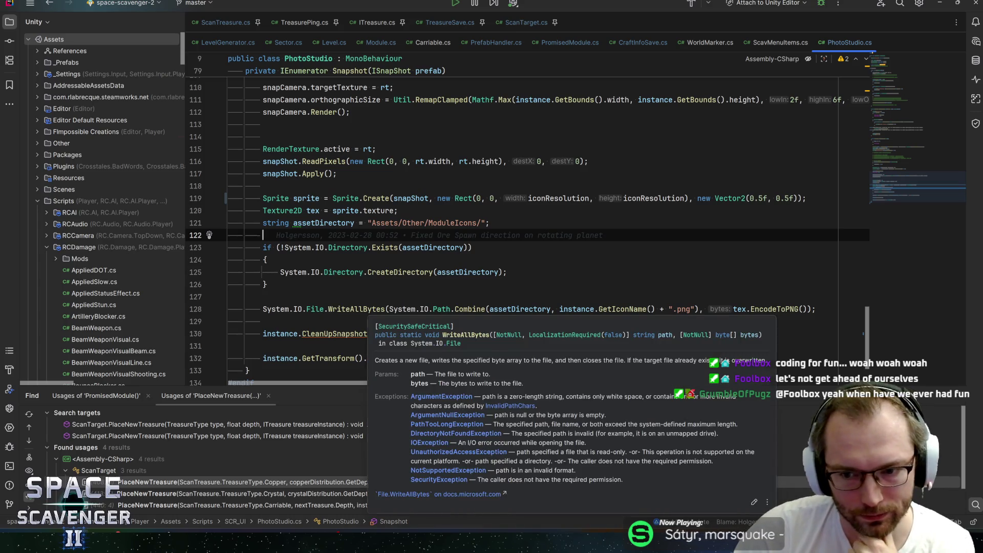
click(354, 309)
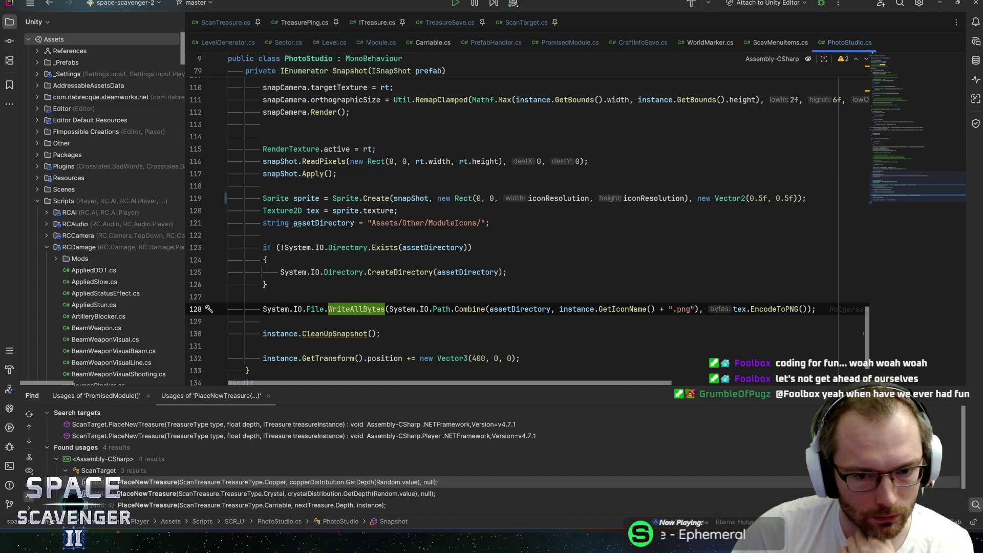
key(Down)
key(Down)
key(Down)
key(Right)
key(Right)
key(Right)
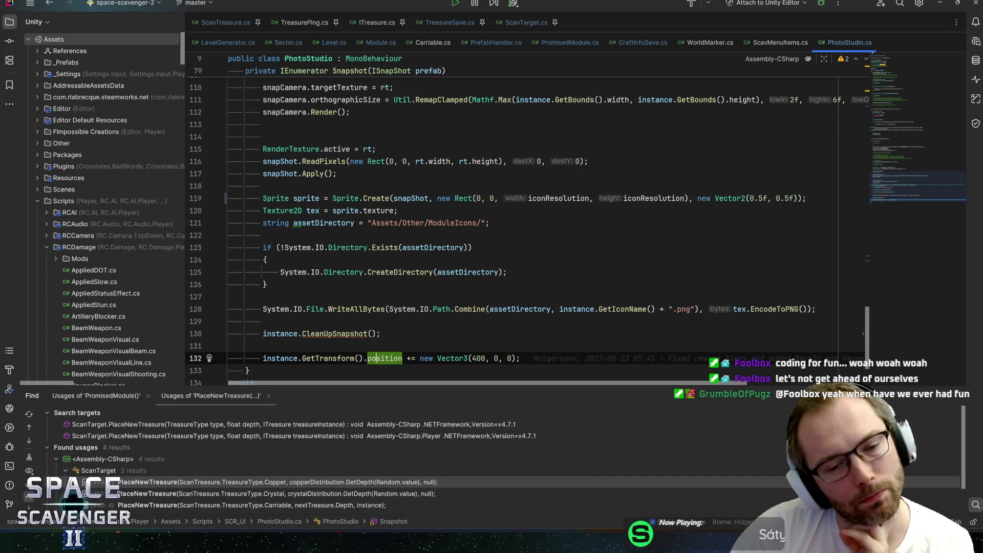
scroll(527, 220, down, 1)
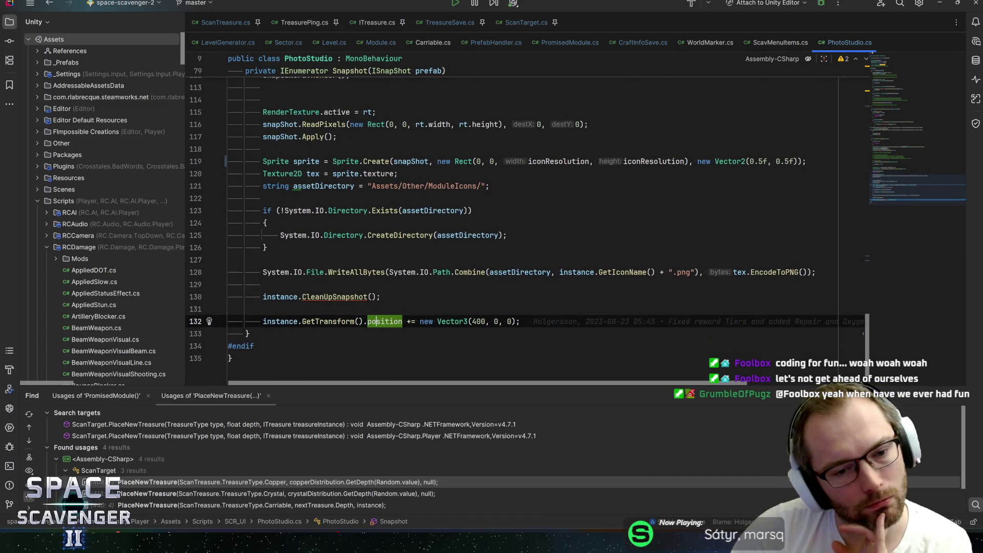
scroll(527, 220, up, 1)
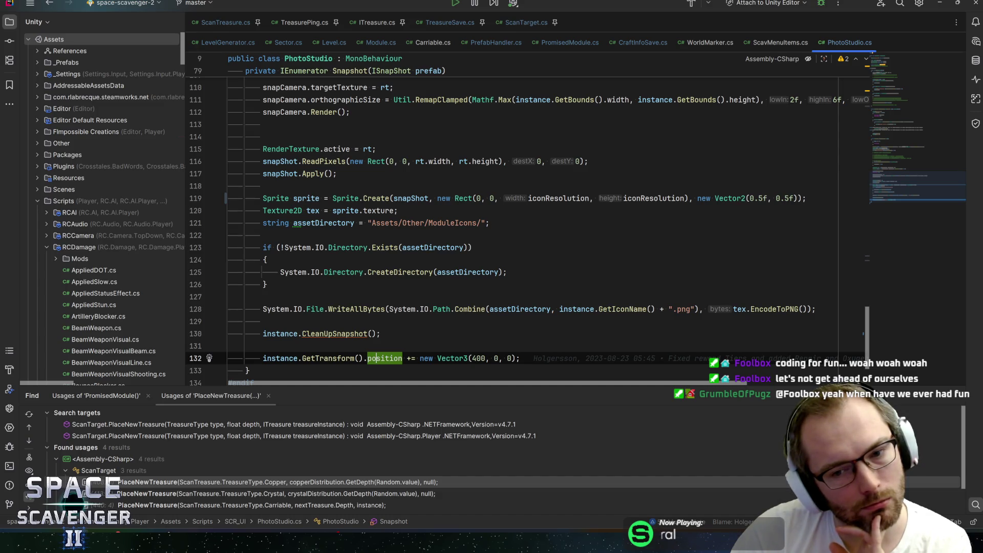
Step: Inspect the GetIconName call and every use of assetDirectory, then return to Unity
click(621, 308)
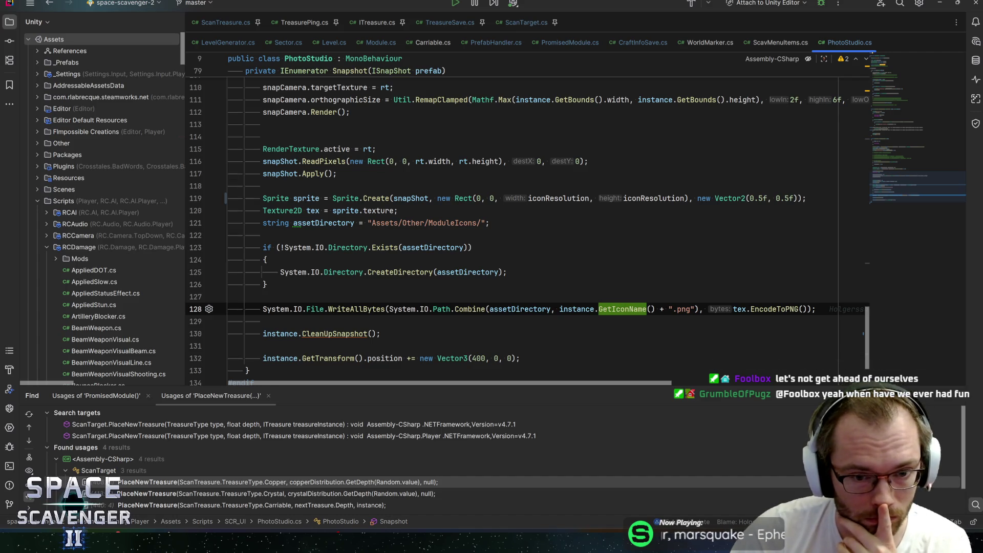
click(498, 271)
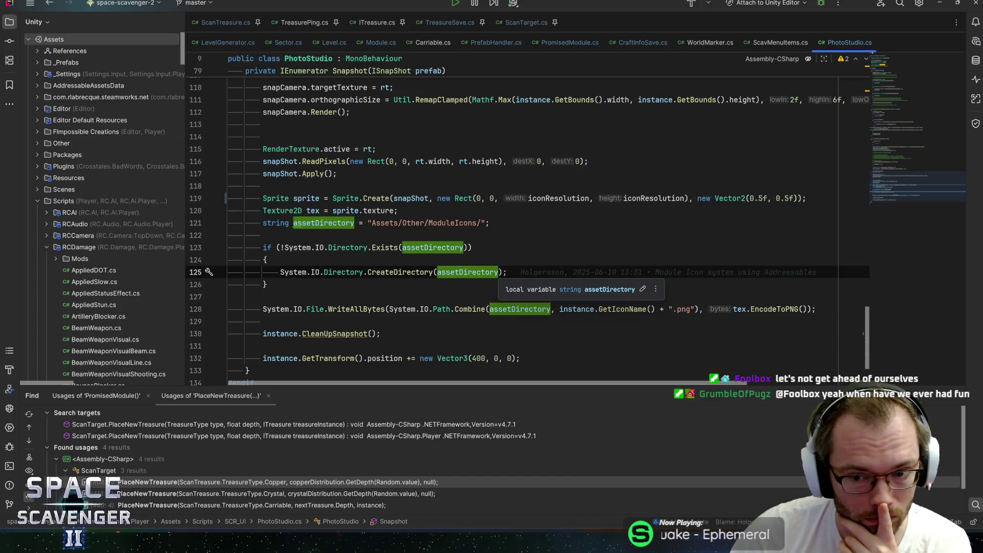
scroll(476, 272, up, 1)
scroll(476, 271, down, 1)
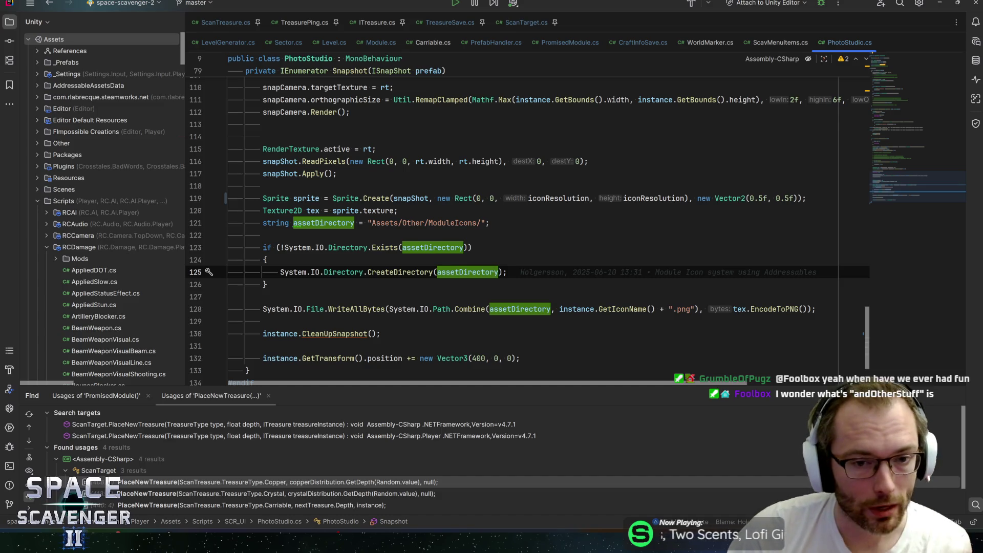
key(alt+Tab)
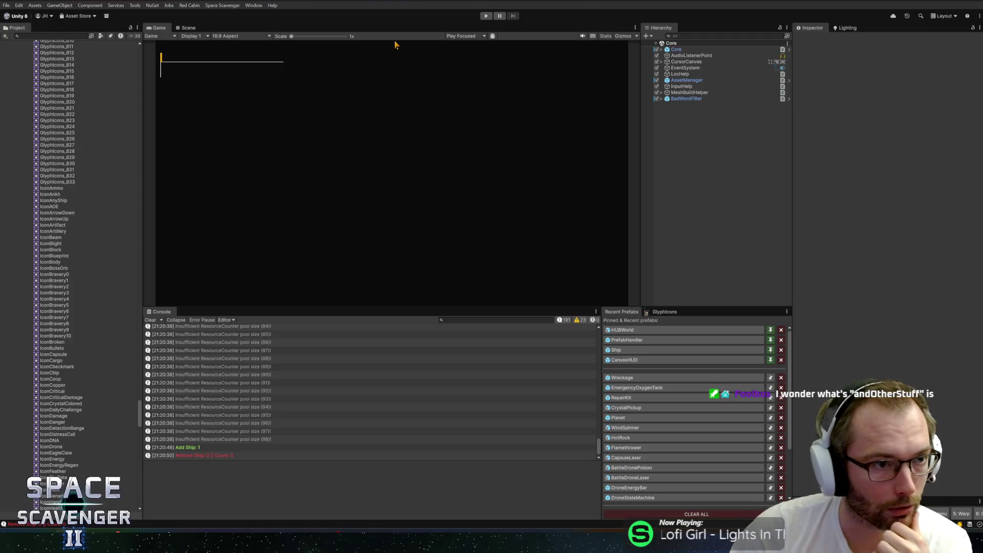
Step: Find the ModuleIcons folder and show the aaGun icon's import settings in a wider Inspector
key(ctrl+f)
text(moduleicons)
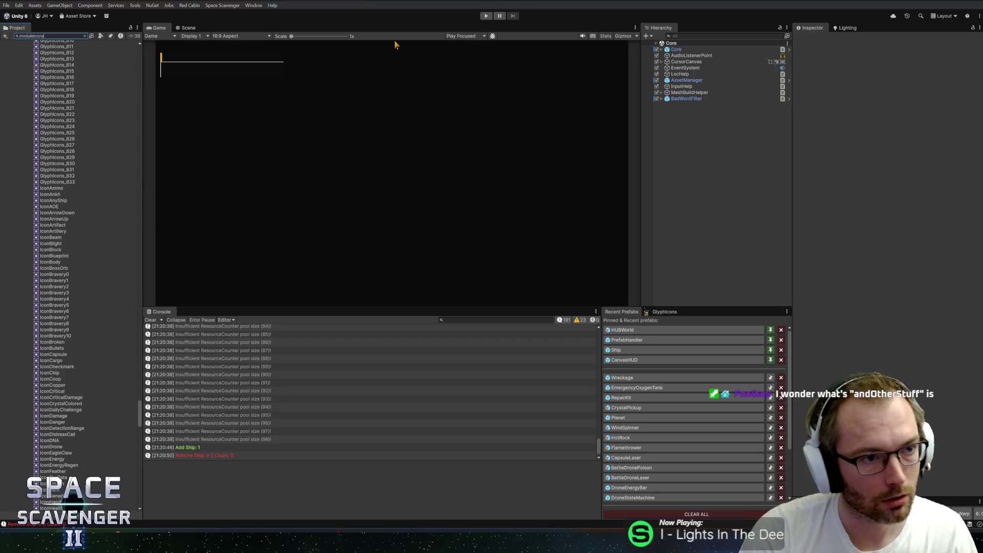
double_click(48, 50)
scroll(56, 131, up, 5)
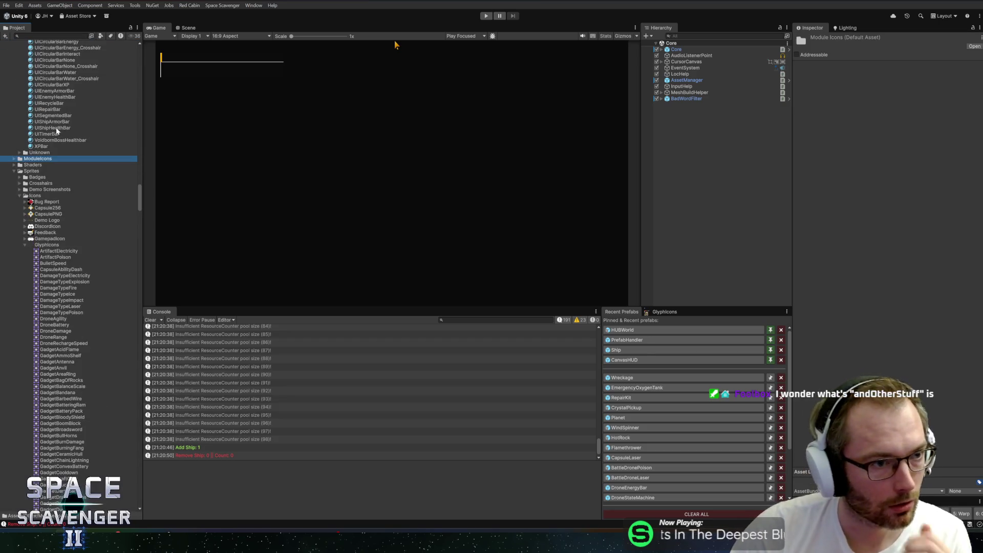
click(13, 159)
click(25, 165)
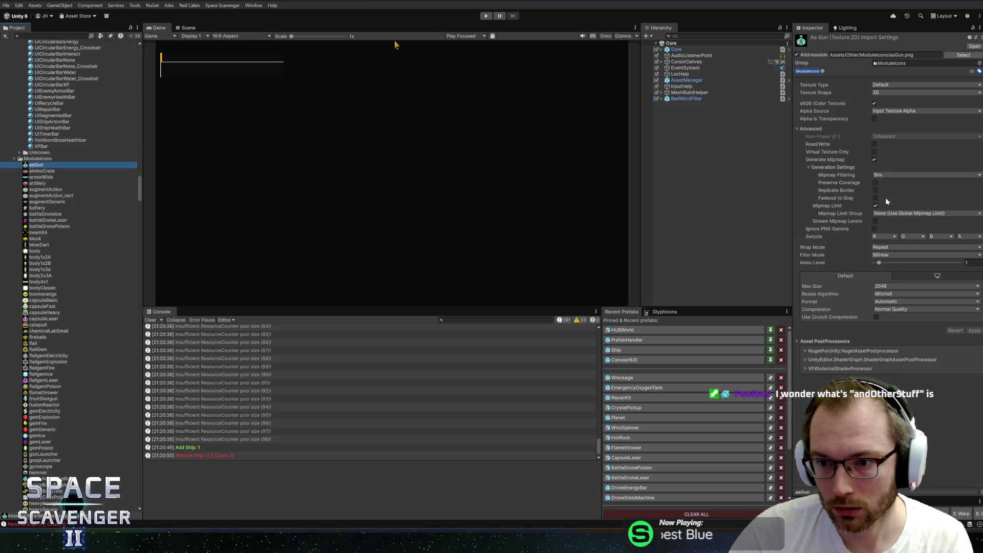
drag(793, 192, 733, 192)
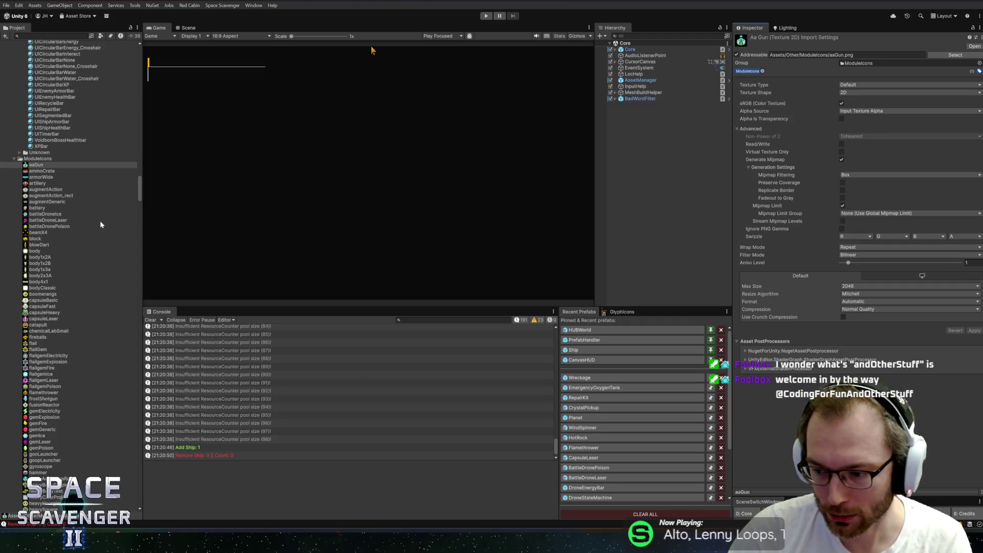
Step: Compare import settings of armorWide, ammoCrate and augmentAction_rect, enlarging the preview and post-processor details
click(46, 178)
click(46, 173)
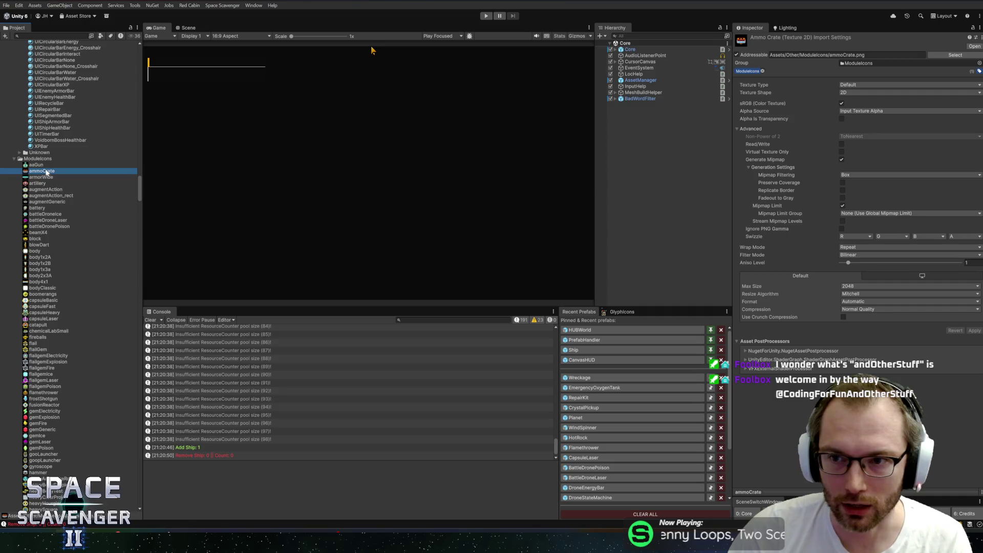
key(Down)
key(Down)
key(Down)
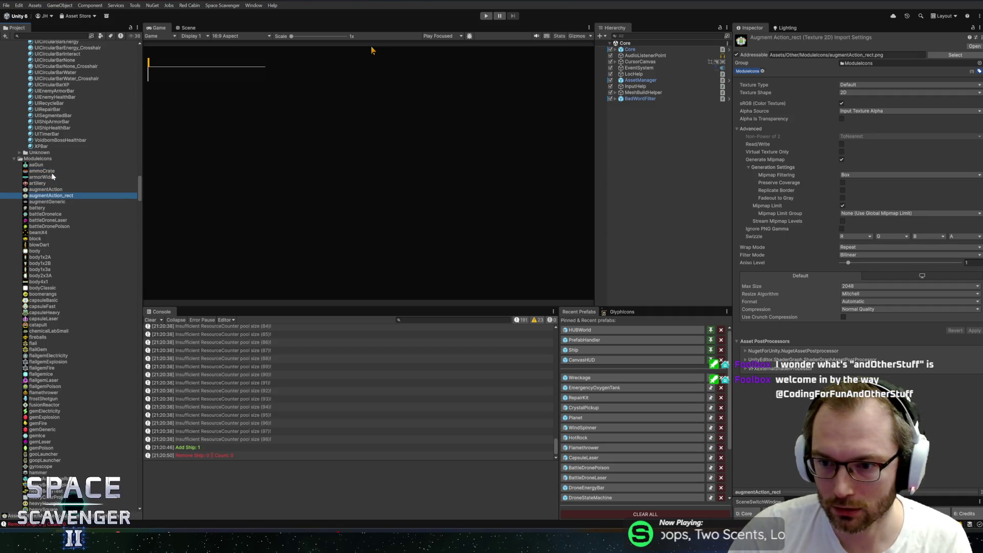
key(Up)
key(Up)
key(Up)
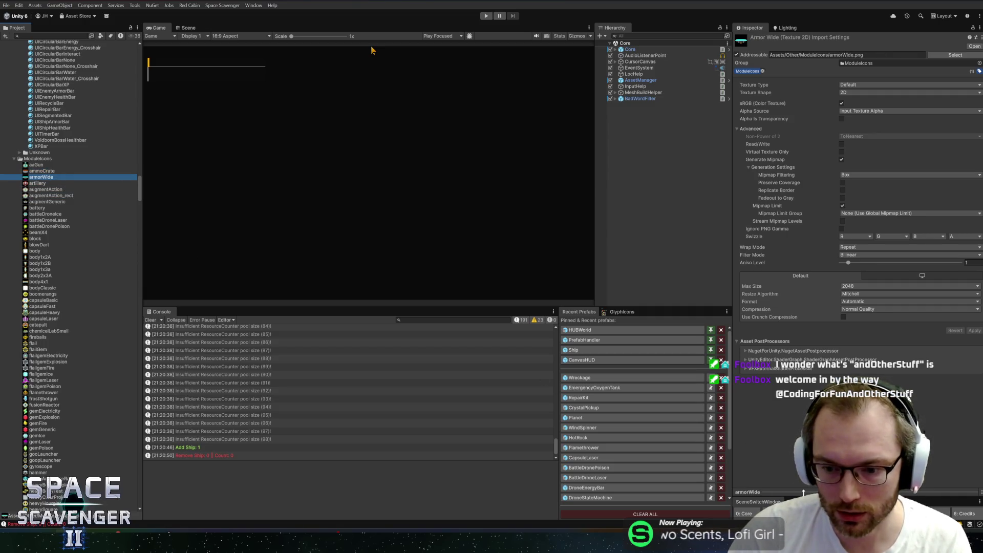
mouse_move(802, 492)
mouse_down()
mouse_move(800, 385)
mouse_move(800, 419)
mouse_up()
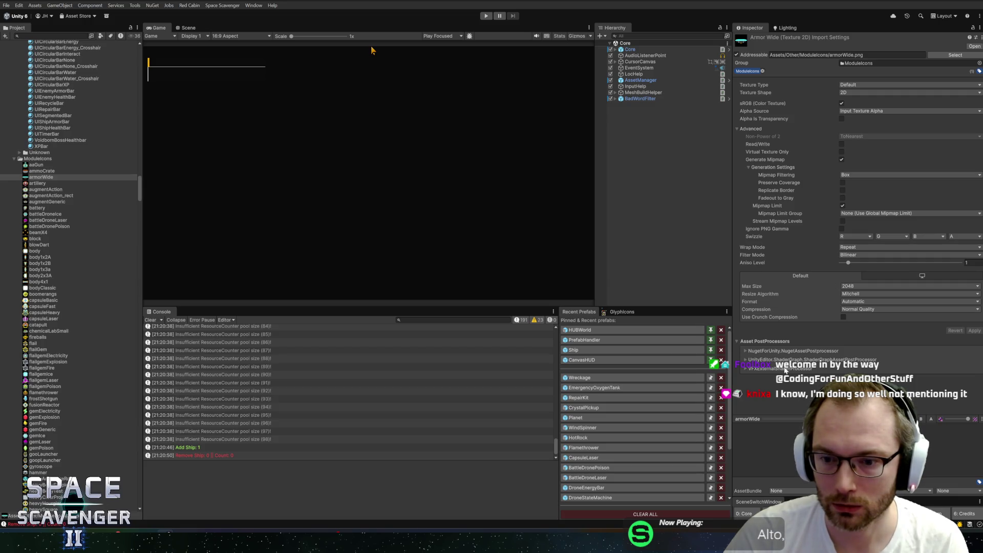
click(755, 368)
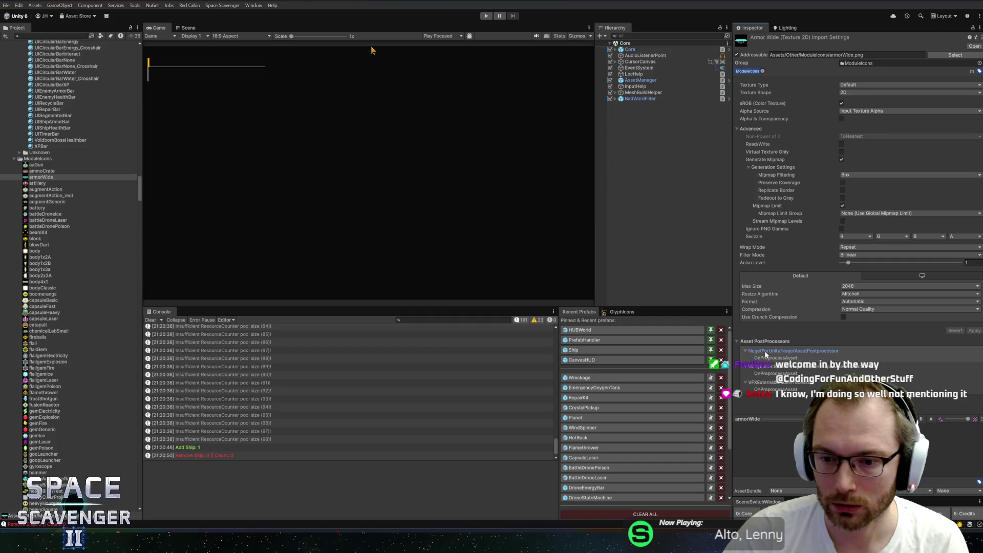
click(763, 360)
click(762, 368)
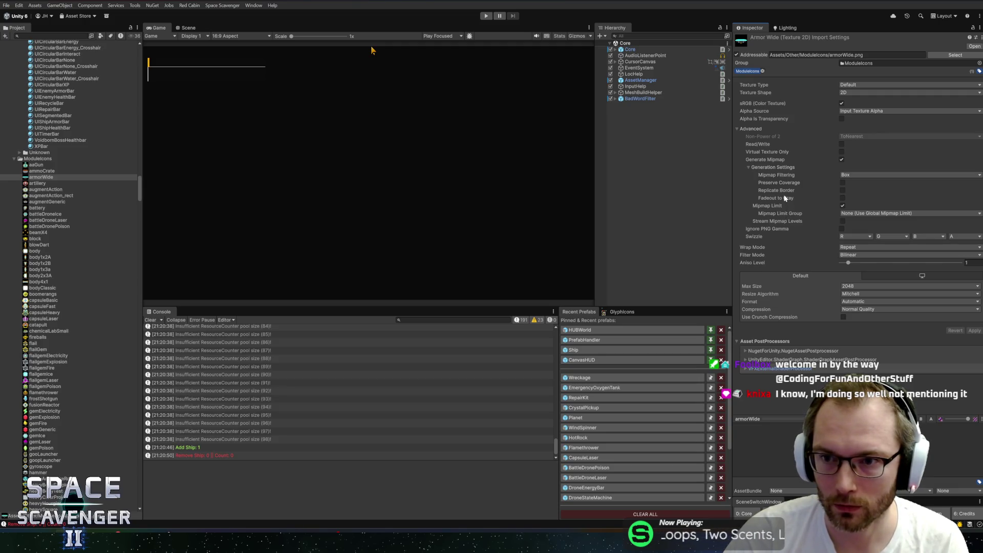
Step: Check the Texture Type options, keep Default, and view the ammoCrate icon's settings
mouse_move(782, 192)
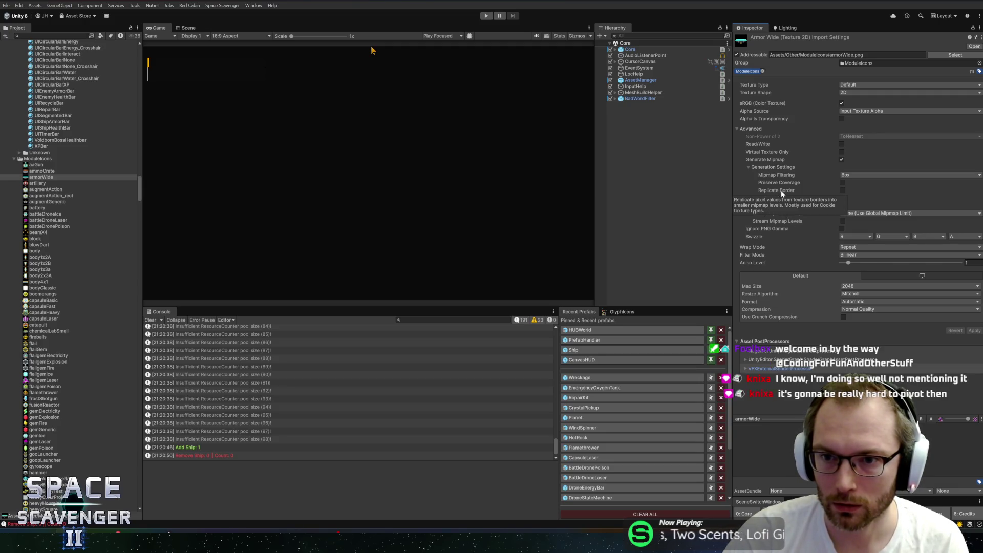
click(862, 86)
click(864, 87)
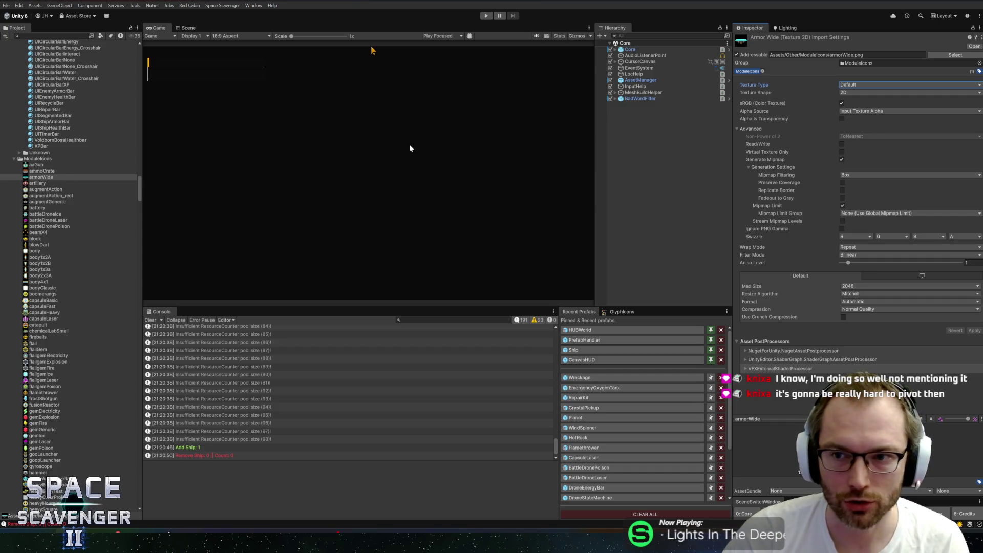
click(56, 171)
Step: Select aaGun through zapAnchor and apply Texture Type Sprite (2D and UI) to all 113
click(57, 165)
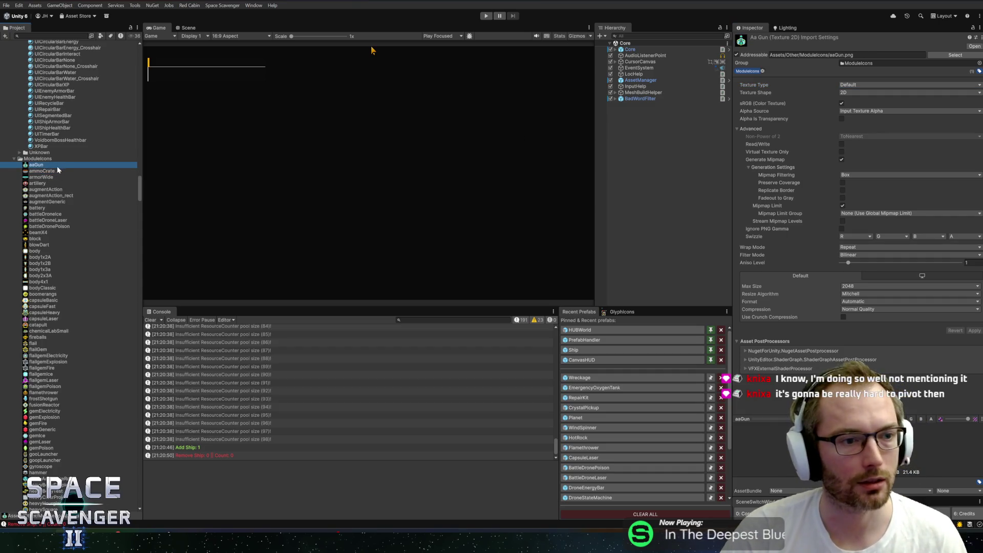
scroll(81, 245, down, 20)
shift+click(34, 323)
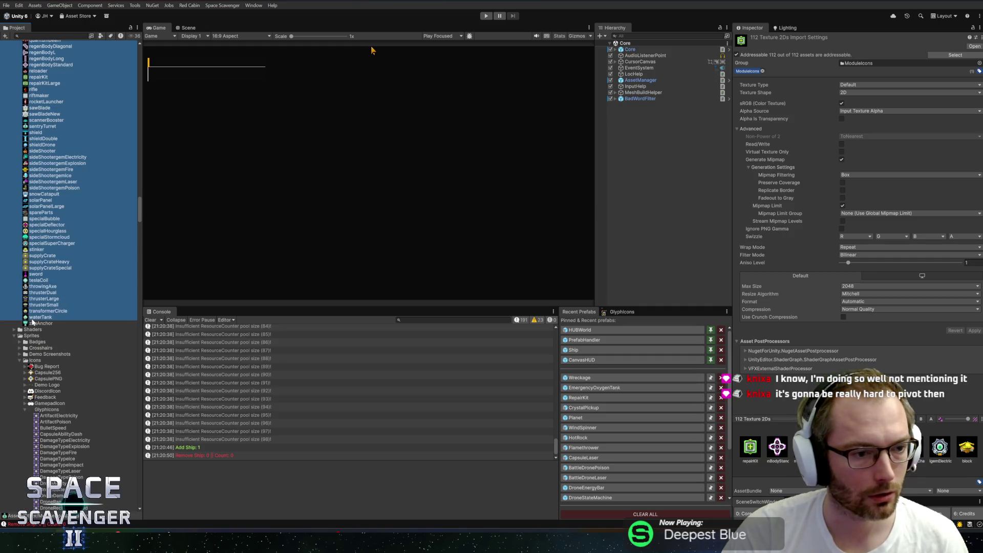
click(854, 86)
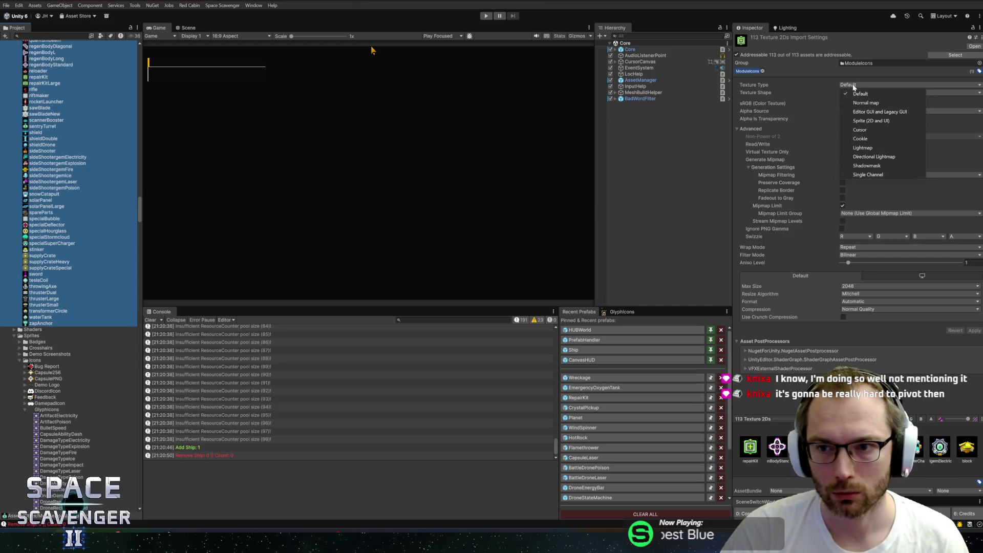
click(861, 121)
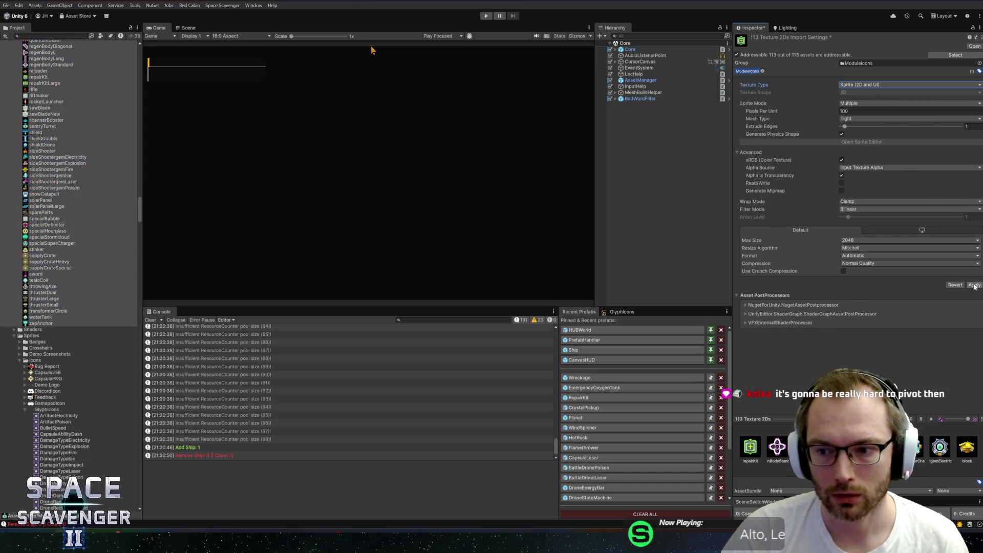
click(972, 285)
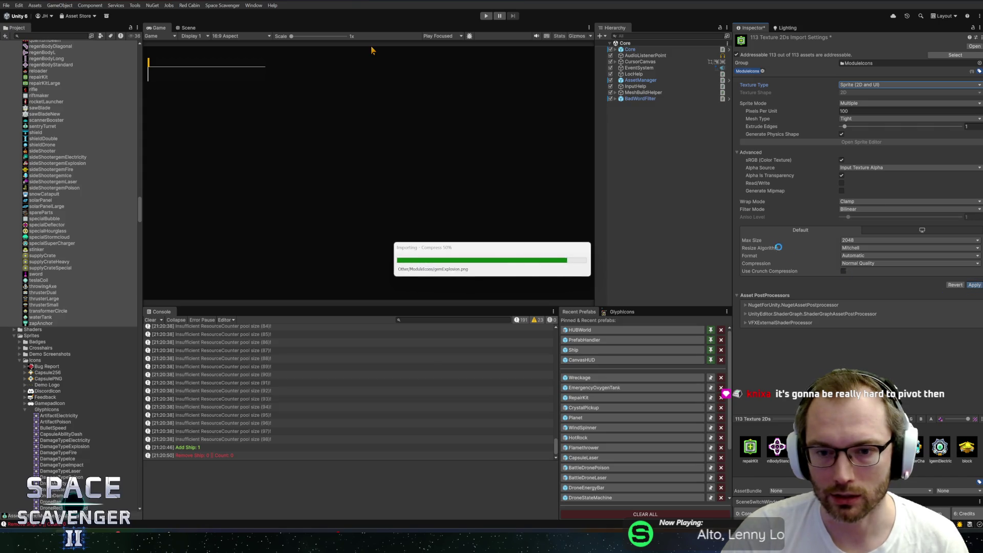
Step: Confirm the scannerBooster icon now imports as a Multiple-mode sprite, and start play-testing
click(680, 216)
click(66, 120)
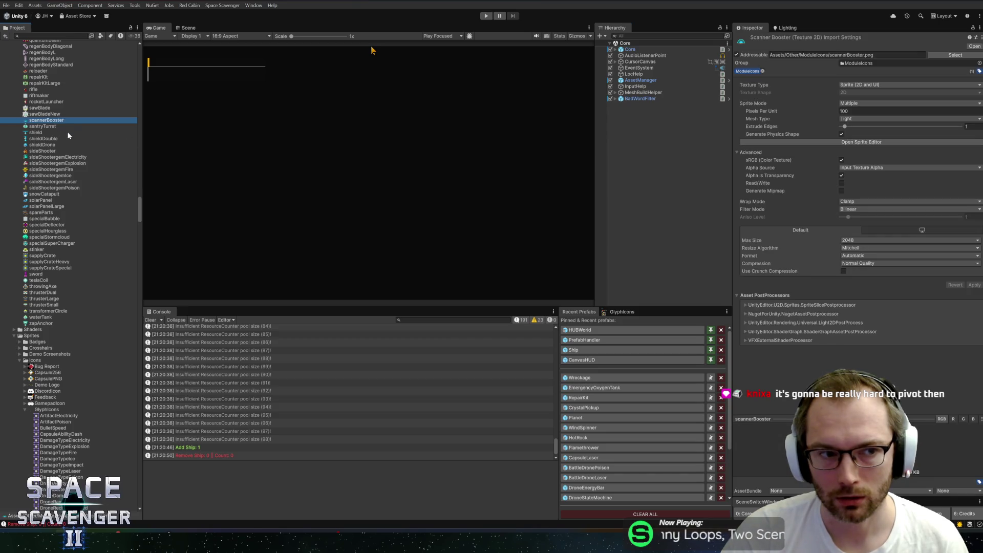
scroll(66, 141, up, 5)
scroll(66, 140, up, 10)
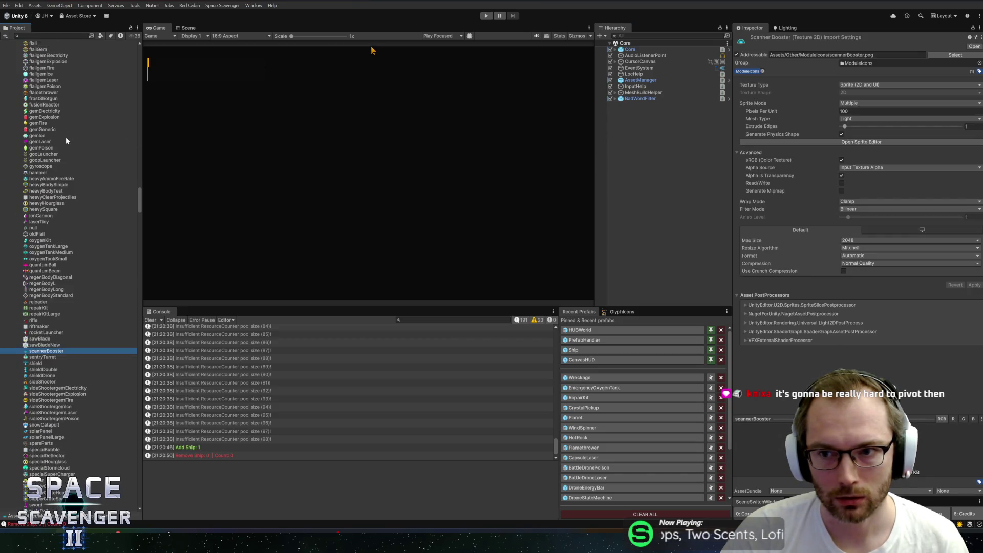
click(486, 17)
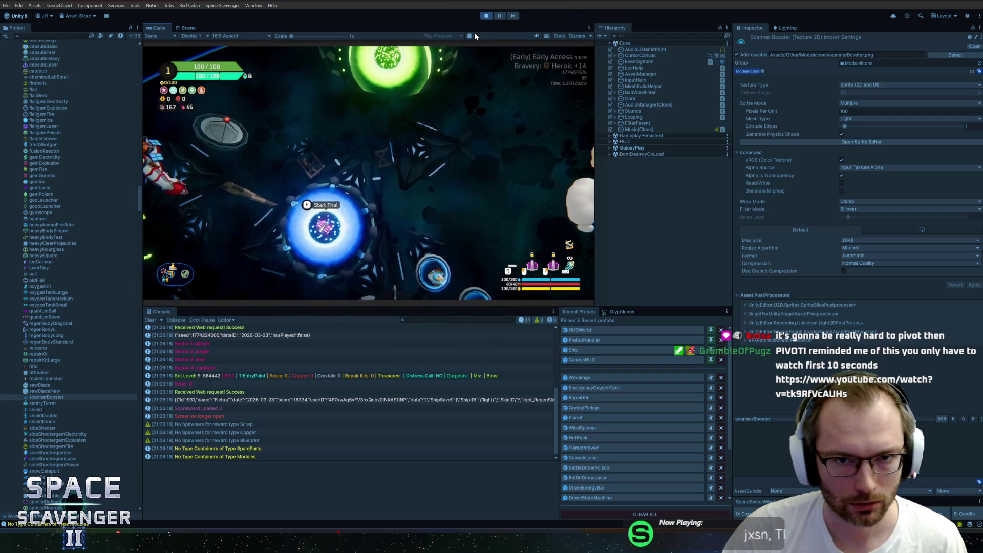
Step: Stop the play-test and switch to Rider showing PhotoStudio.cs
click(486, 16)
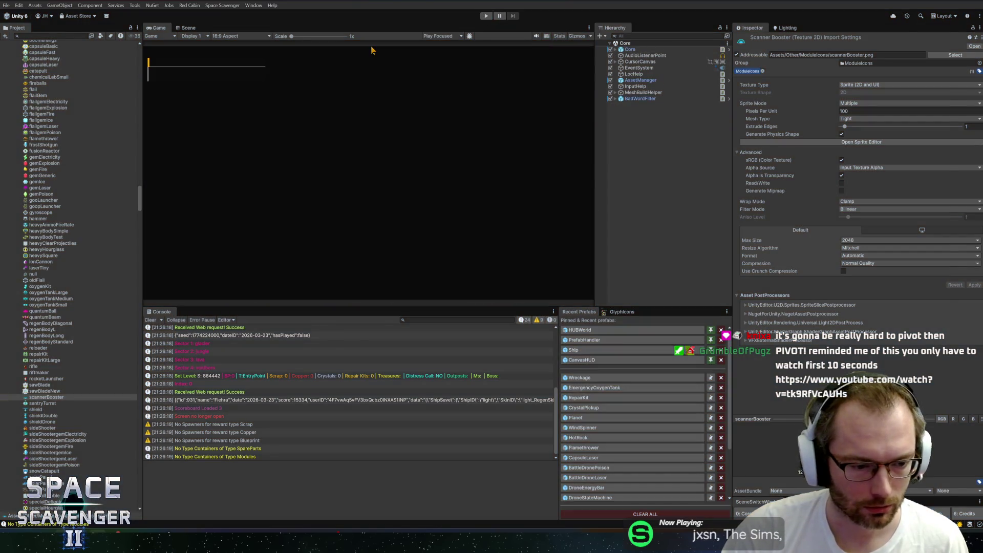
key(alt+Tab)
key(alt+Tab)
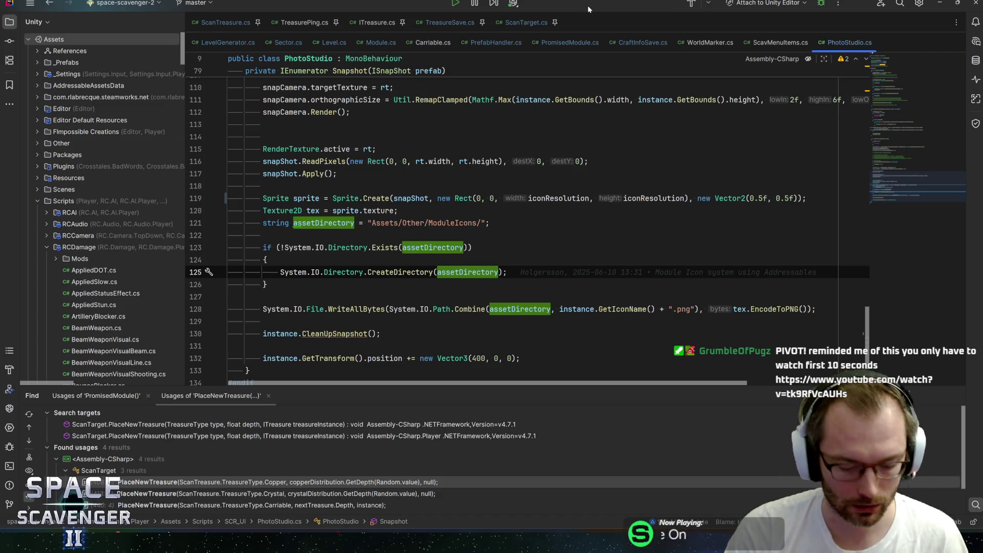
Step: Open ConsoleHelper.cs, find 'treasure', review the AddReward method, then return to Unity
key(ctrl+n)
text(consoleHelper)
key(Return)
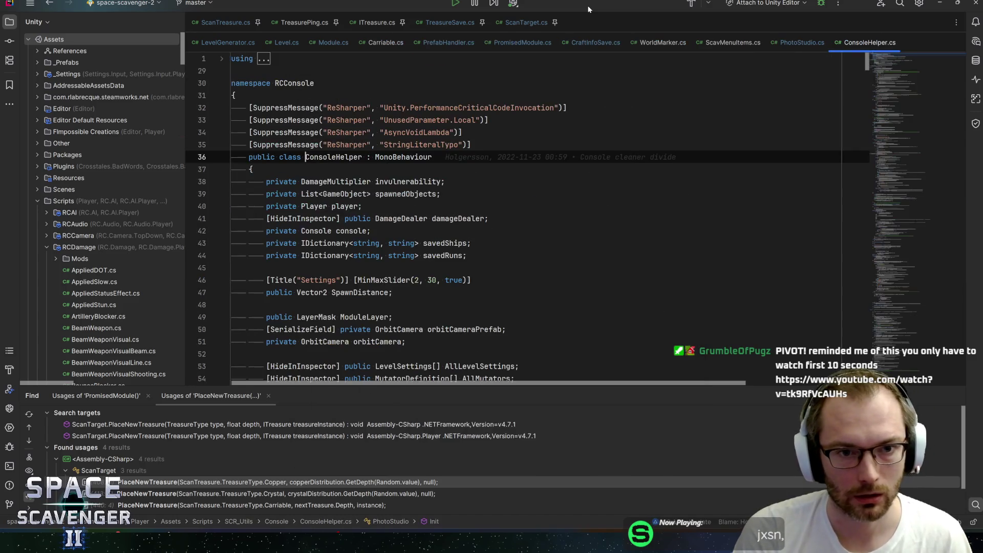
key(ctrl+f)
text(treasure)
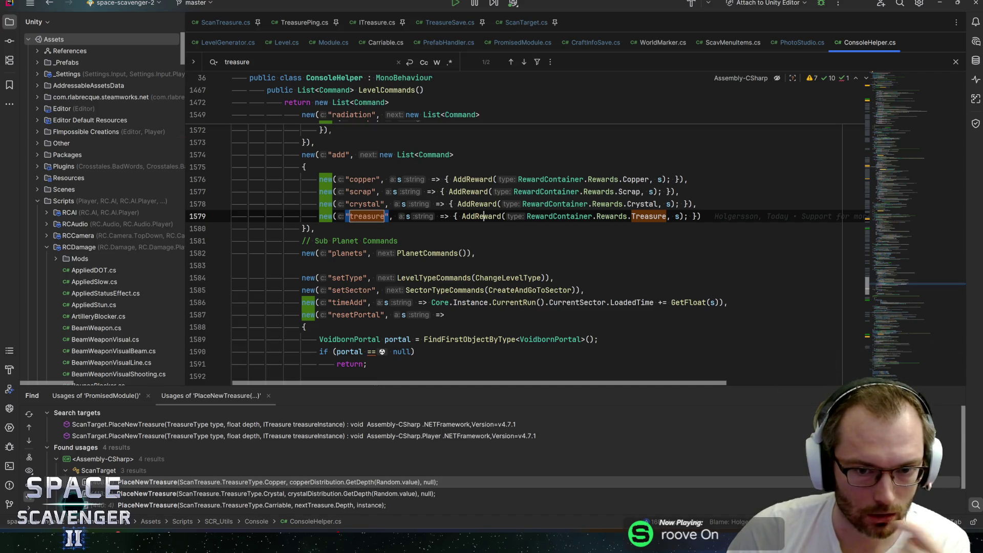
key(ctrl+b)
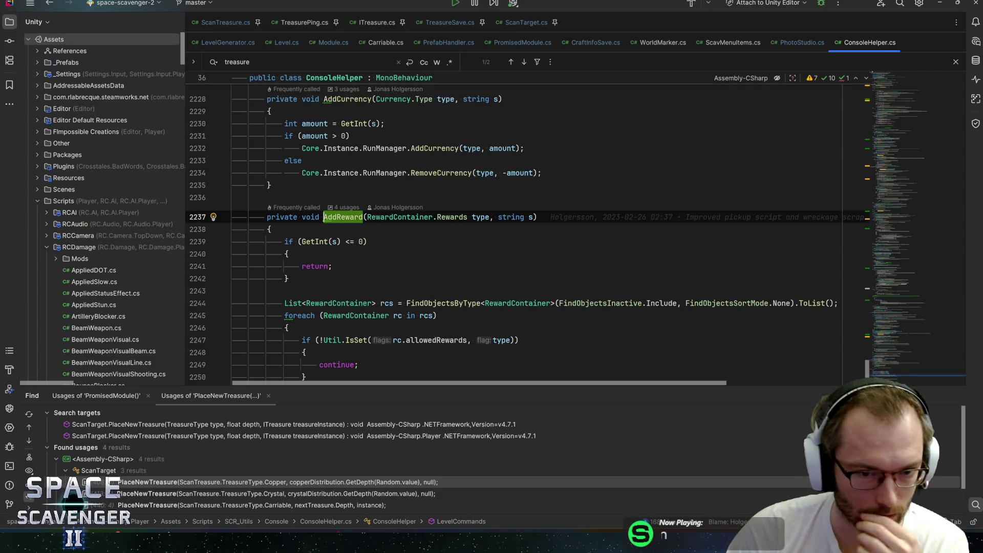
scroll(511, 230, down, 2)
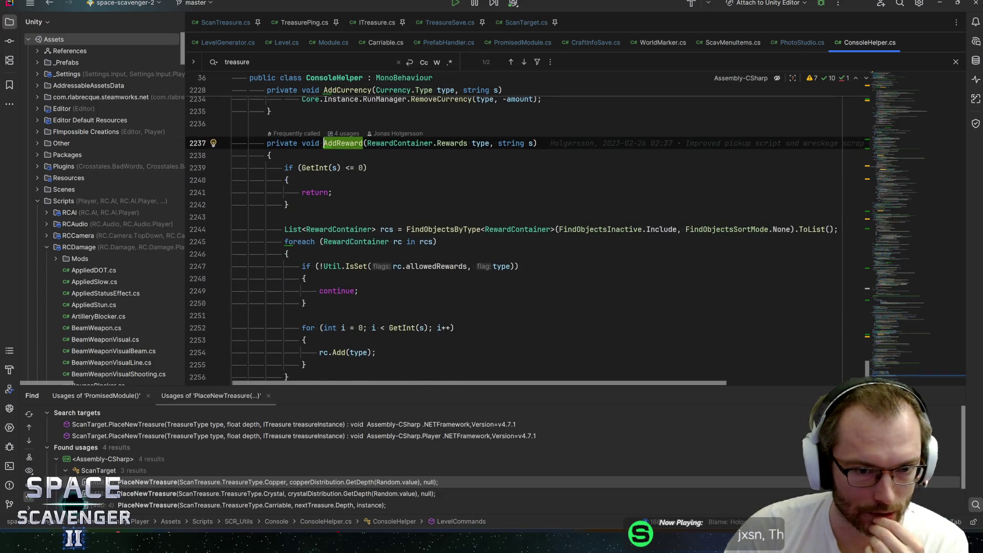
scroll(512, 230, down, 2)
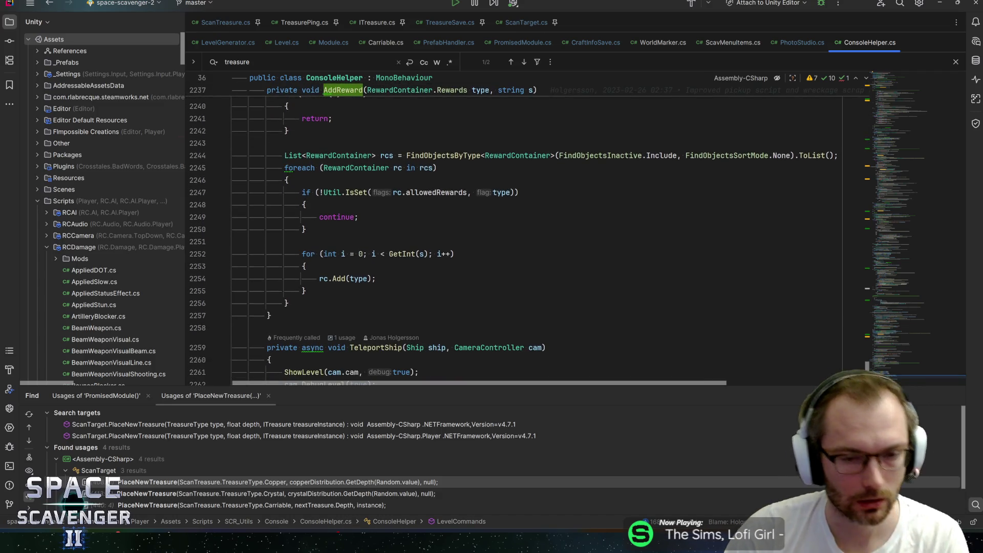
key(alt+Tab)
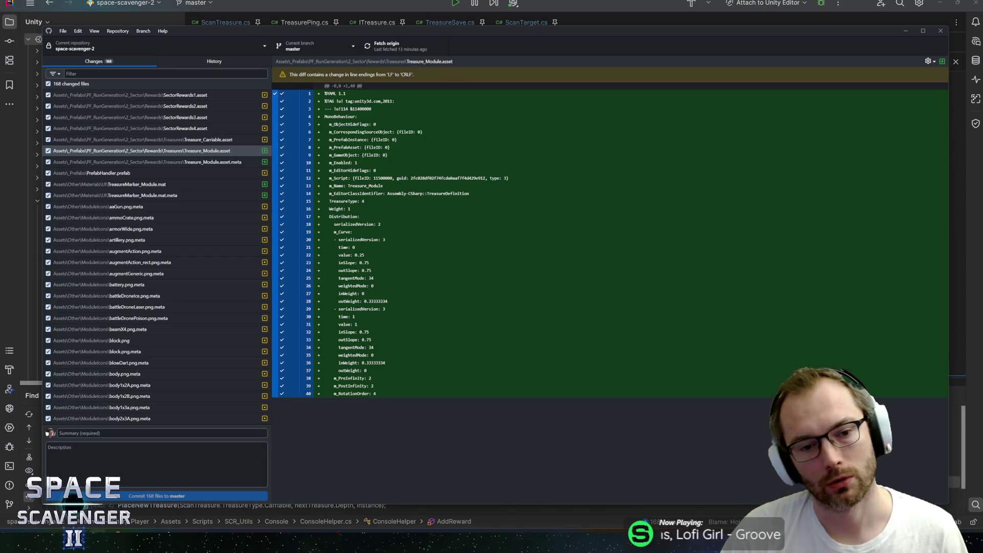
key(alt+Tab)
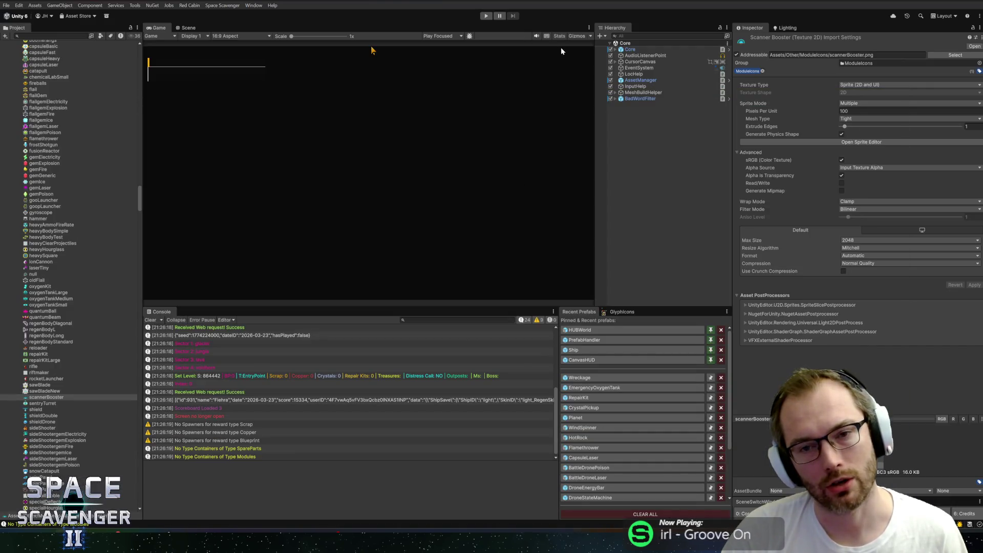
Step: Relaunch the game in play mode, then bring the YouTube Grand Prix video forward maximised
click(485, 16)
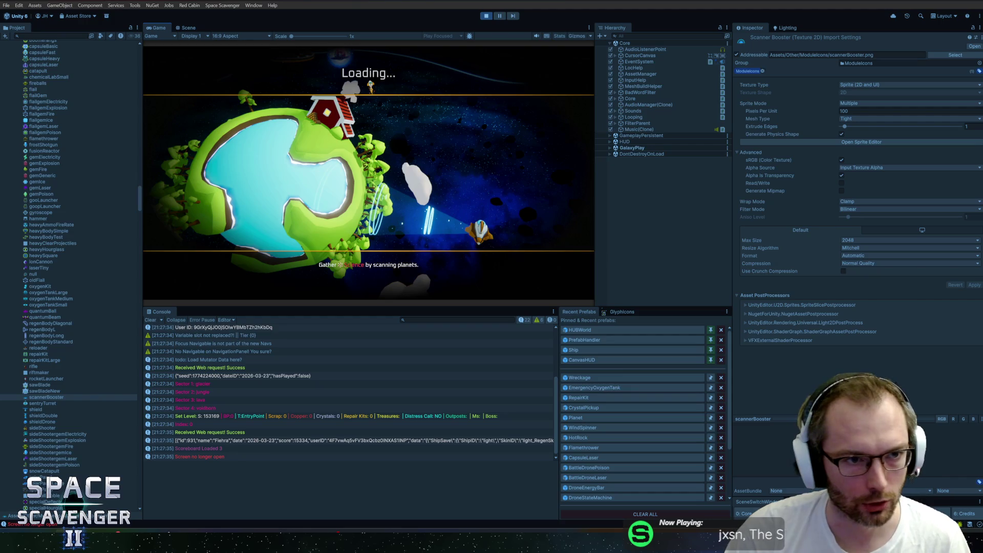
key(super)
key(super)
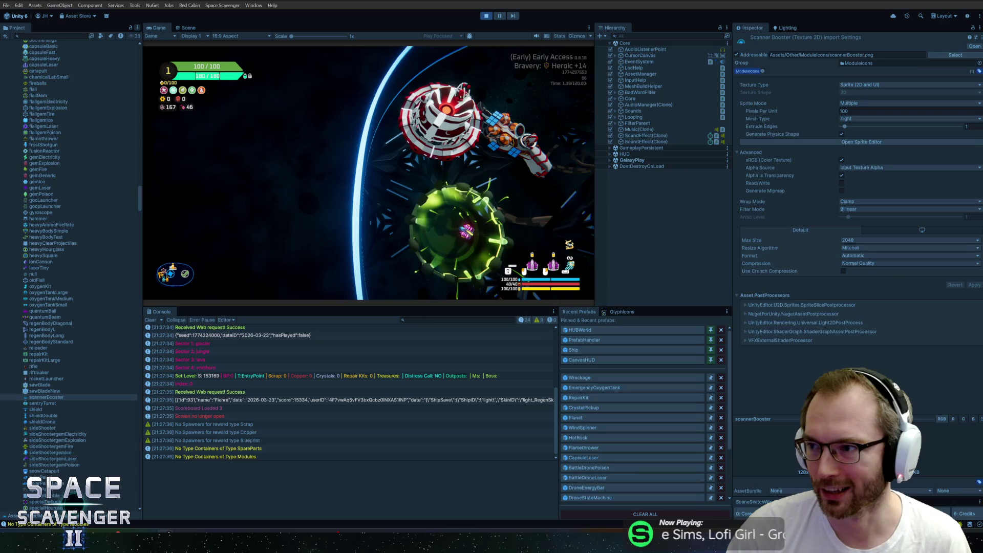
key(alt+Tab)
key(super+Up)
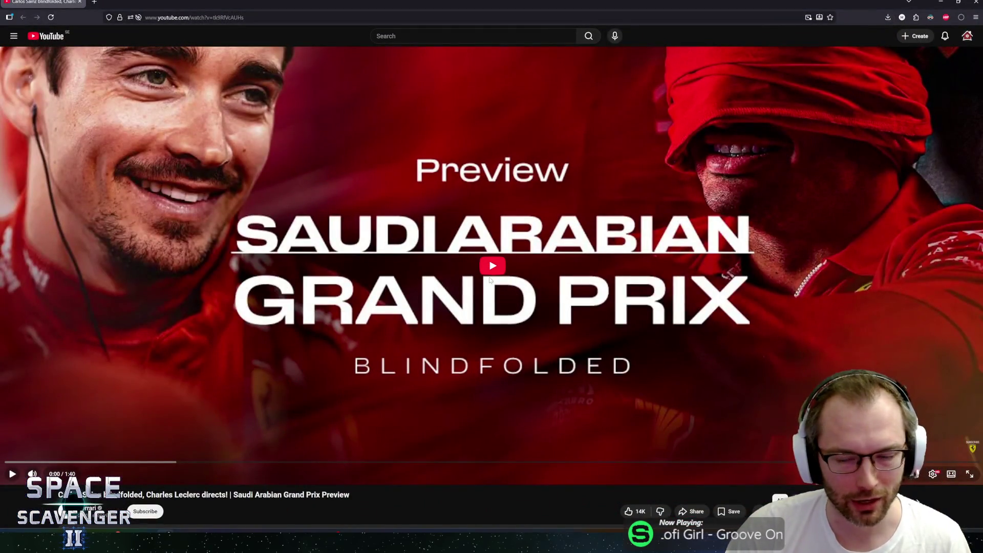
Step: Play the Saudi Arabian Grand Prix preview video, then return to the Unity editor
click(490, 280)
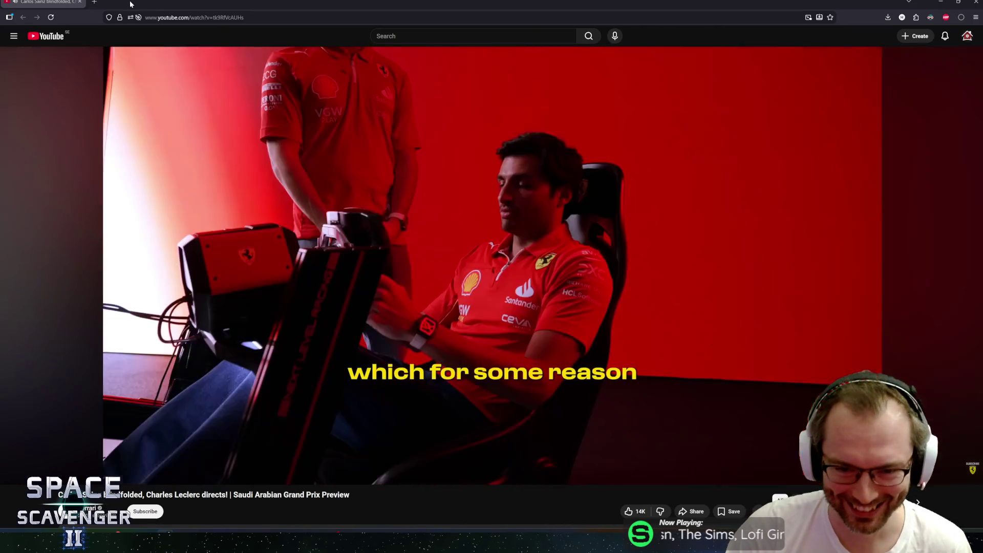
key(alt+Tab)
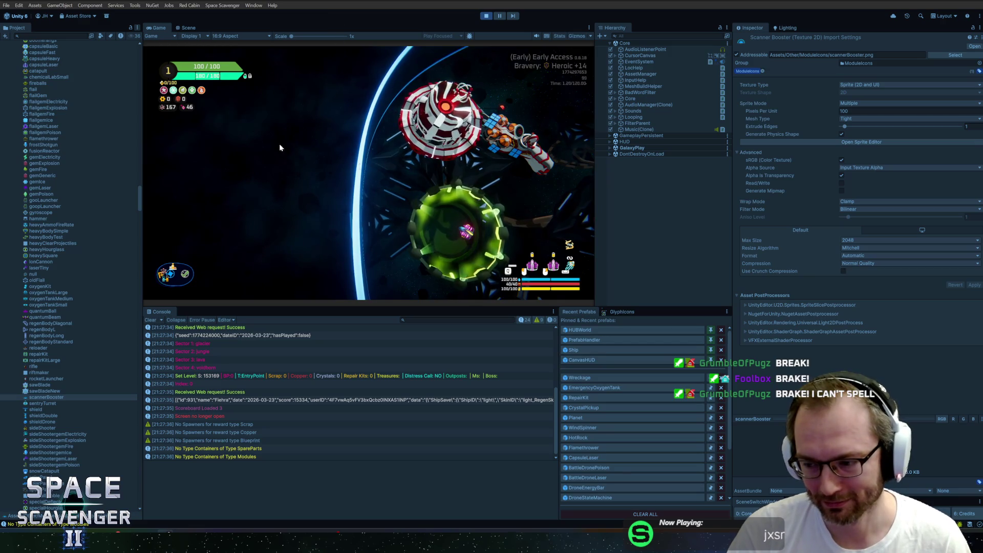
Step: With the Game view maximized, run 'level add treasure' in the in-game debug console
double_click(155, 28)
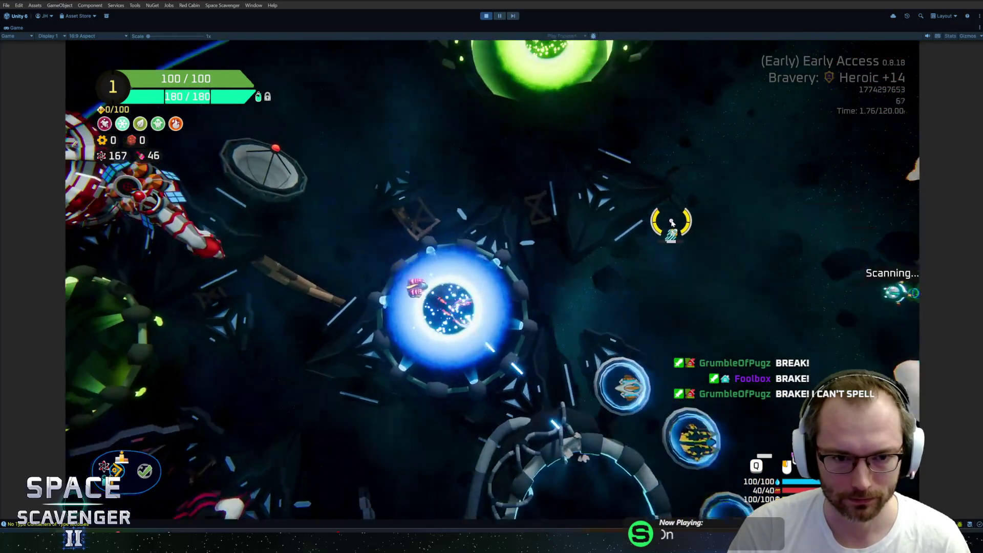
key(grave)
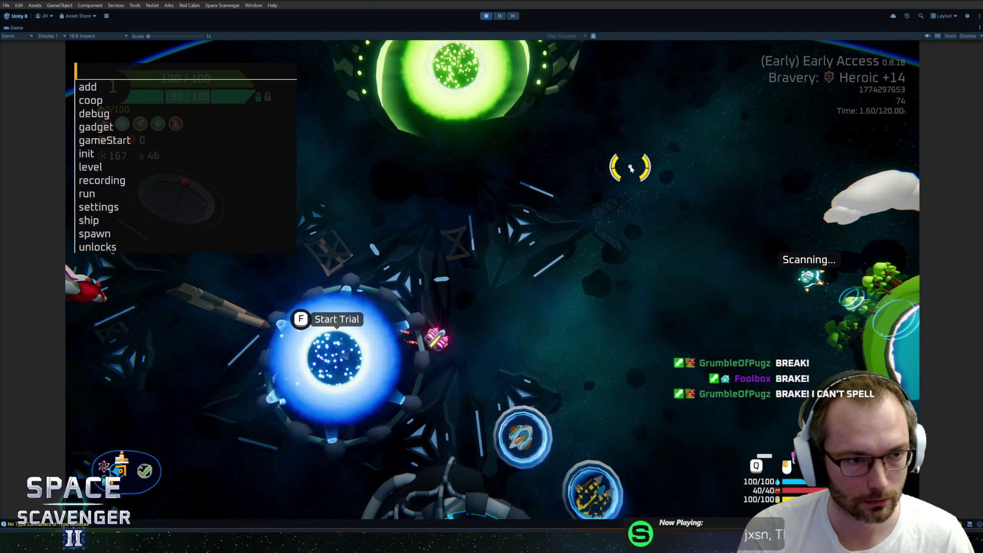
text(level add trea)
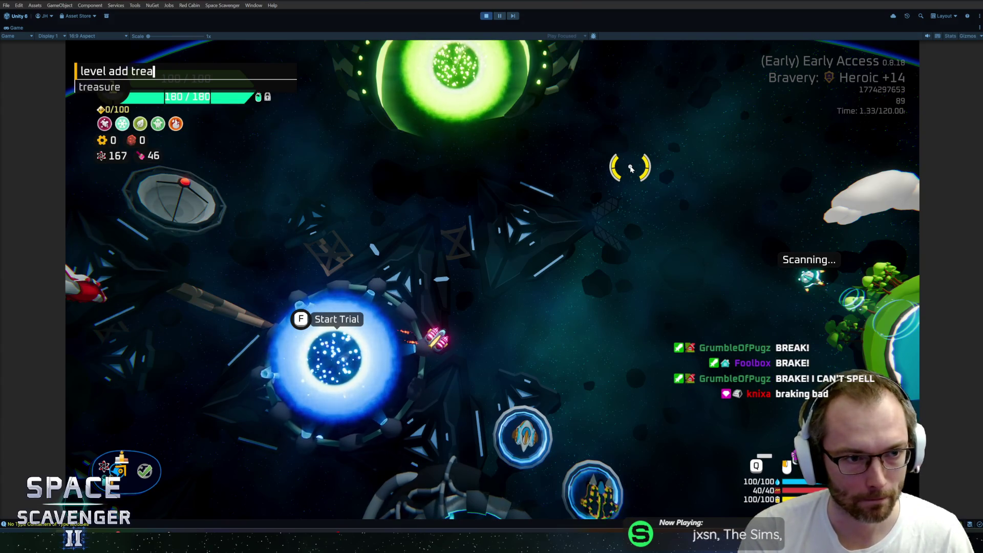
key(Tab)
key(Return)
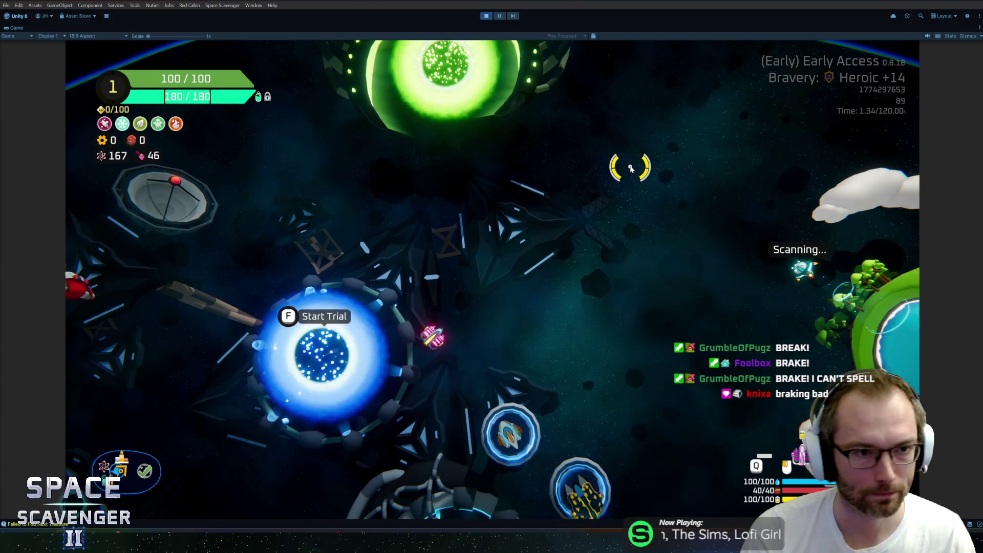
Step: Restore the editor layout, step through the Failed to find Next Treasure errors, and stop play mode
key(shift+space)
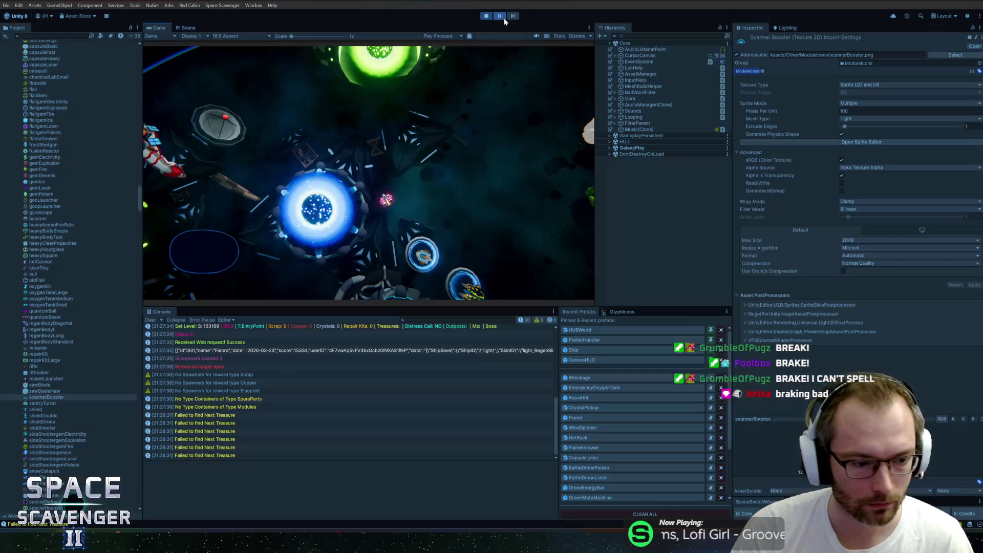
click(229, 425)
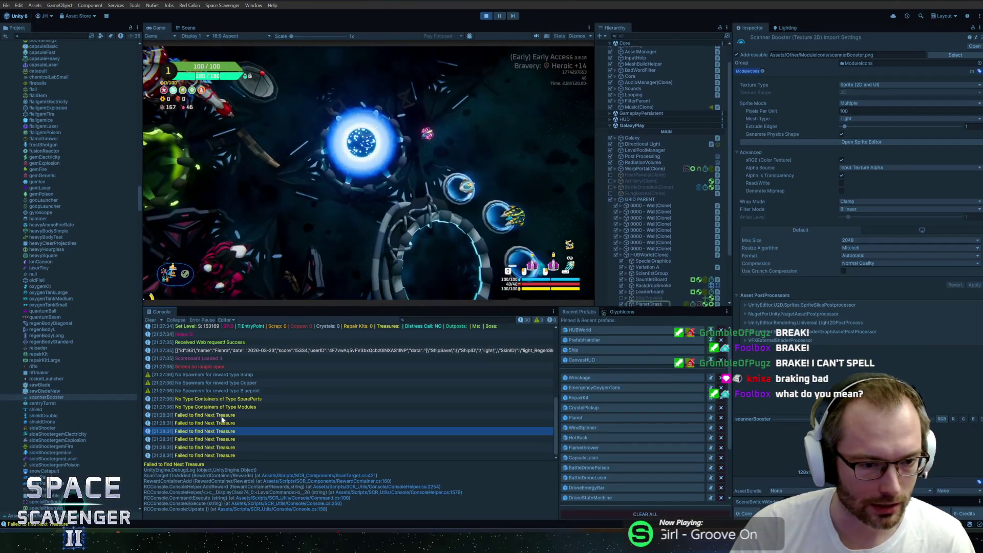
key(Up)
key(Down)
key(Down)
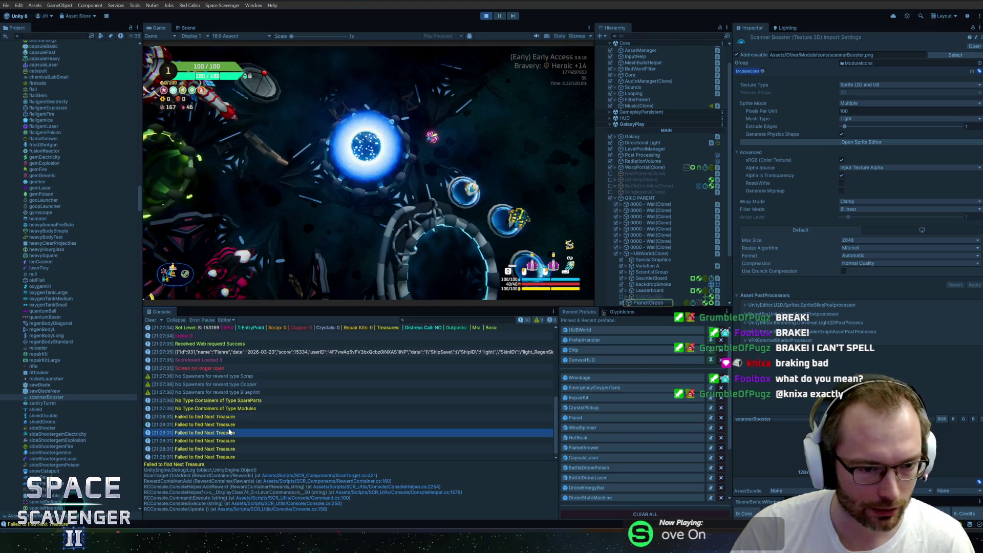
key(Up)
key(Up)
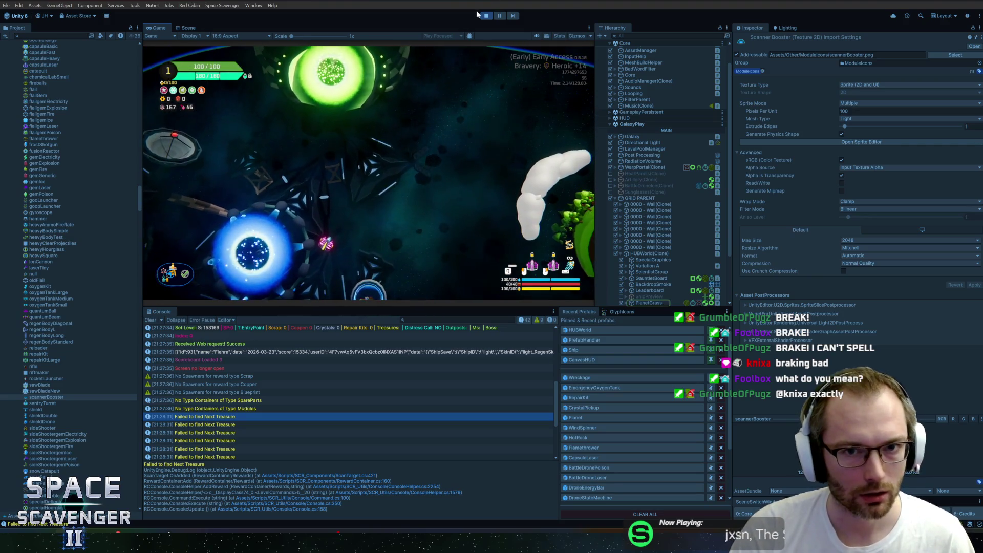
key(ctrl+p)
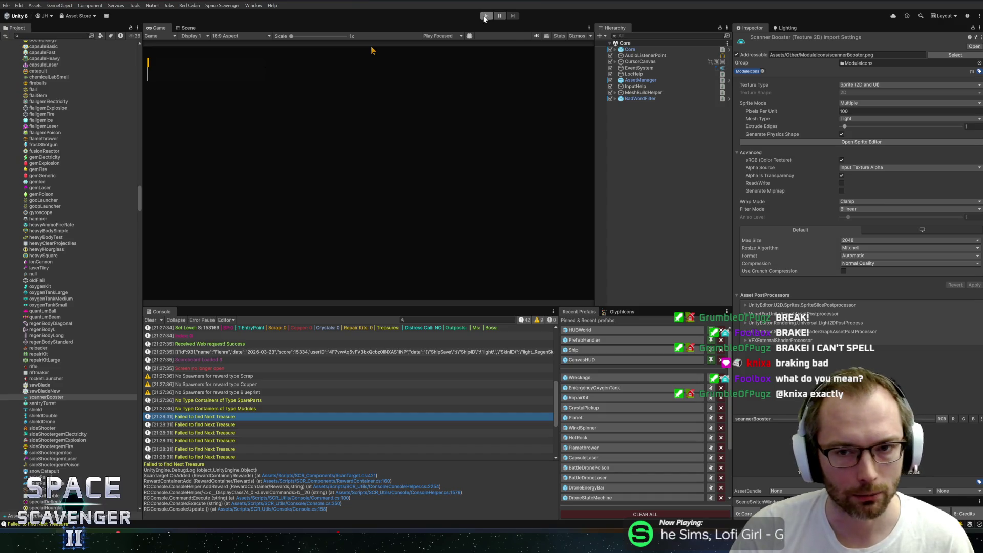
Step: Restart play mode and launch the Heroic +14 Glacier trial from the setup panel
click(485, 16)
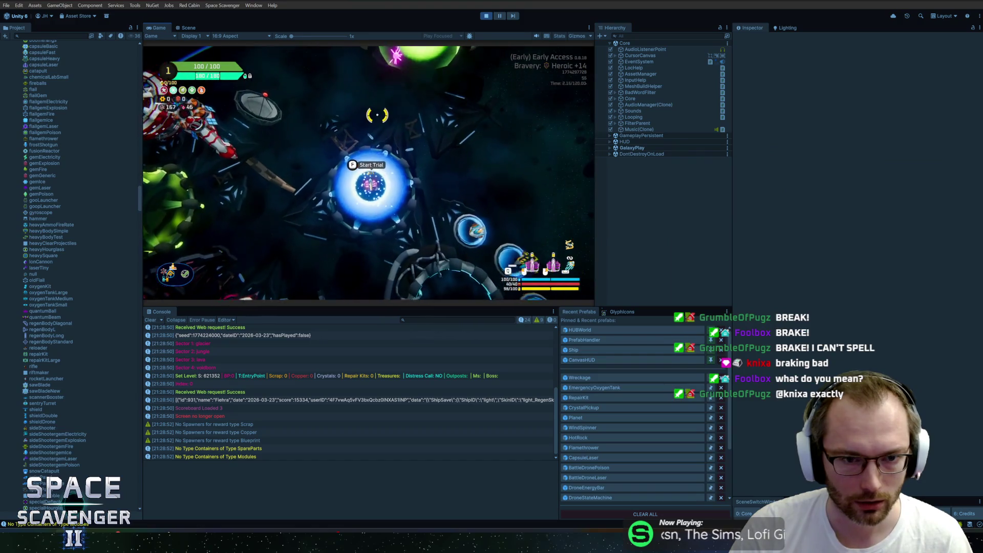
key(f)
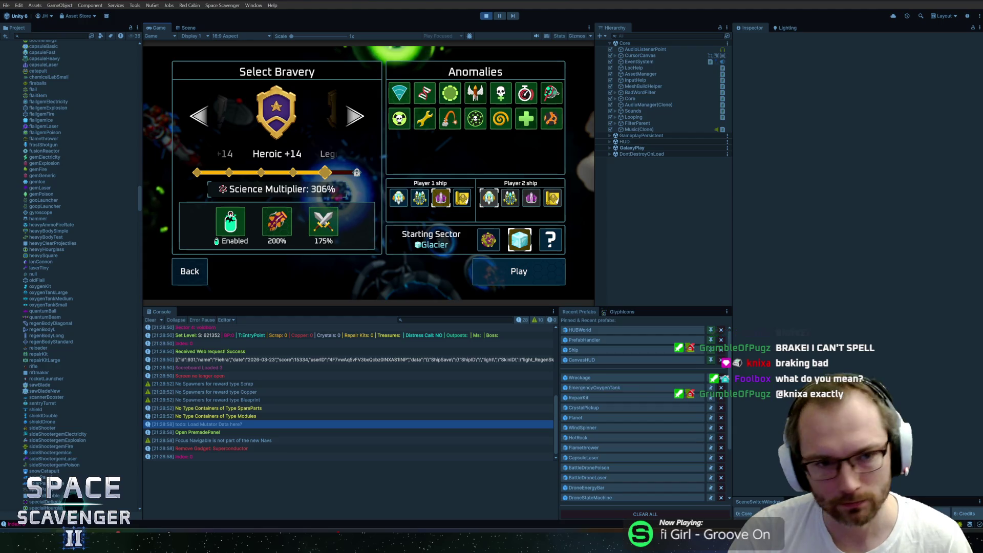
click(504, 277)
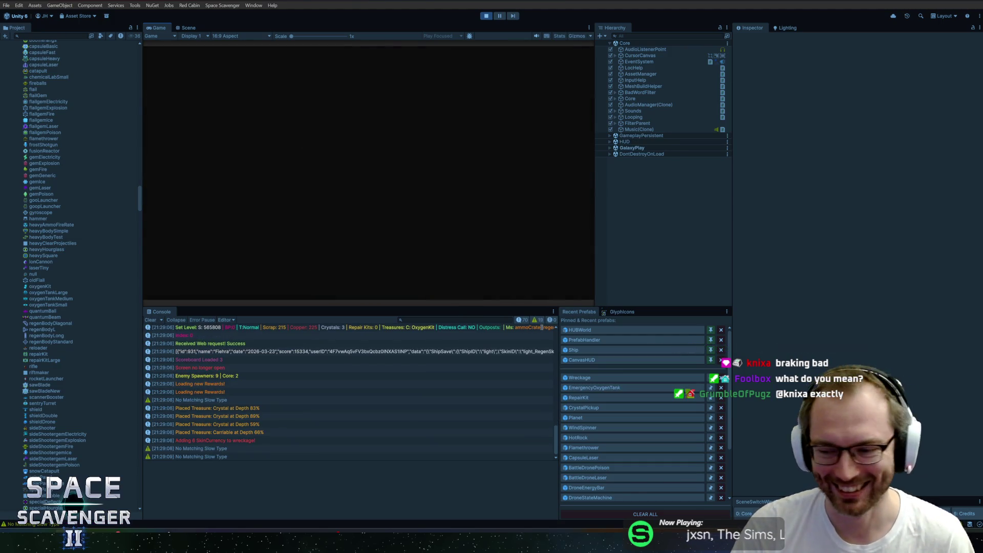
Step: In the maximized Game view, shoot the nearby enemy and resume the paused game
double_click(151, 28)
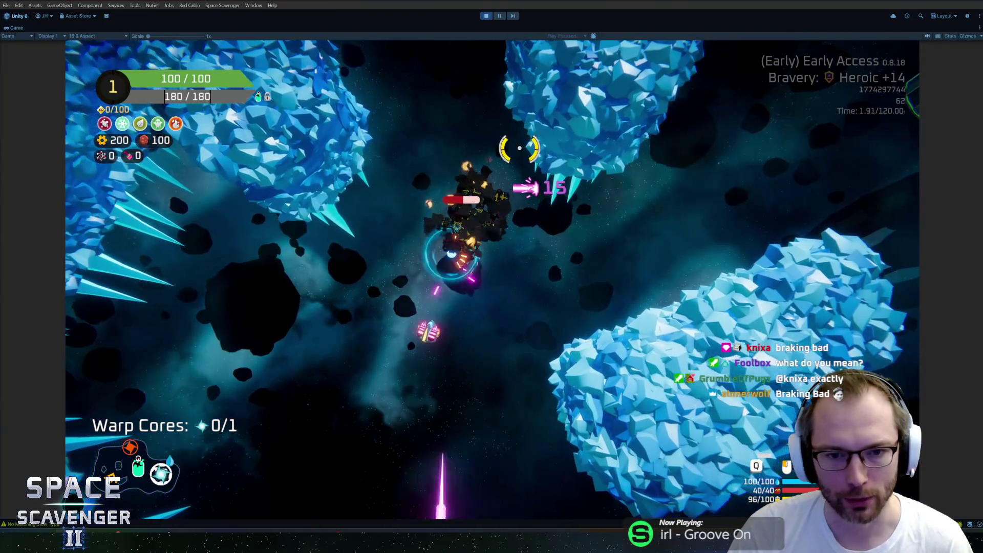
click(520, 159)
key(w)
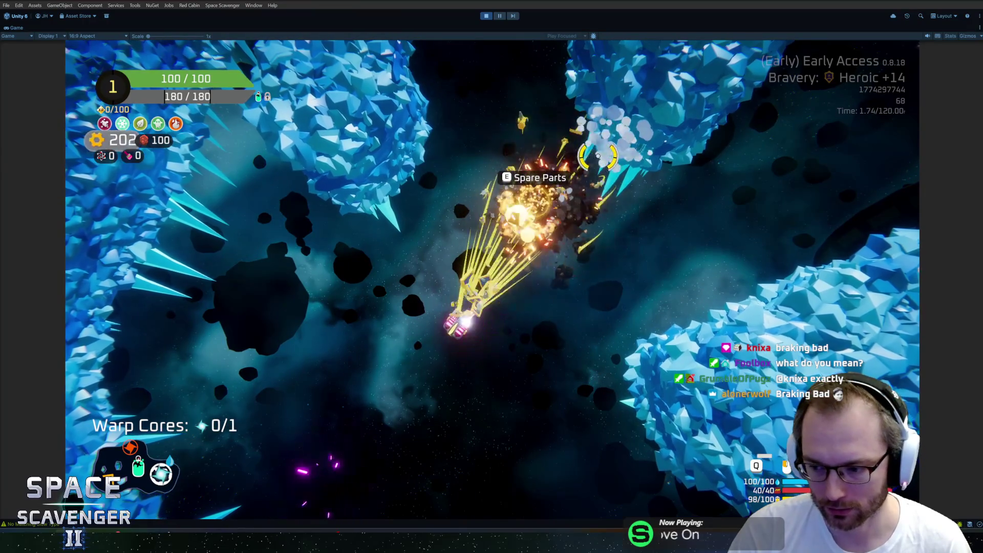
key(s)
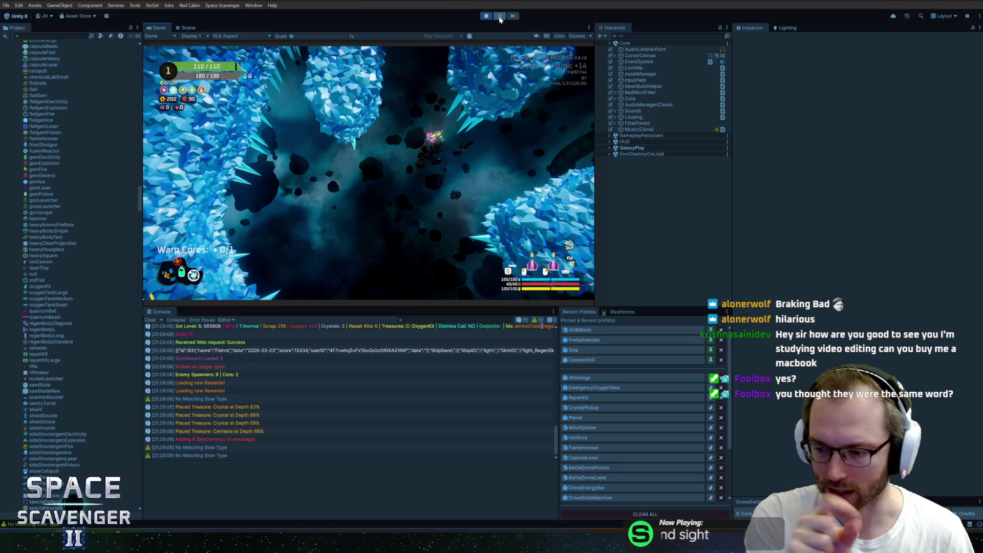
click(500, 19)
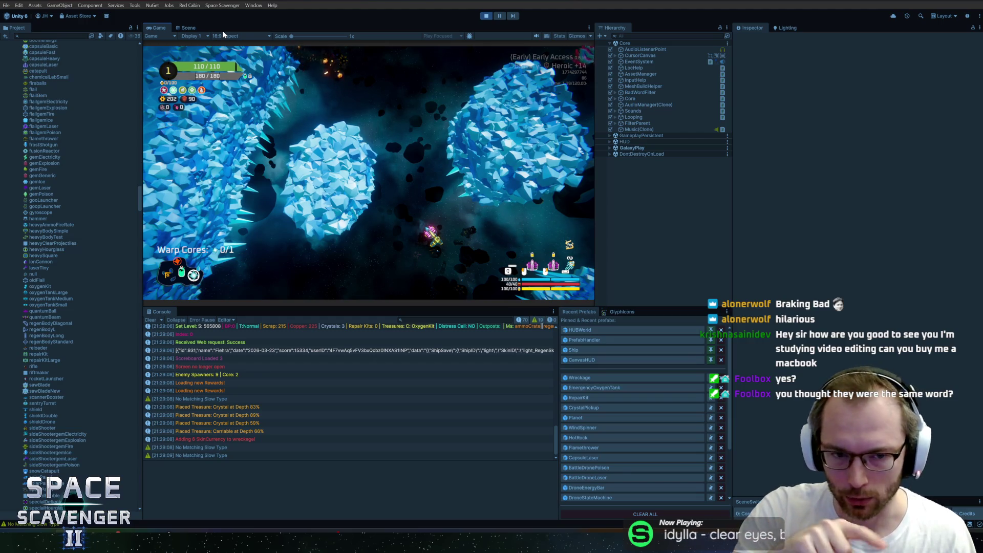
Step: Return to the normal editor layout and unpause the game again
double_click(158, 29)
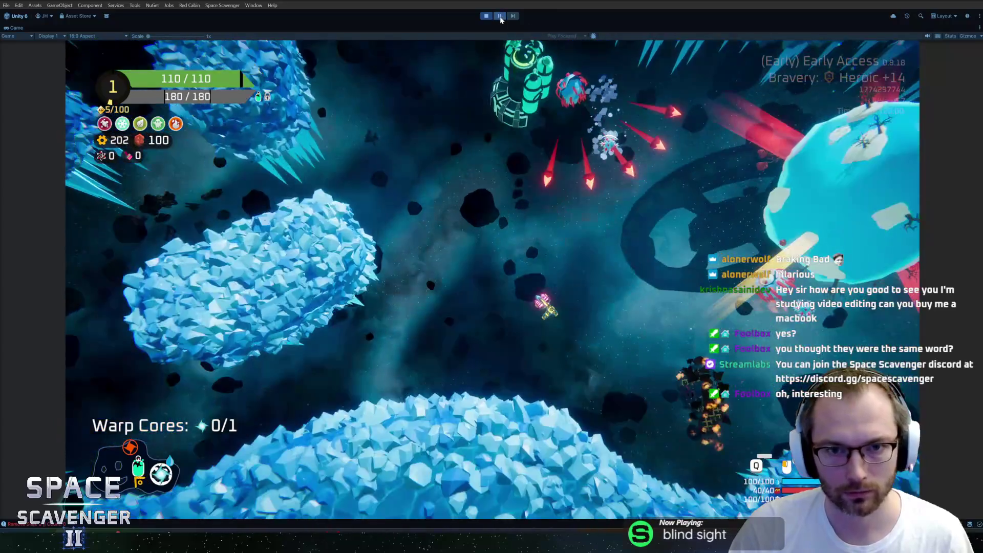
key(shift+space)
click(499, 16)
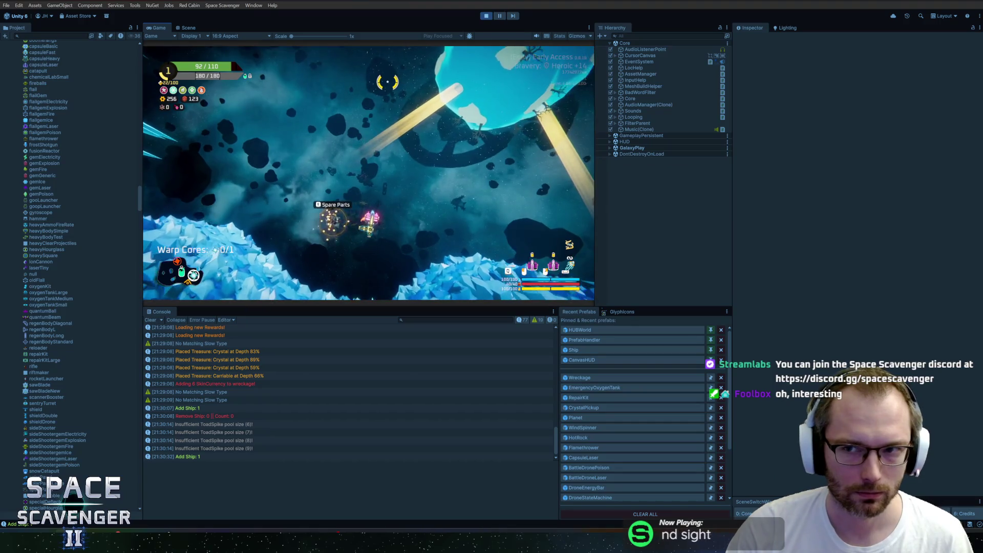
Step: Add the first offered part in build mode, raising max health to 120, then open the debug console
key(Tab)
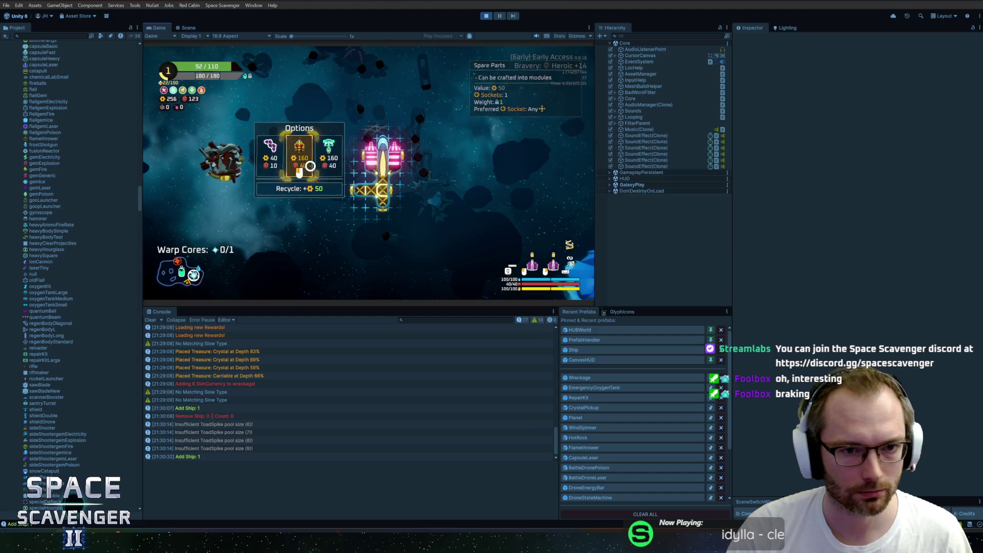
click(265, 172)
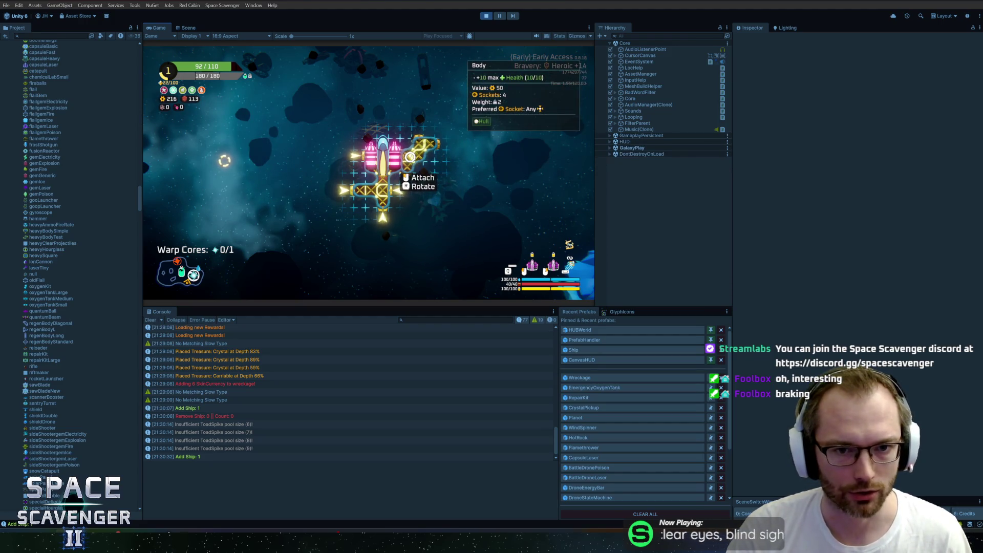
key(Tab)
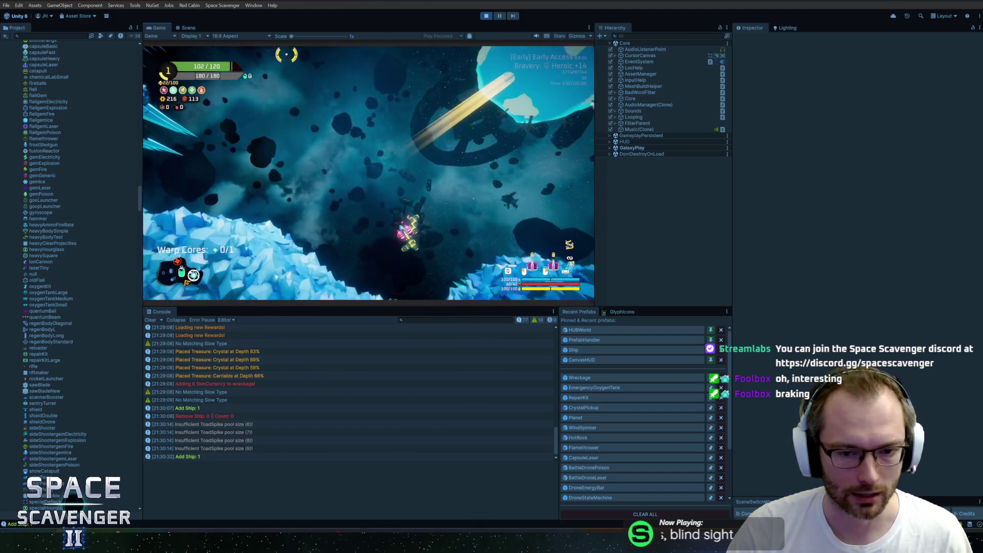
key(grave)
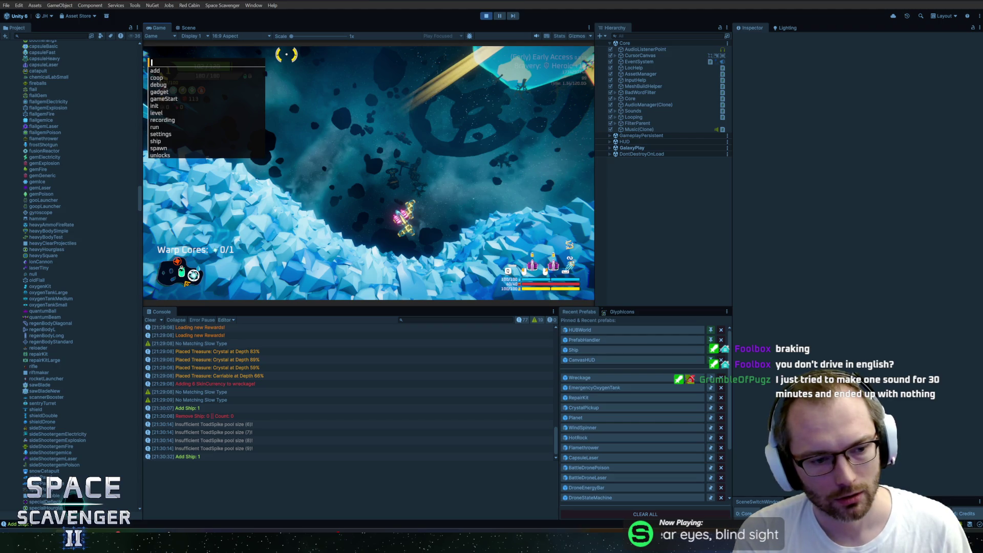
Step: Run the debug commands 'level add treasure' and then 'level next'
text(level add treasure)
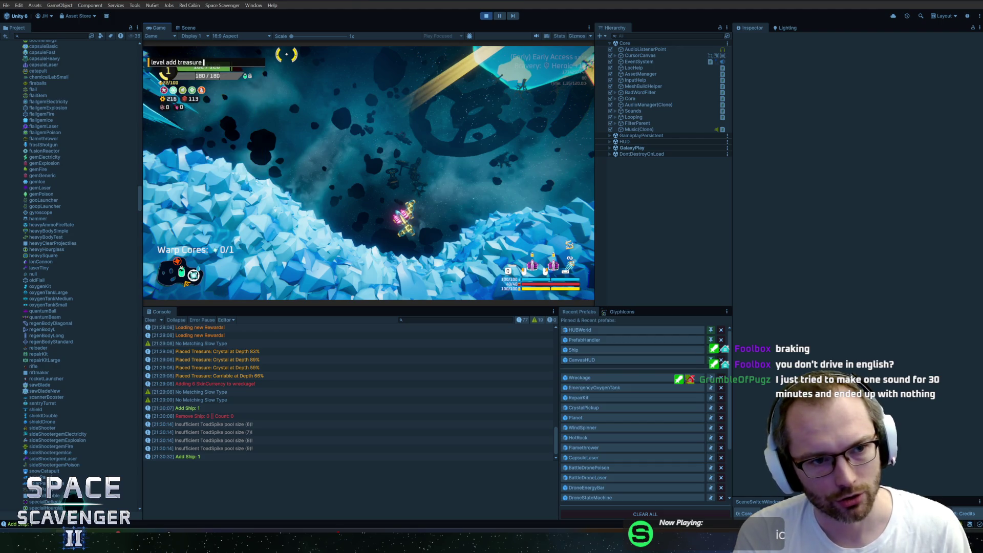
key(Return)
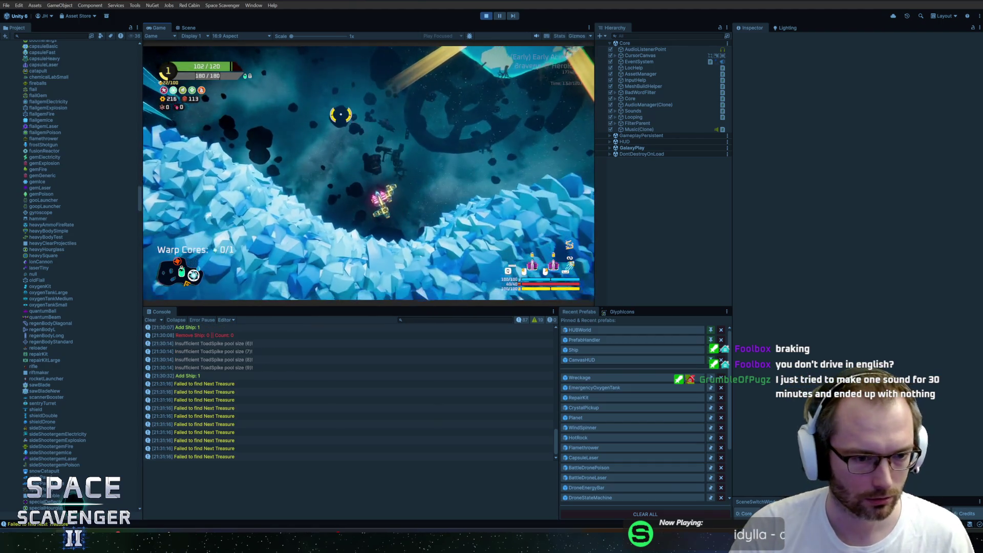
key(grave)
text(level next)
key(Return)
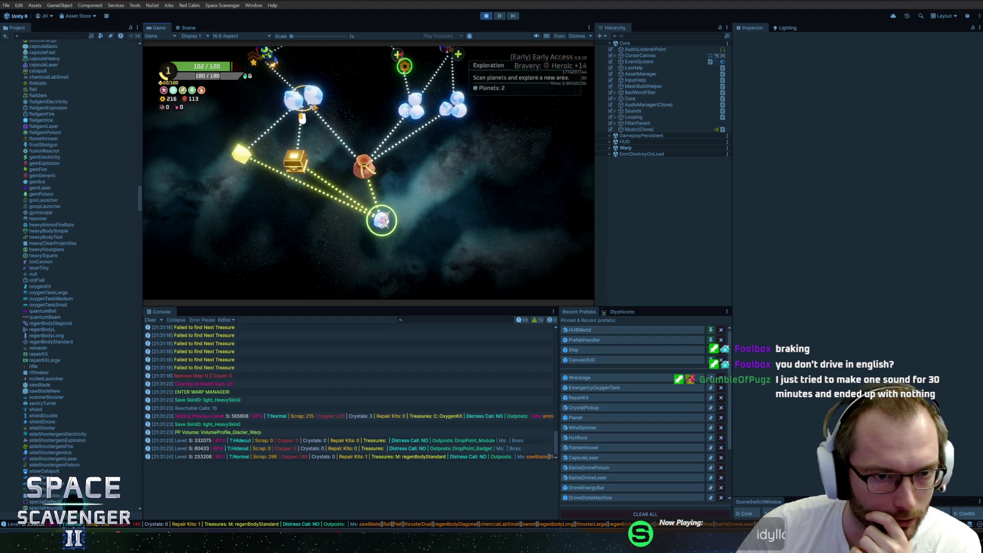
Step: Choose the upper-left planet cluster on the galaxy map and warp into that sector
click(408, 114)
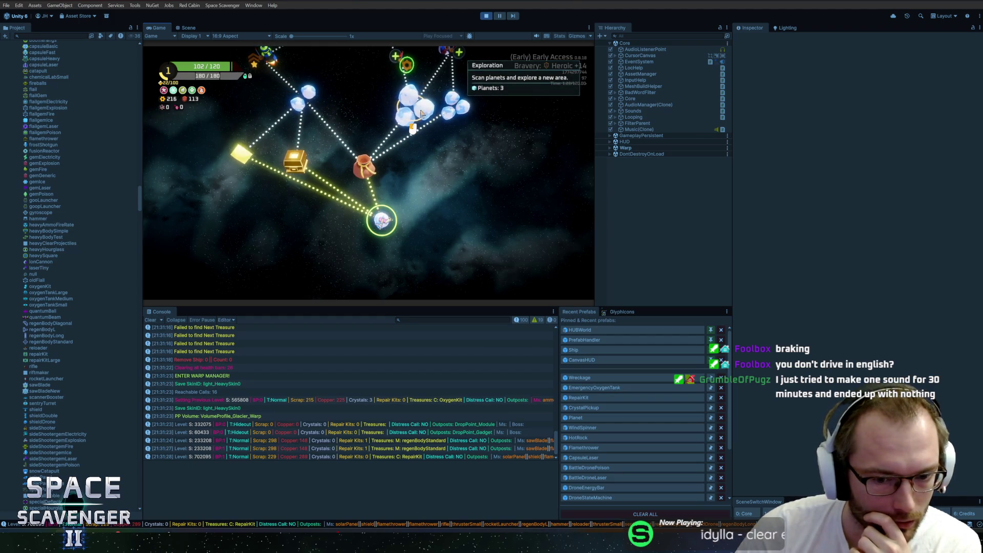
click(456, 113)
click(306, 100)
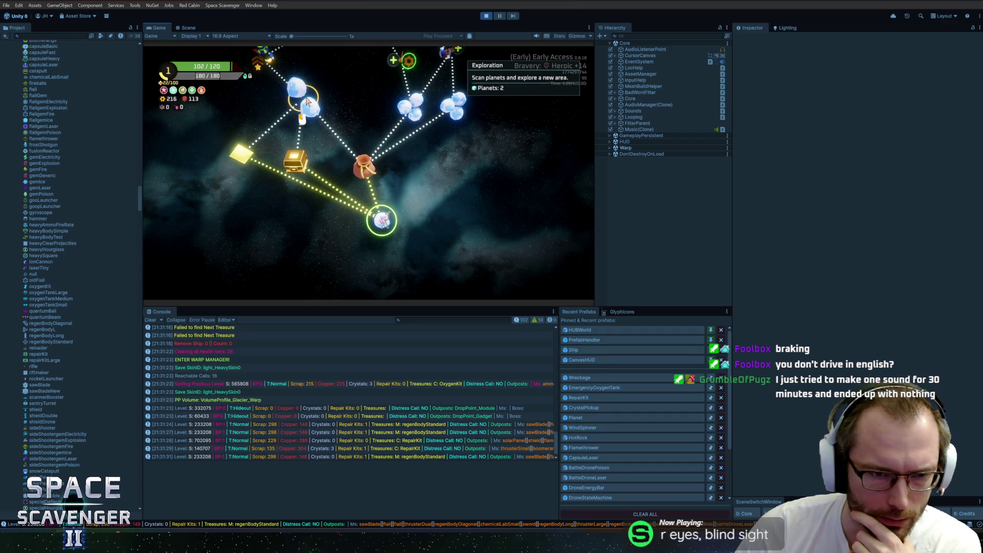
click(304, 105)
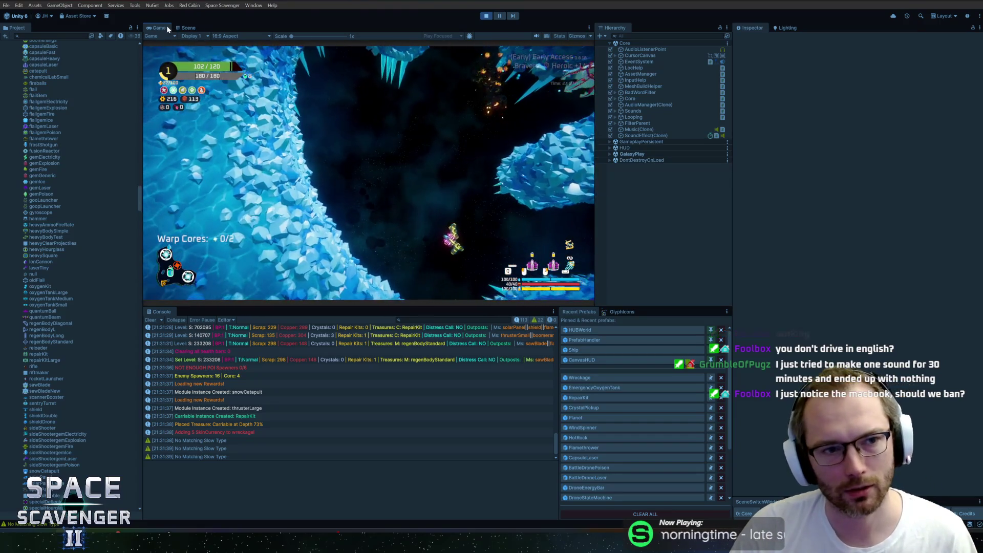
Step: Maximize the Game view while playing the freshly loaded ice level
double_click(167, 26)
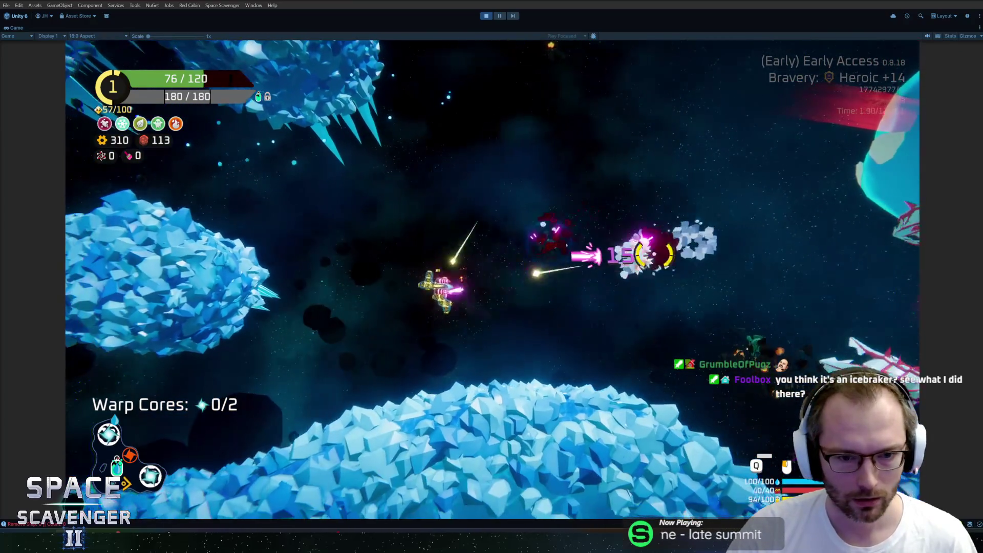
Step: Run 'ship stats addMult ScanStrength' in the debug console to boost scan strength
key(grave)
text(de)
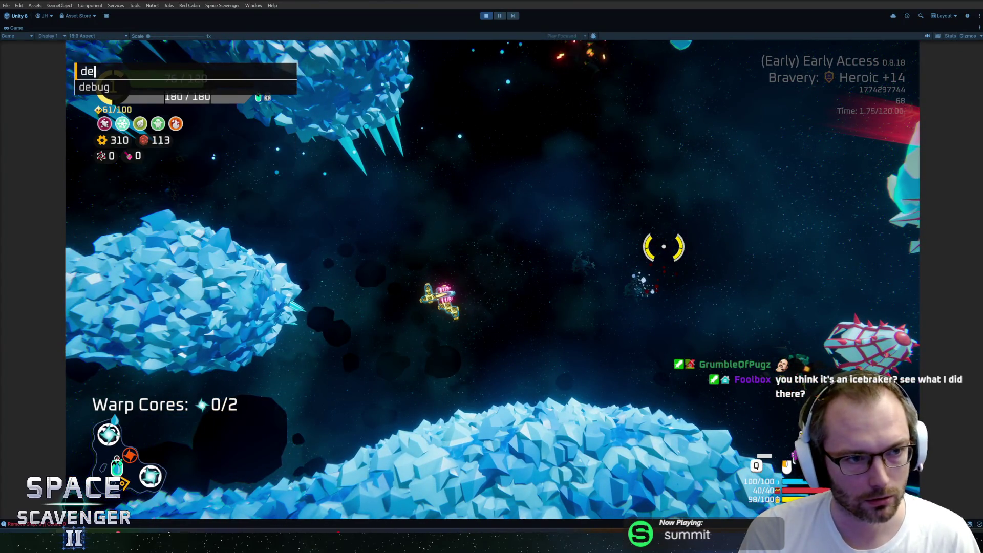
text(bug scan)
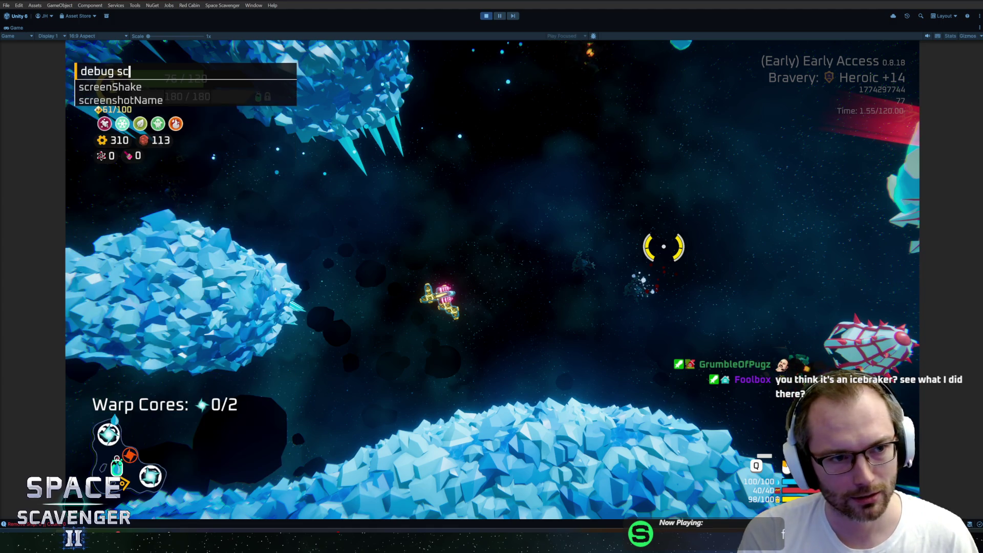
key(Return)
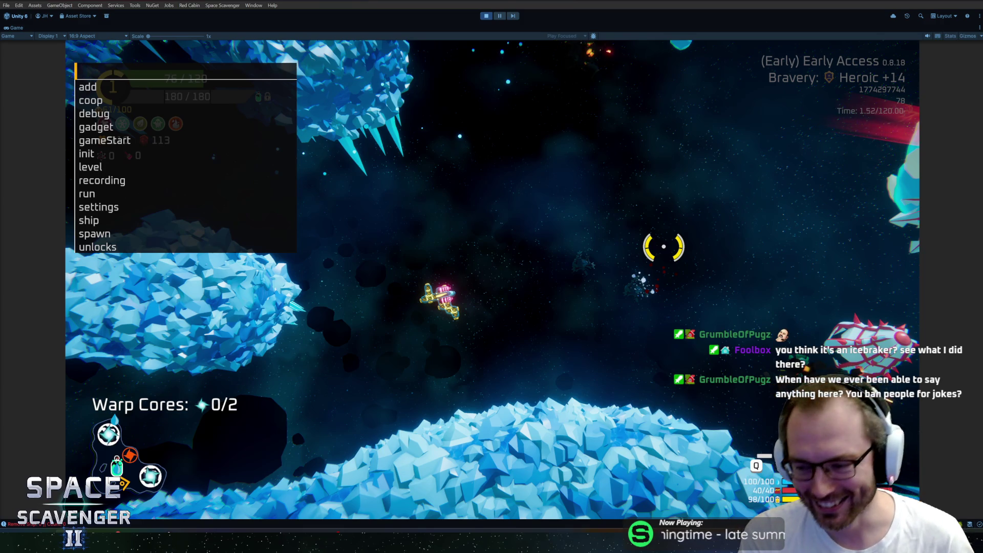
text(ship )
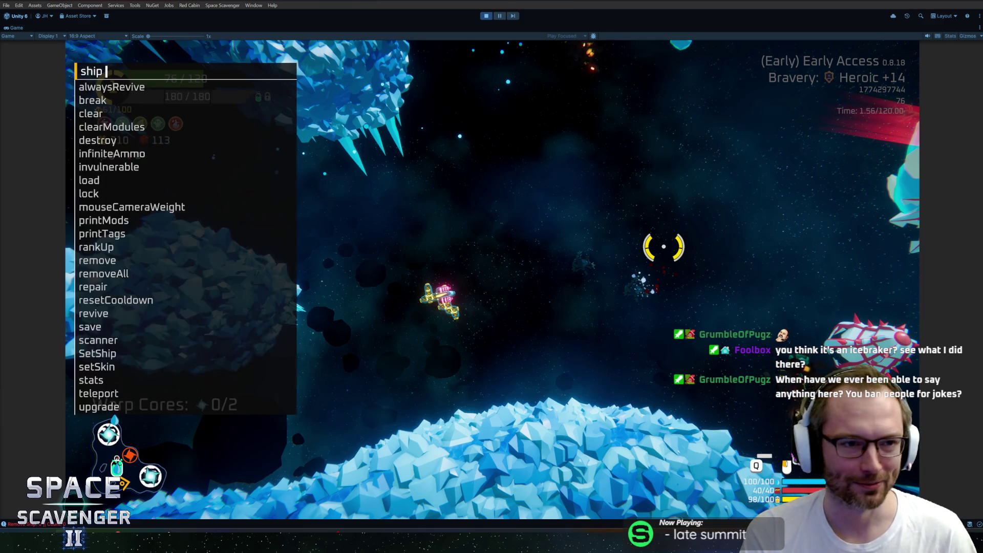
text(stats addm)
key(Tab)
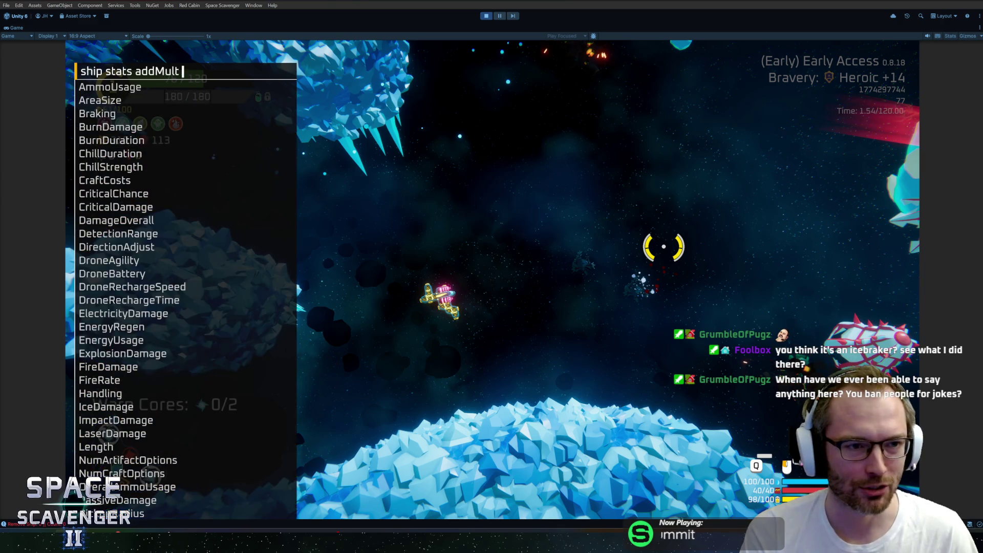
text(sc)
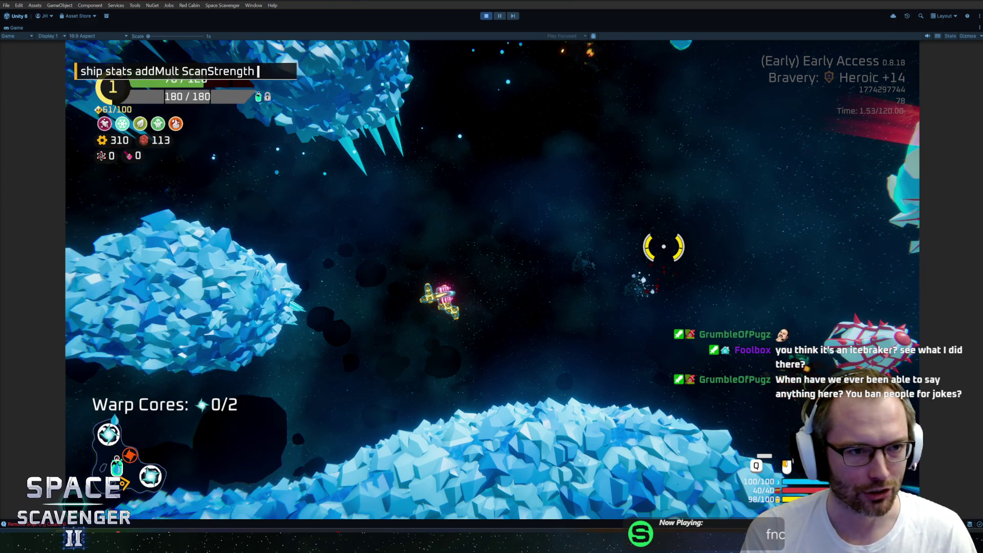
key(Return)
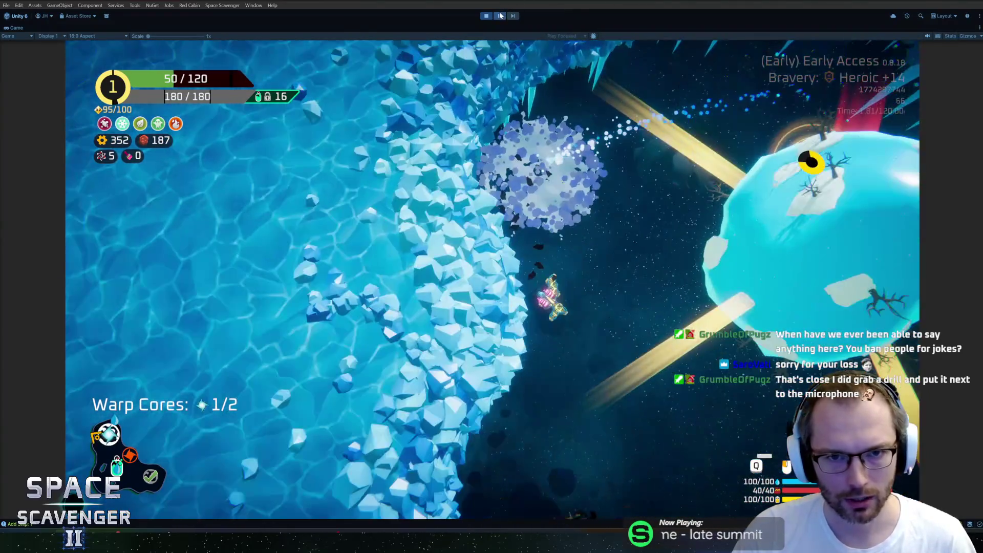
Step: Pause the game and zoom the Scene view onto the yellow treasure-ping rings by the planet
click(500, 15)
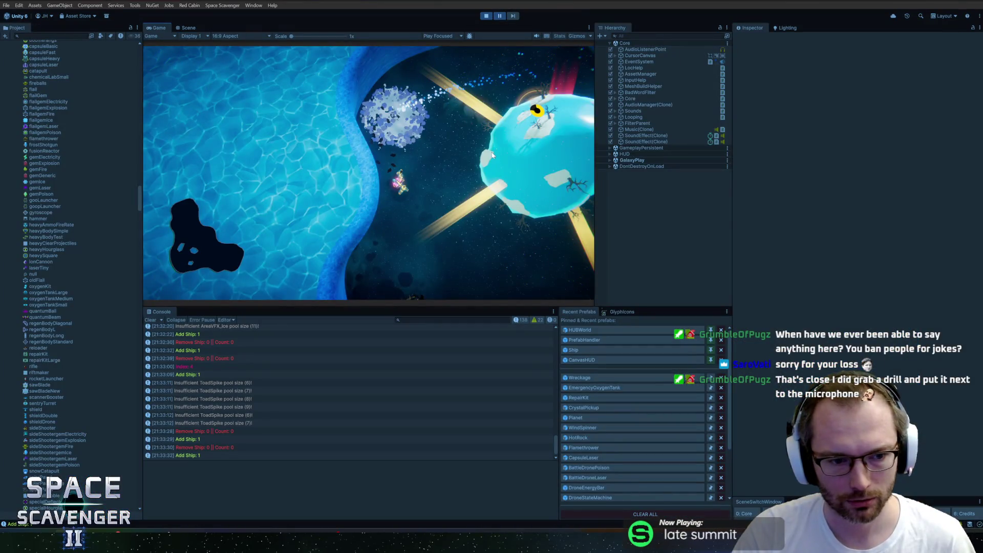
click(188, 28)
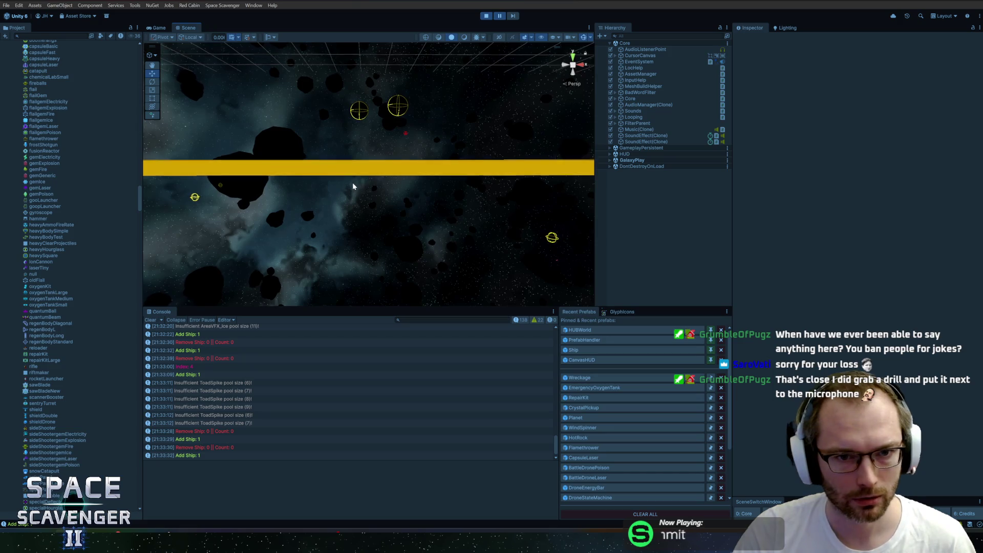
scroll(263, 164, up, 5)
scroll(263, 177, down, 10)
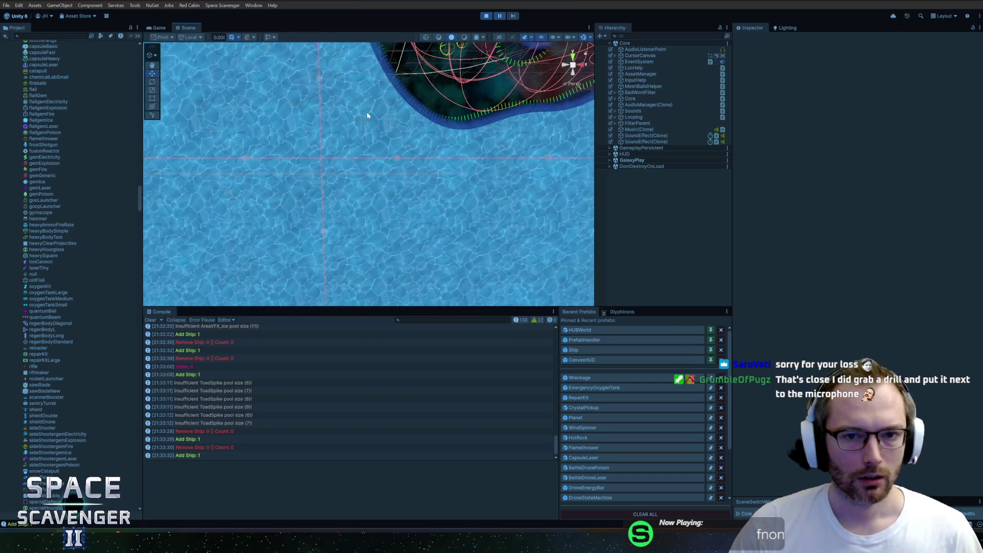
scroll(431, 127, up, 10)
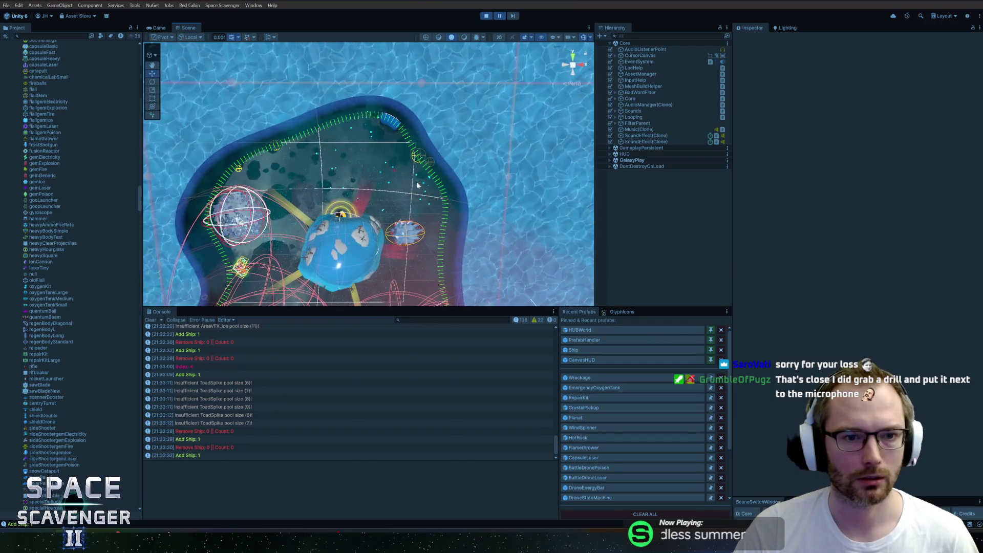
scroll(351, 196, up, 5)
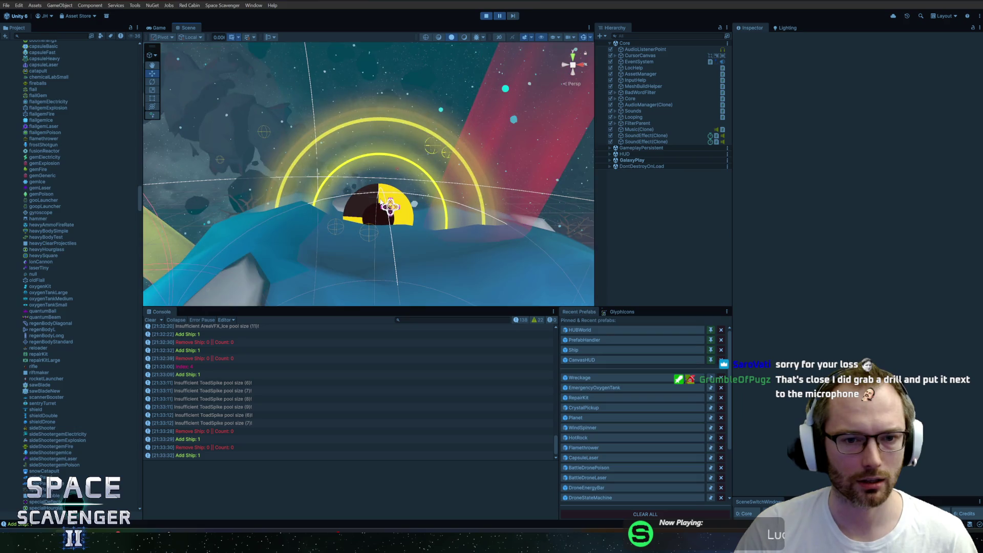
scroll(389, 207, up, 3)
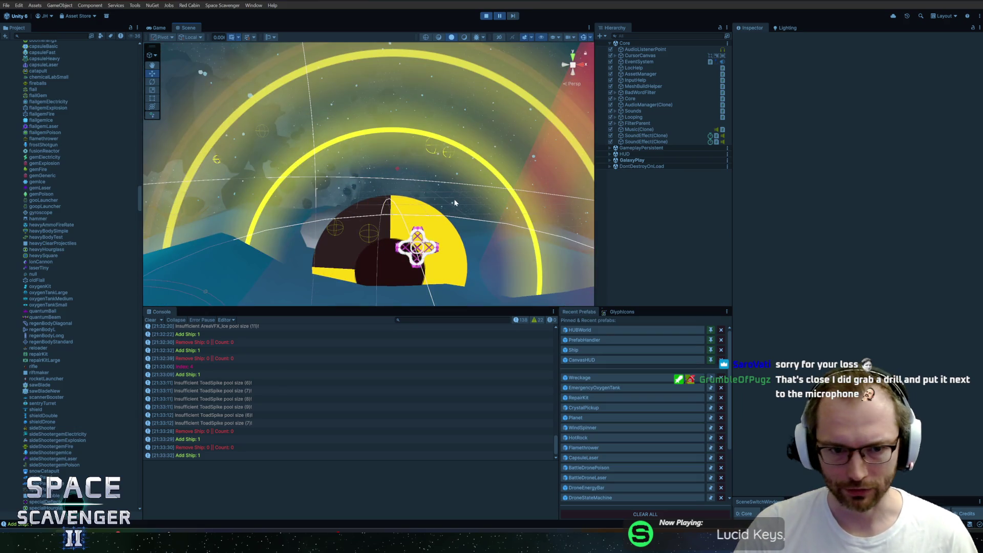
drag(517, 262, 442, 188)
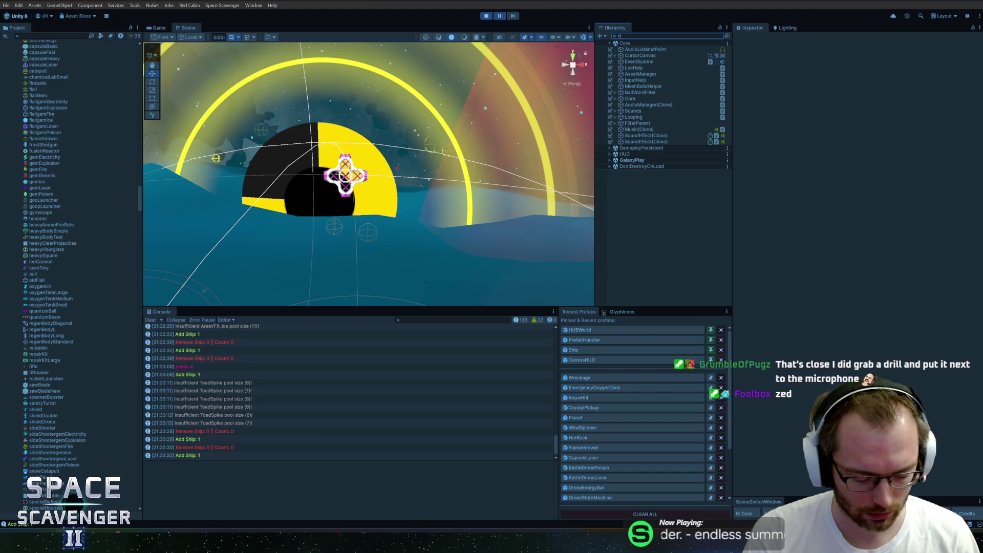
Step: Find WorldMarker_TreasurePing with the 'reasurep' Hierarchy search, frame it, and expand its children
text(reasurep)
double_click(636, 93)
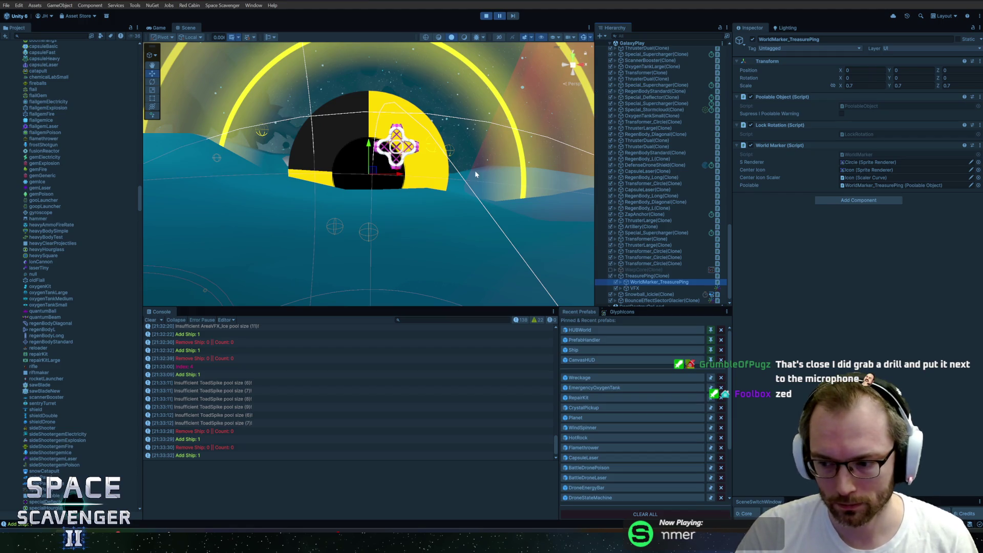
scroll(390, 212, up, 5)
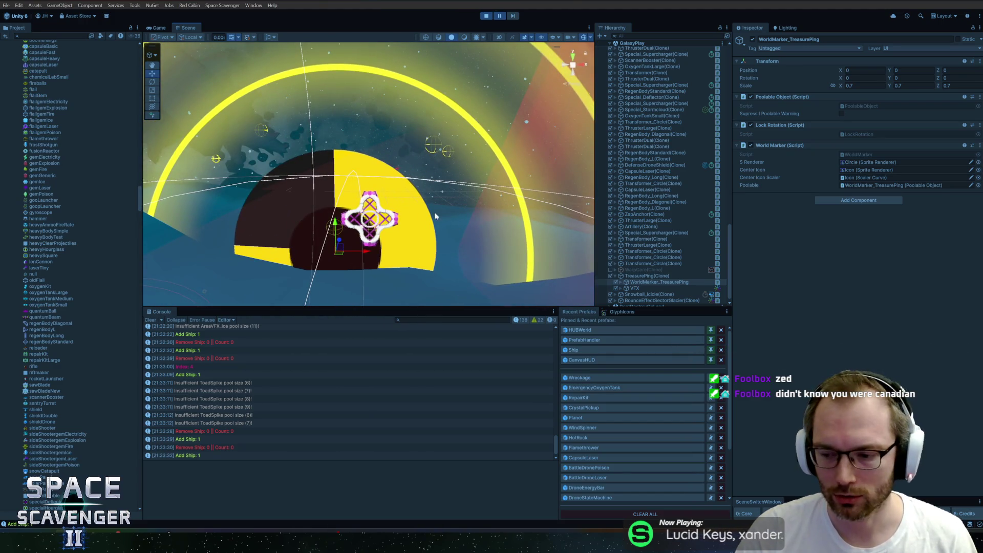
mouse_move(382, 205)
mouse_down()
mouse_move(502, 218)
mouse_move(567, 202)
mouse_up()
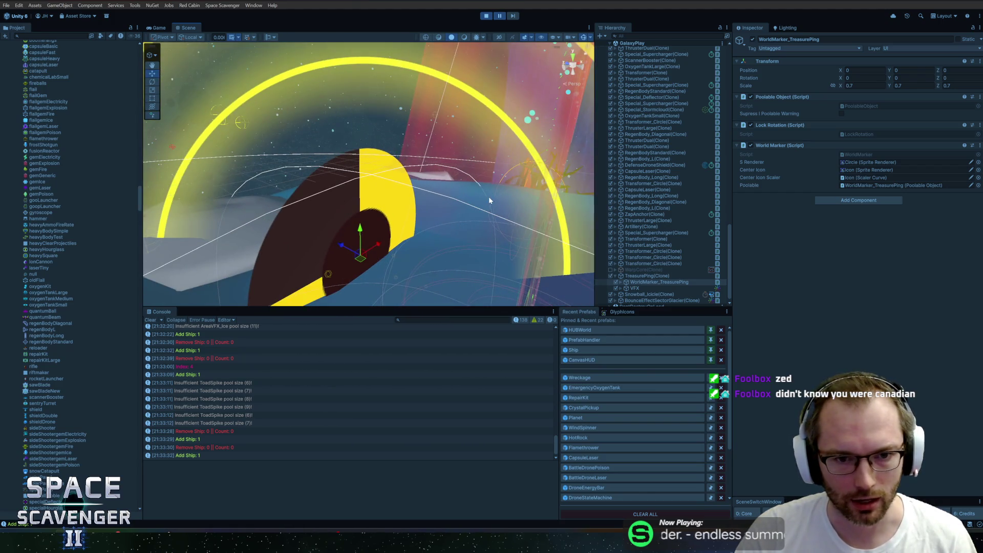
click(650, 282)
key(Right)
Step: Move the Icon child along its depth axis from Z -0.122 to -0.781
click(648, 288)
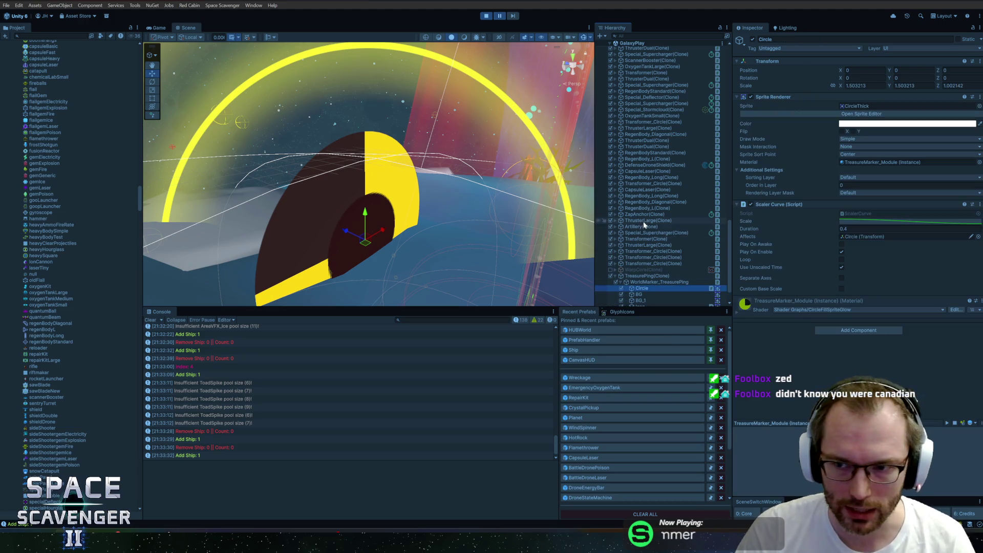
scroll(664, 241, down, 2)
click(641, 277)
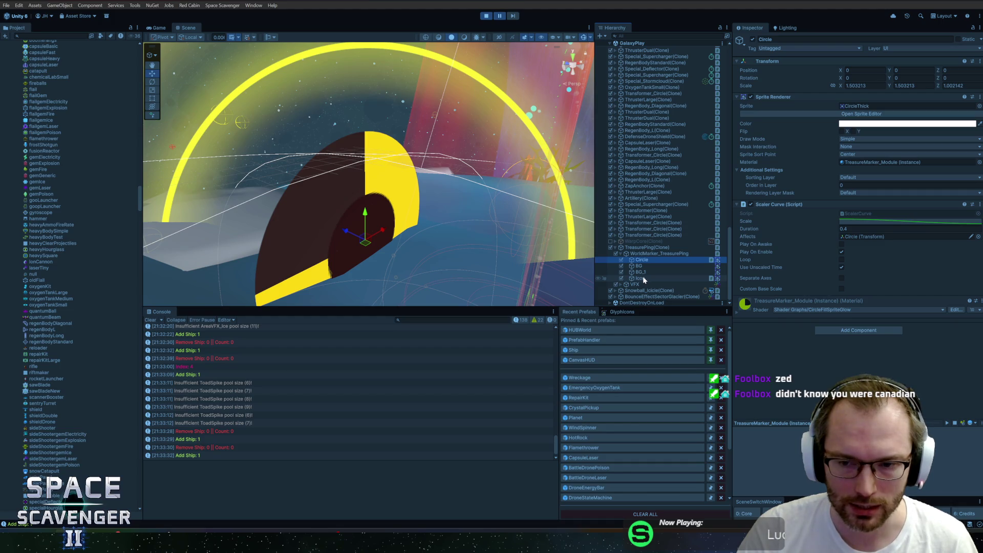
scroll(419, 256, up, 2)
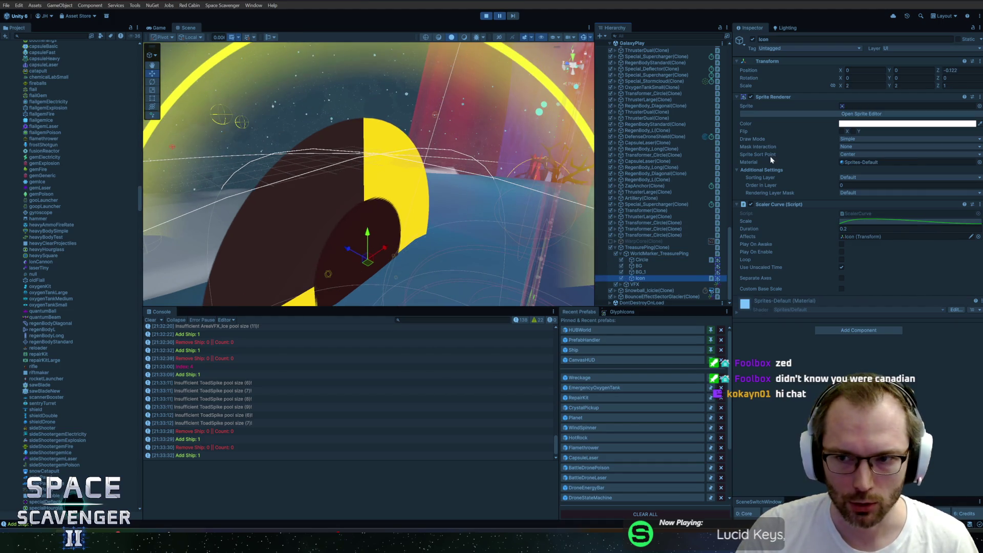
mouse_move(348, 249)
mouse_down()
mouse_move(361, 267)
mouse_move(401, 260)
mouse_move(395, 268)
mouse_move(491, 188)
mouse_move(481, 194)
mouse_up()
mouse_move(348, 266)
mouse_down()
mouse_move(300, 266)
mouse_move(318, 268)
mouse_up()
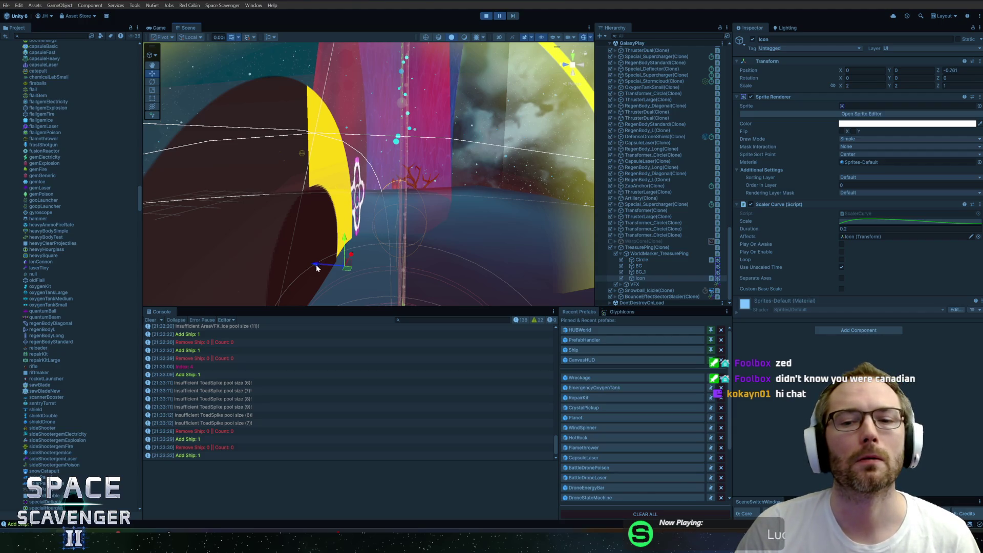
Step: Review Circle's TreasureMarker_Module material with the CircleFillSpriteGlow shader and Fill 0.75998
click(642, 261)
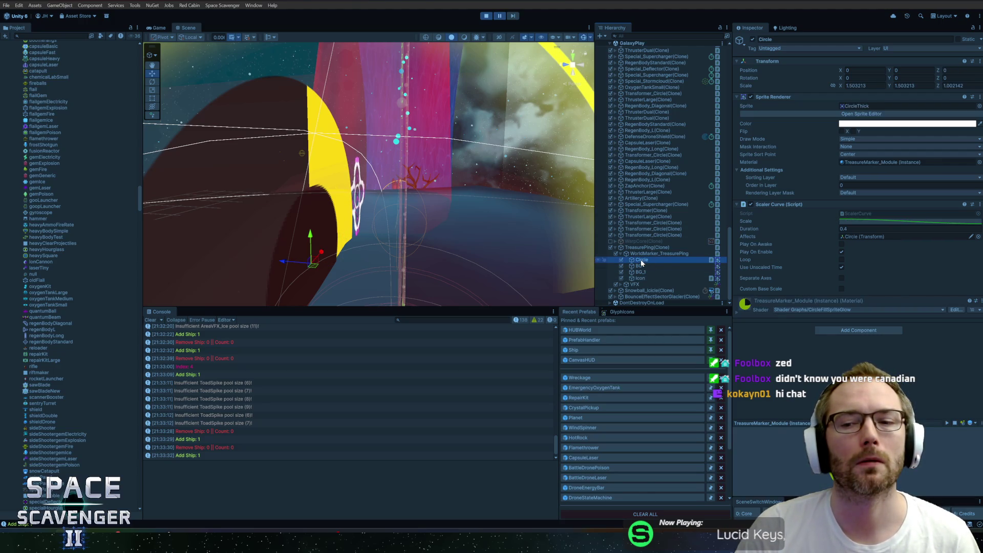
scroll(870, 358, down, 1)
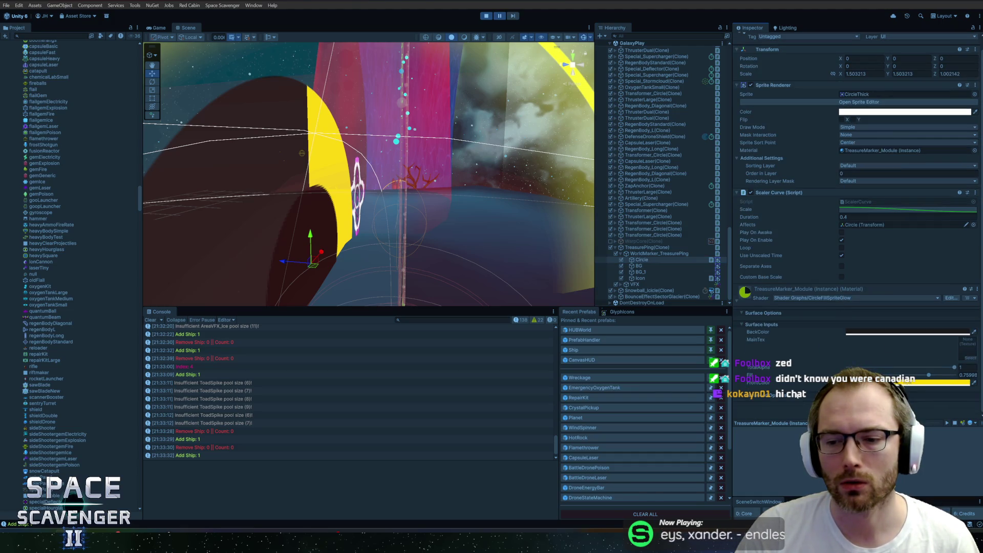
scroll(799, 365, down, 3)
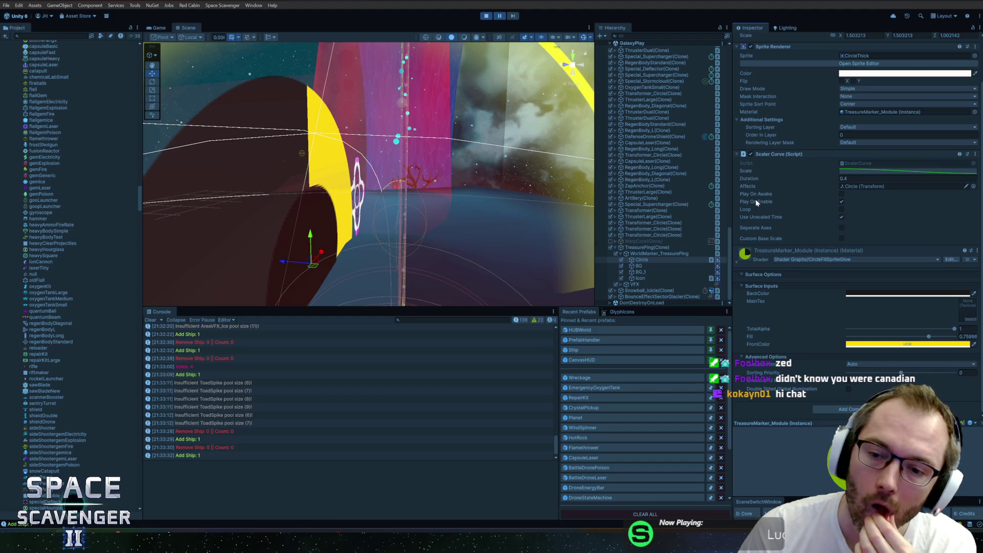
Step: Open the CircleFillSpriteGlow shader graph and inspect its Fragment node, then return to the Scene view
click(950, 260)
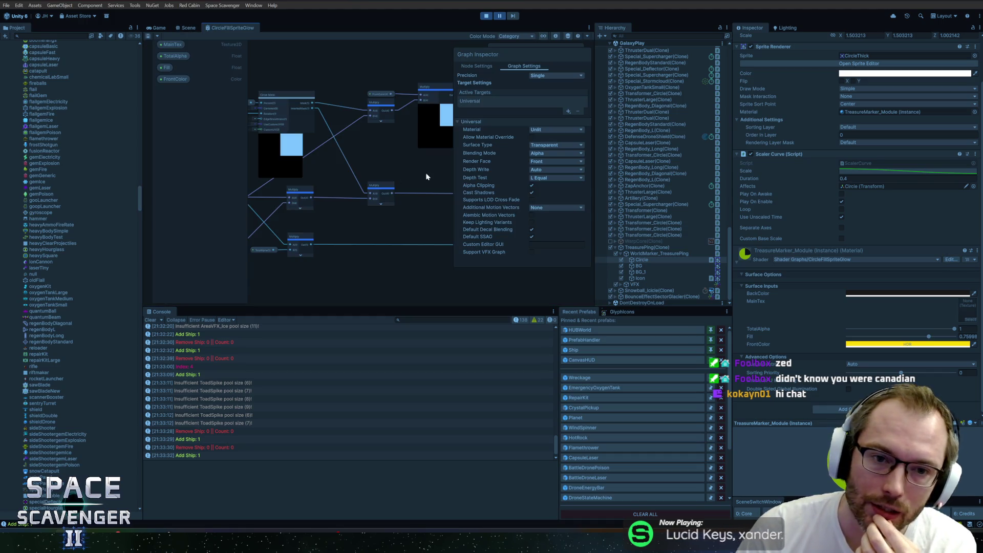
scroll(425, 177, up, 10)
click(406, 201)
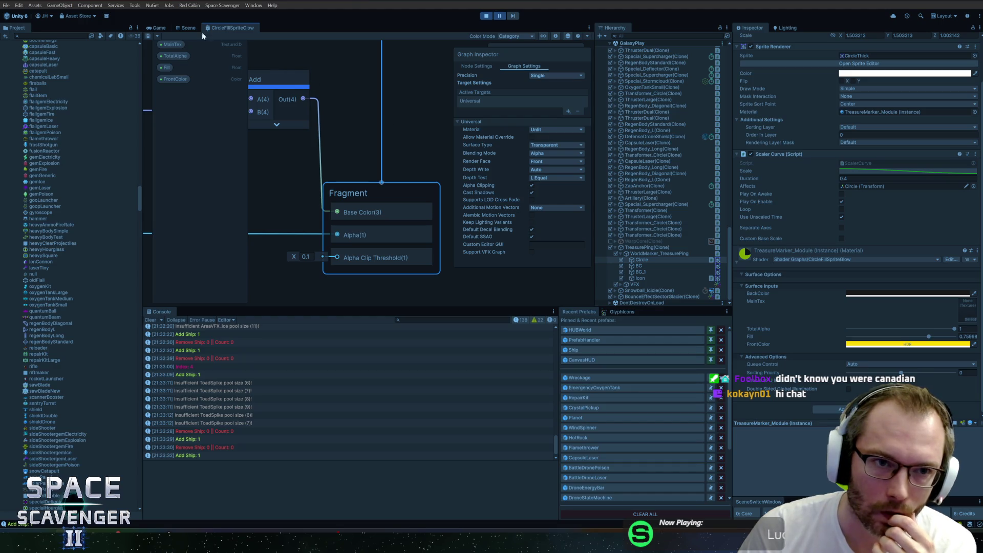
click(187, 28)
scroll(450, 180, up, 5)
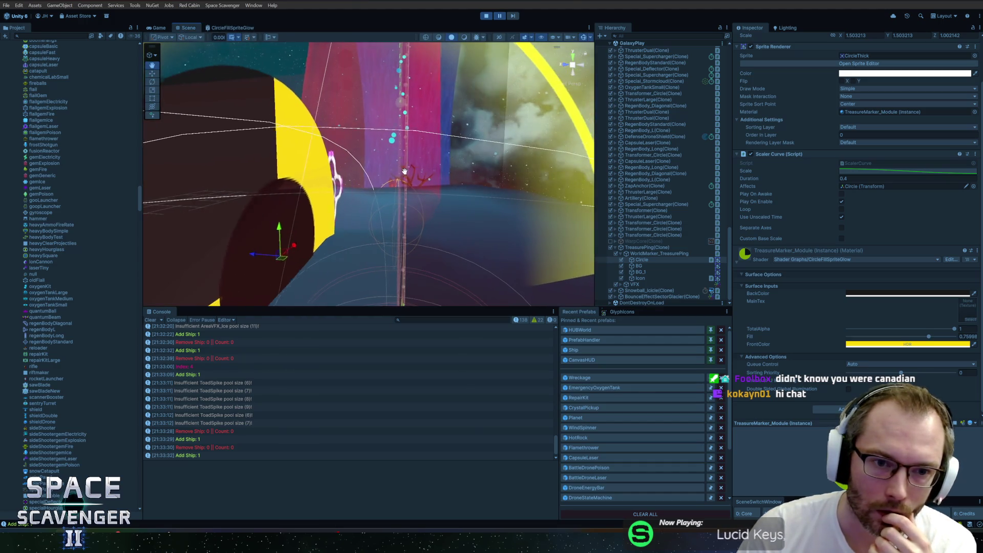
Step: Inspect the Icon's sprite renderer, copying its sprite reference and opening the sprite asset
drag(346, 167, 491, 180)
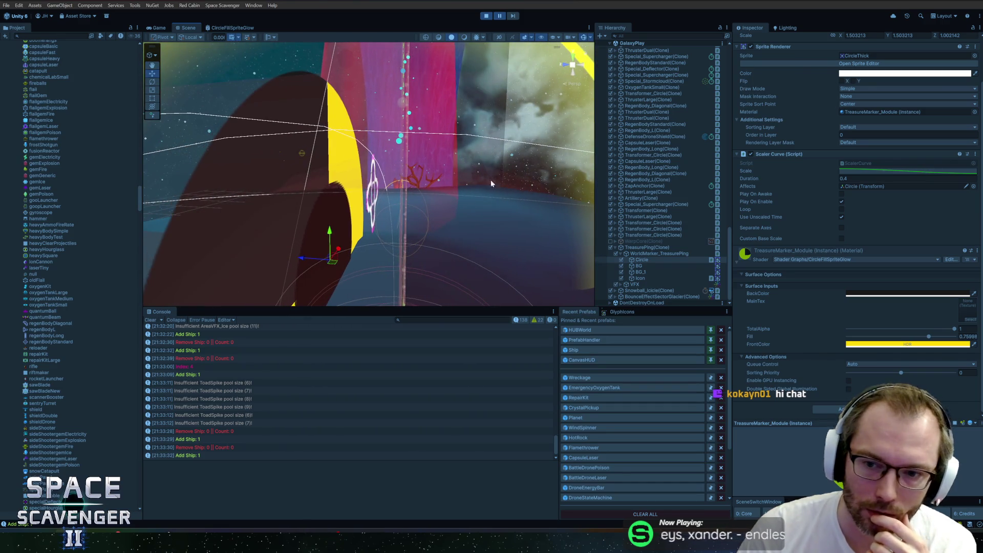
click(646, 278)
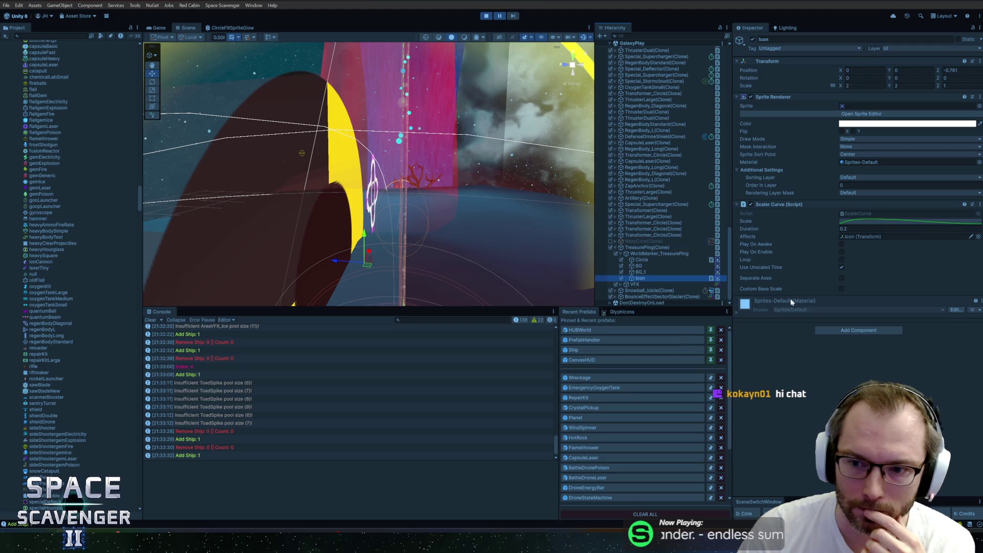
click(740, 311)
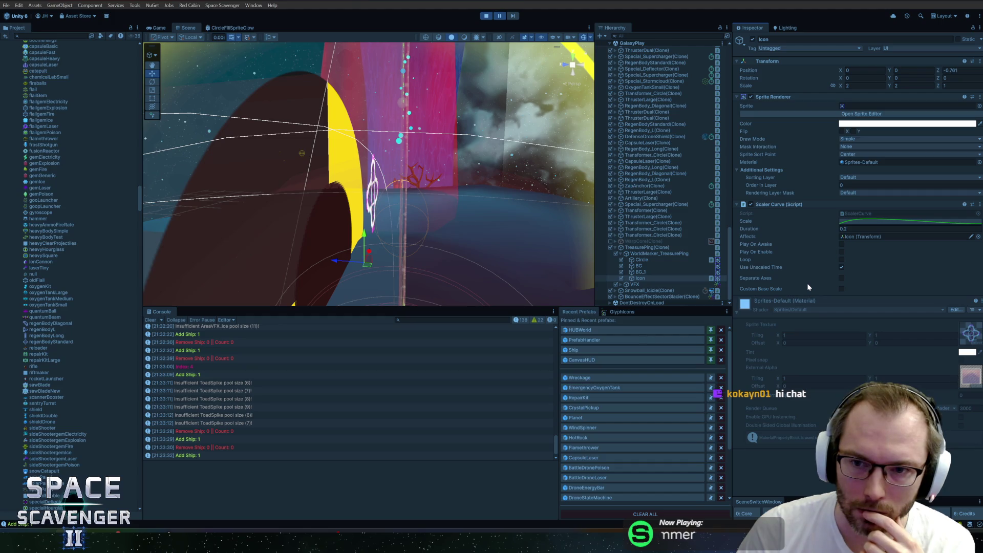
right_click(750, 106)
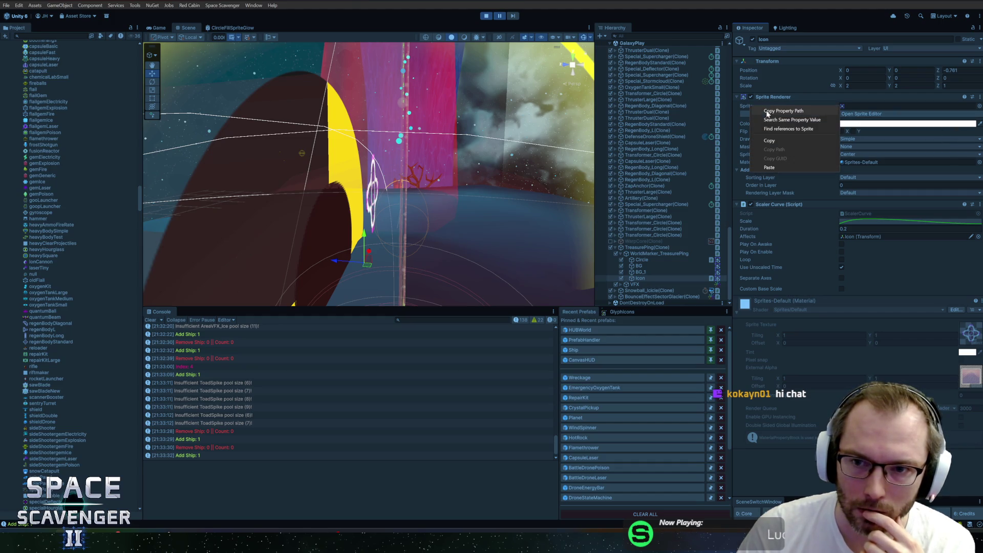
click(769, 141)
double_click(852, 106)
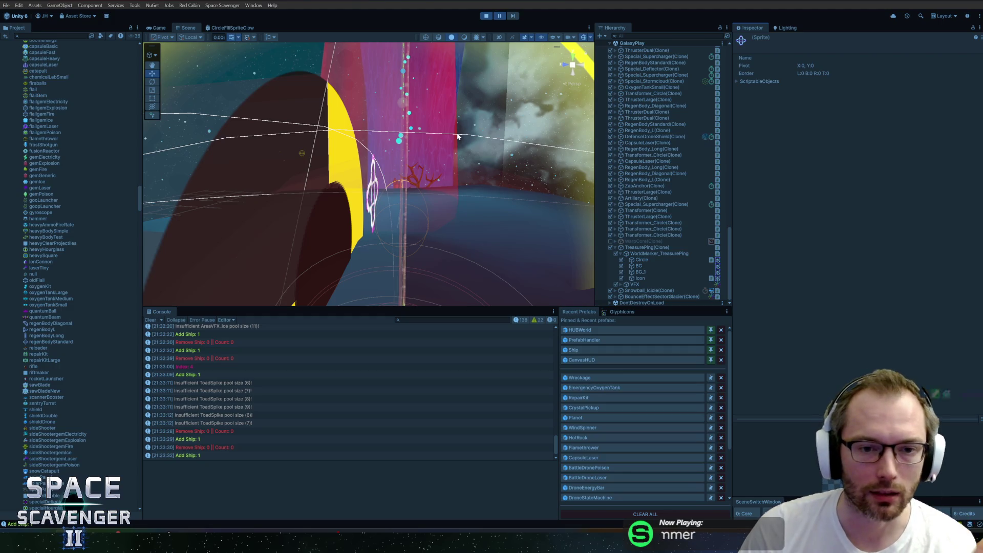
Step: Step through the marker's Icon, BG_1, BG and Circle children, ending on Icon
drag(449, 191, 384, 164)
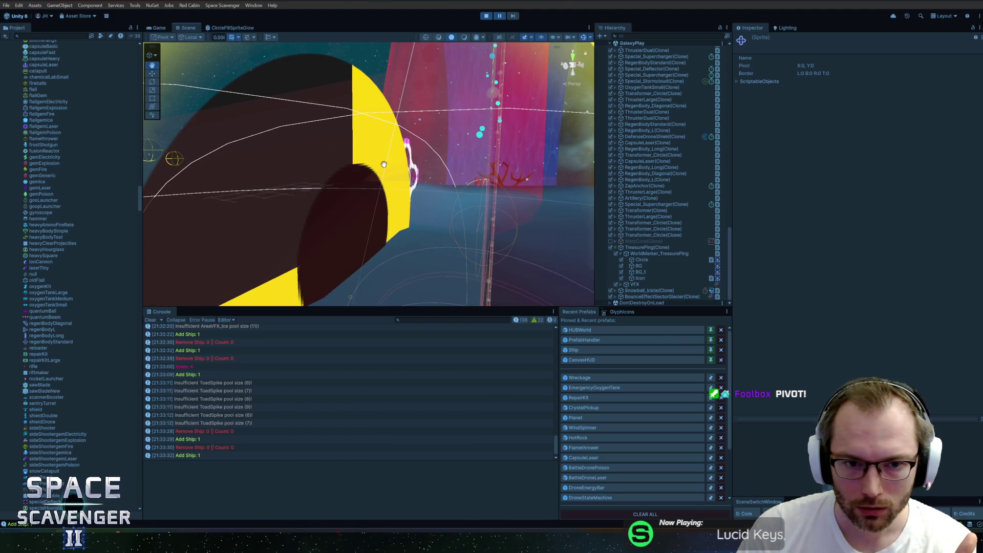
click(641, 277)
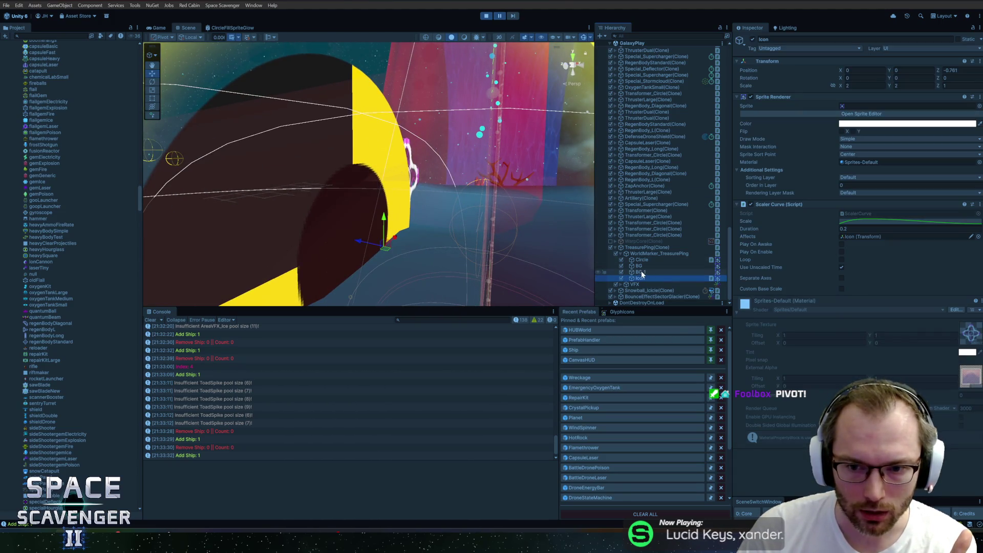
click(641, 271)
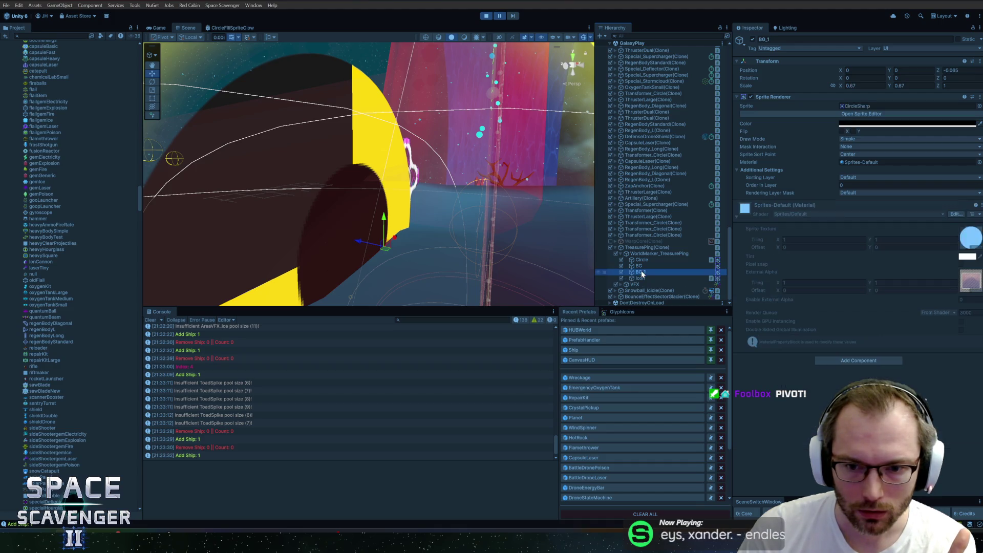
click(649, 264)
click(650, 261)
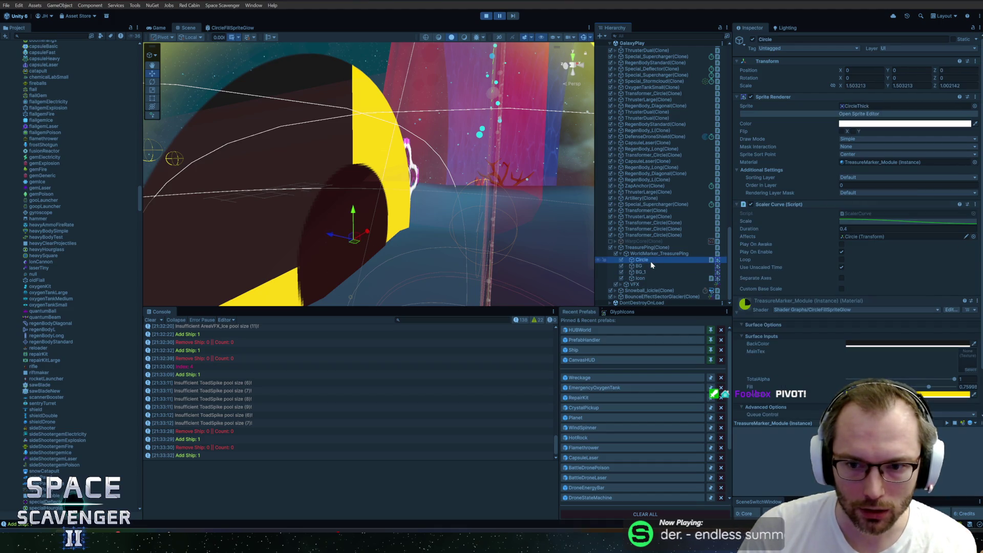
drag(461, 194, 521, 189)
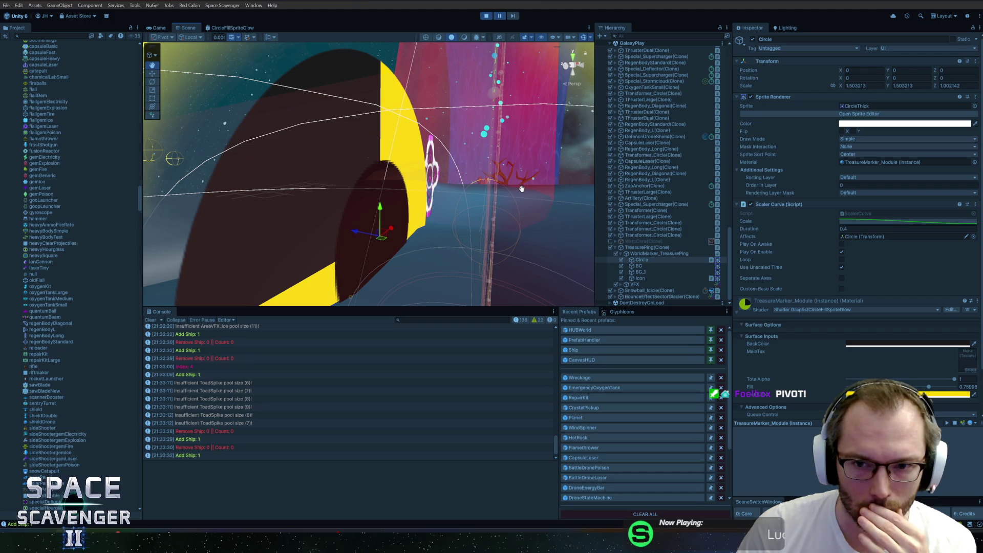
click(634, 277)
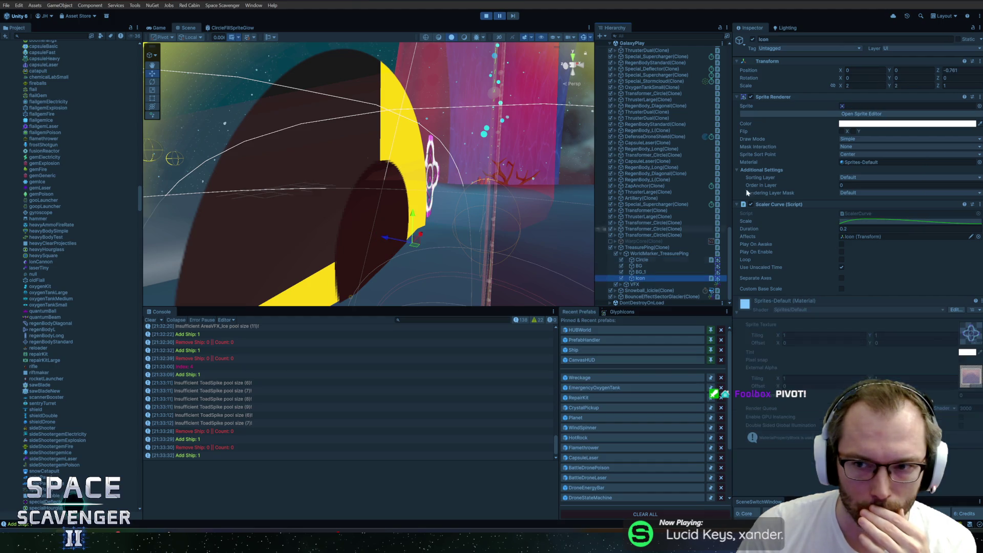
Step: Assign IconHealth to the Icon's sprite, then move the Icon up and undo the move
click(975, 106)
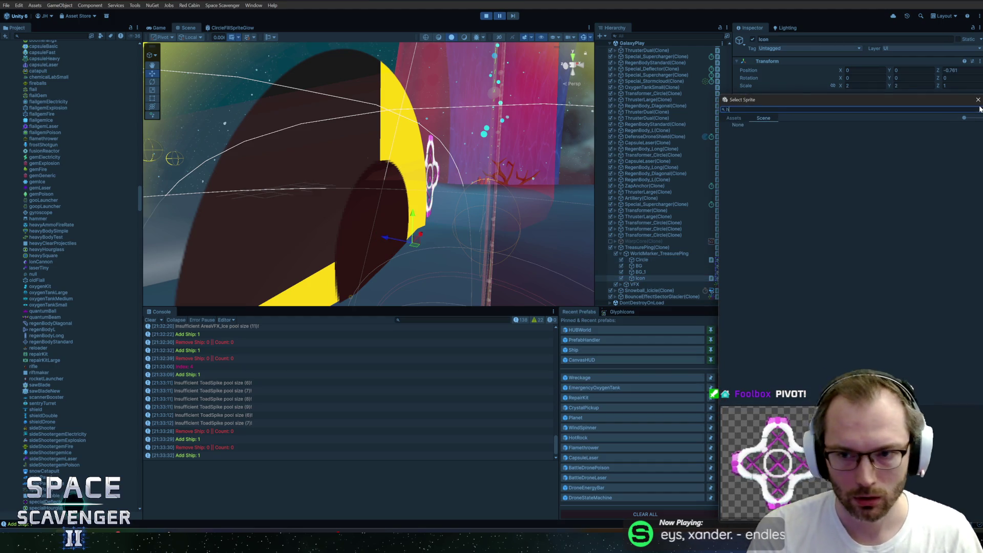
click(737, 119)
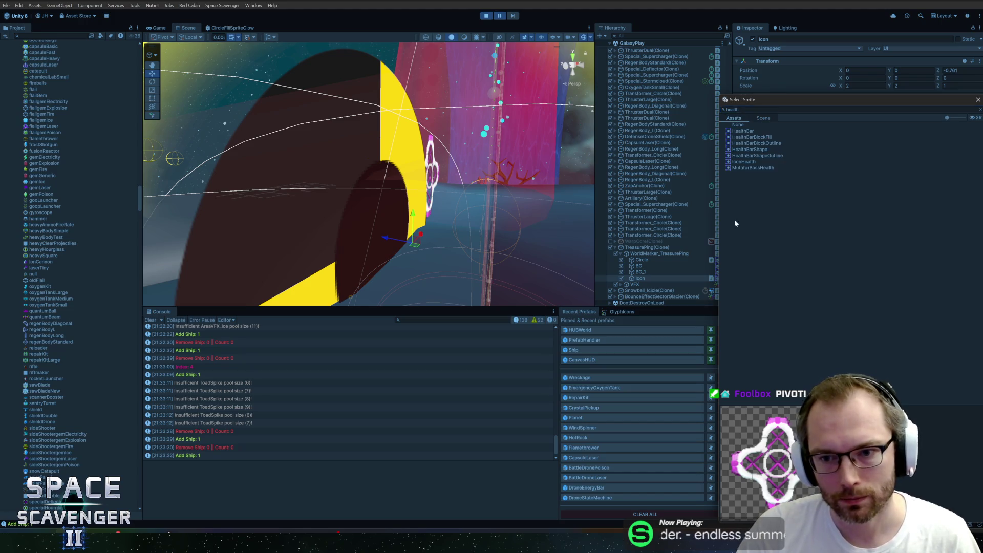
click(747, 162)
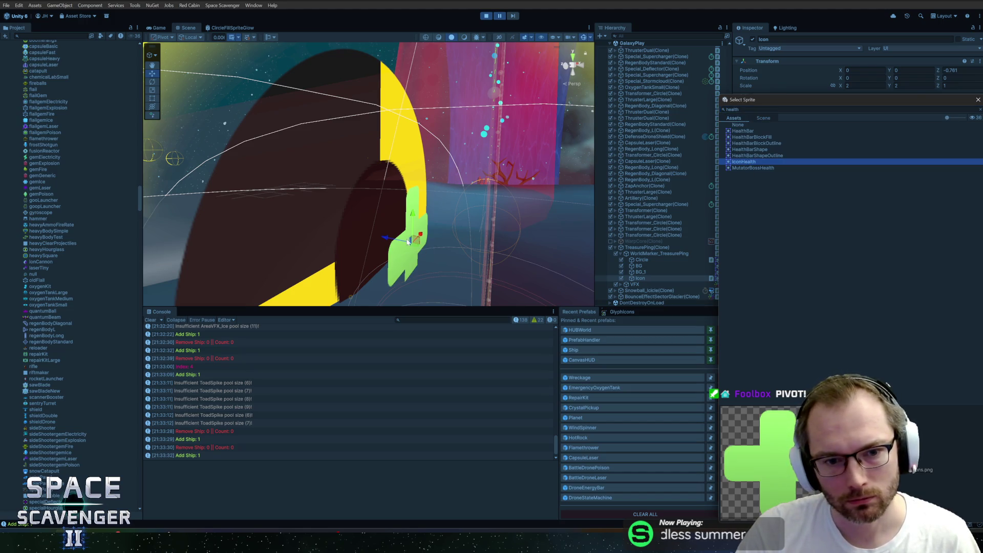
mouse_move(414, 221)
mouse_down()
mouse_move(414, 118)
mouse_move(413, 126)
mouse_up()
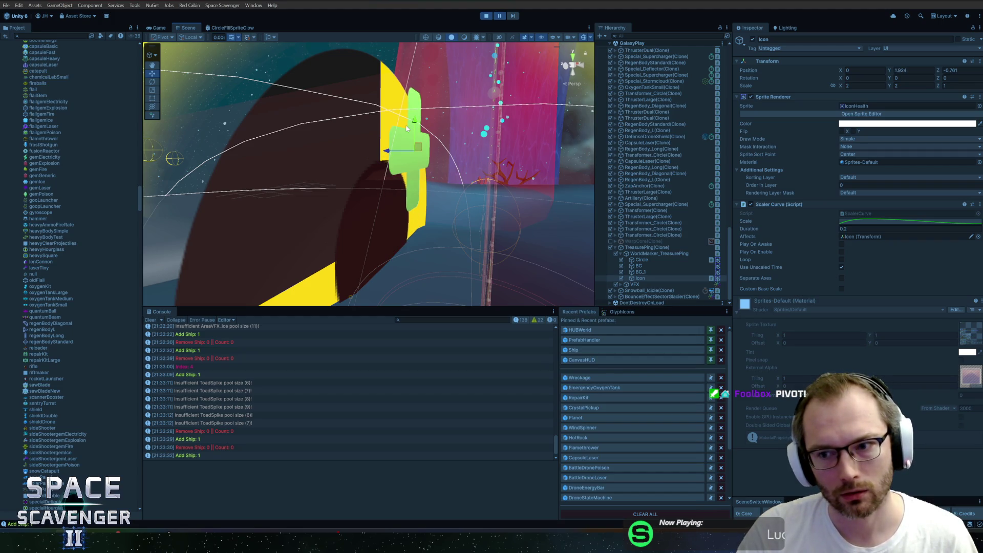
key(ctrl+z)
key(ctrl+z)
Step: Reassign IconHealth from the sprite picker, move the picker aside, and close it
mouse_move(505, 196)
mouse_down()
mouse_move(436, 189)
mouse_move(391, 217)
mouse_move(408, 197)
mouse_move(416, 204)
mouse_up()
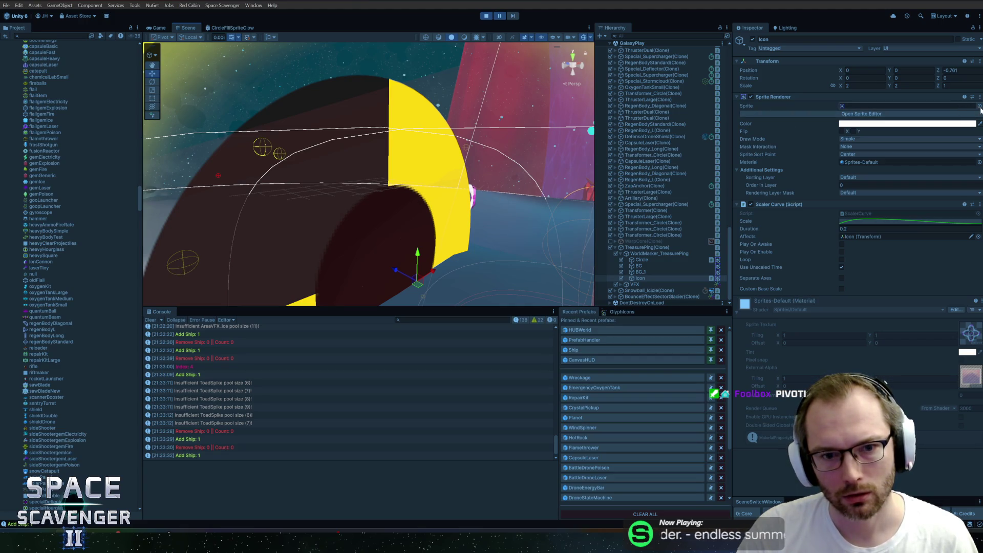
click(978, 106)
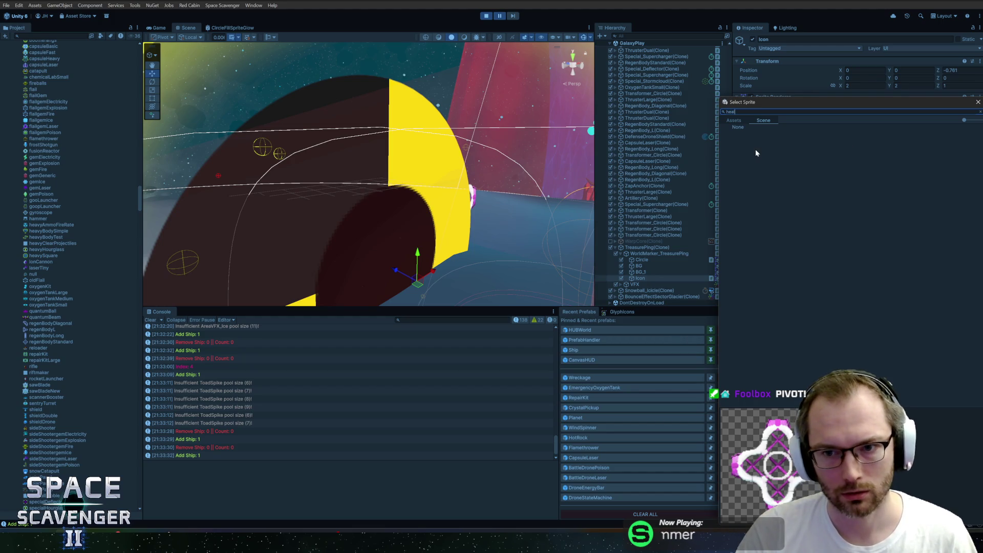
click(742, 121)
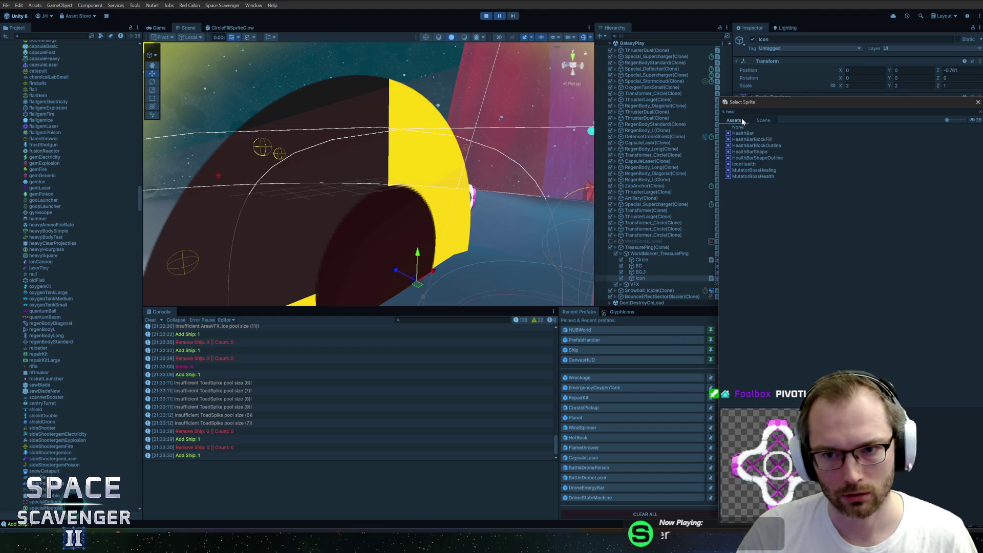
click(745, 164)
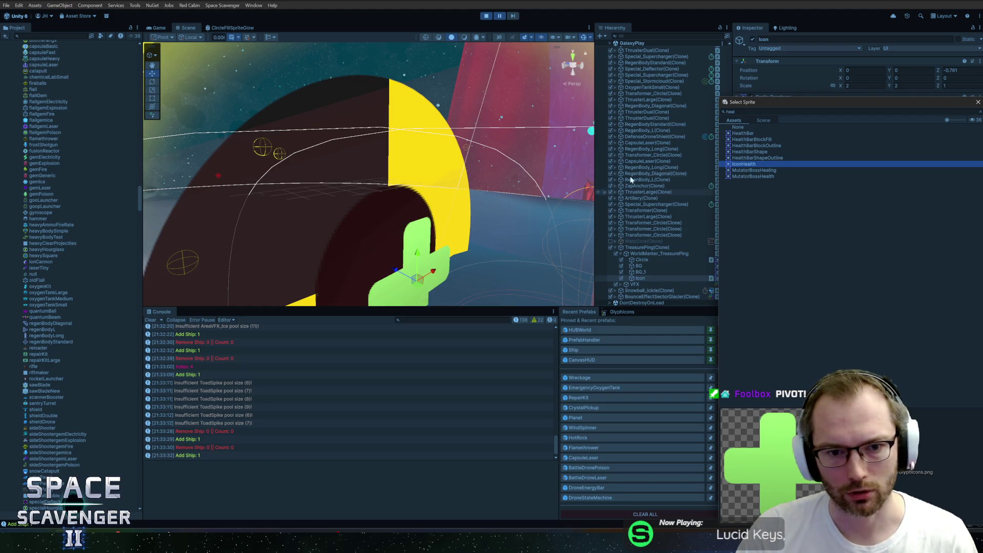
drag(801, 102, 543, 172)
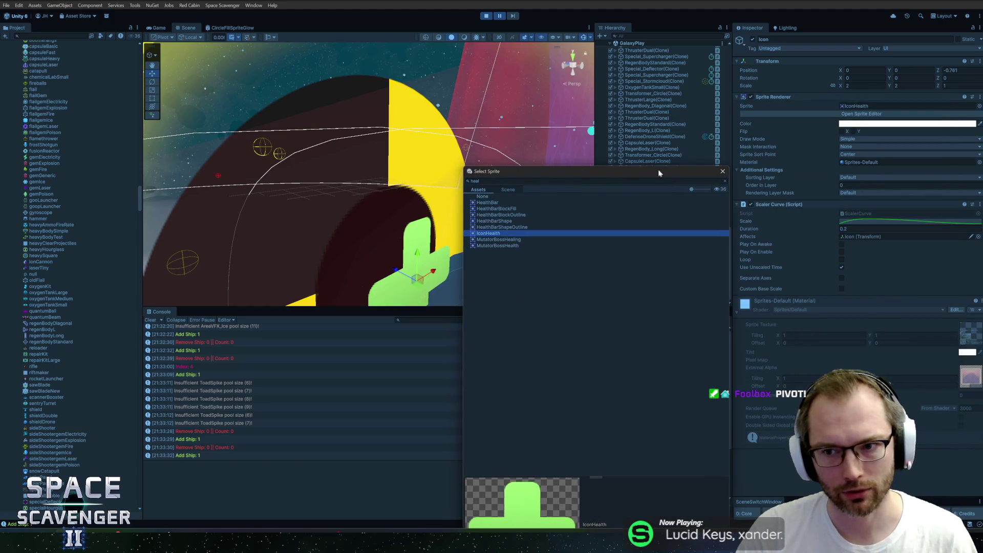
mouse_move(637, 170)
mouse_down()
mouse_move(626, 150)
mouse_move(620, 69)
mouse_up()
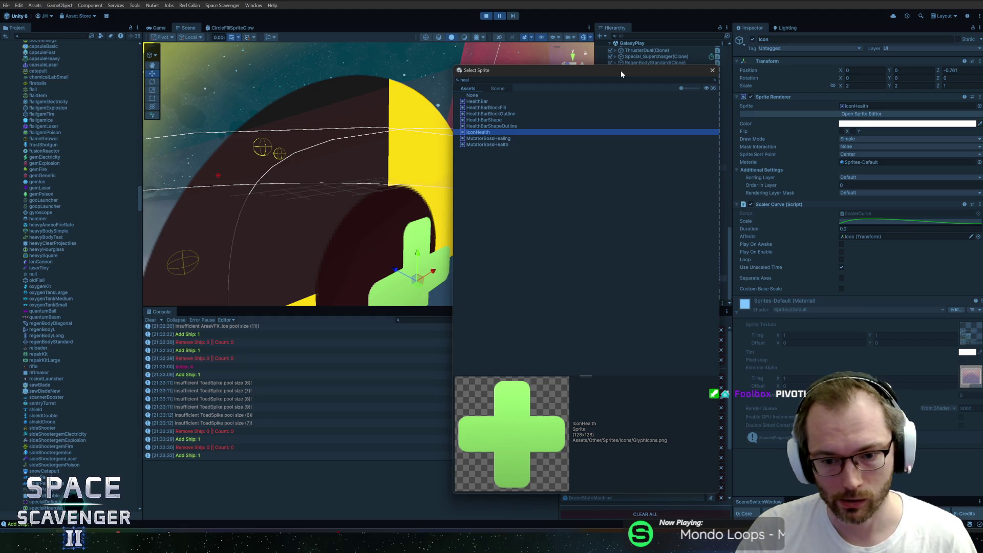
click(710, 71)
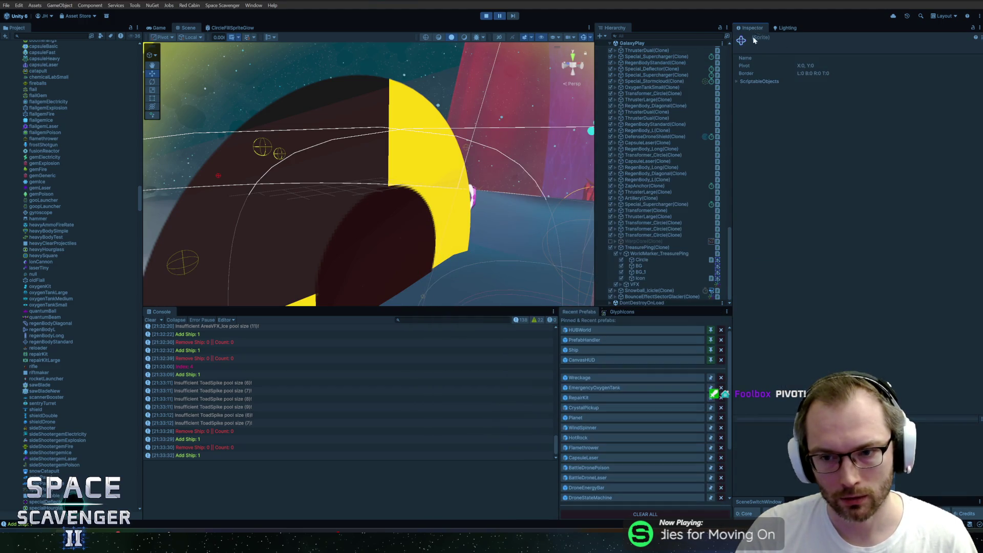
Step: Capture a screenshot of the sprite's pivot and border details
click(749, 82)
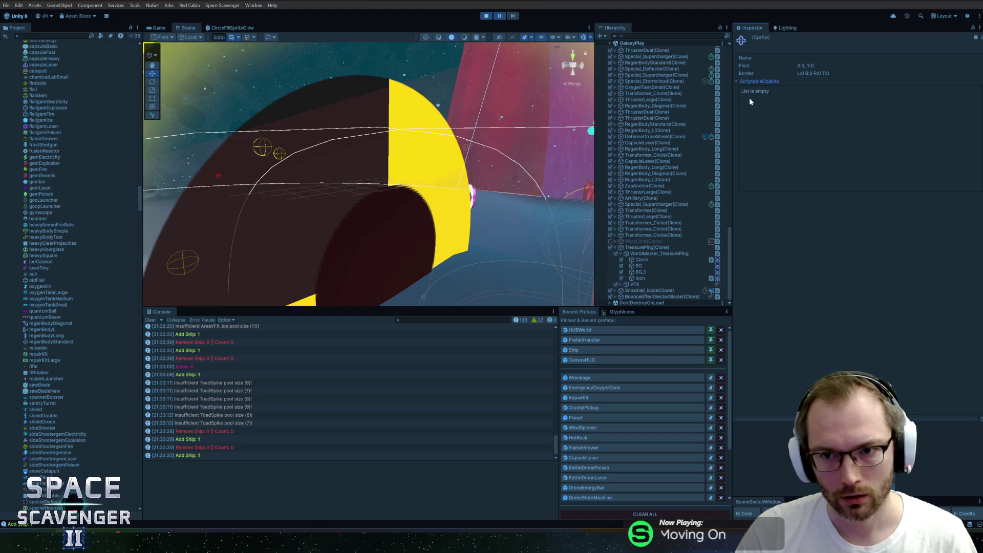
click(747, 82)
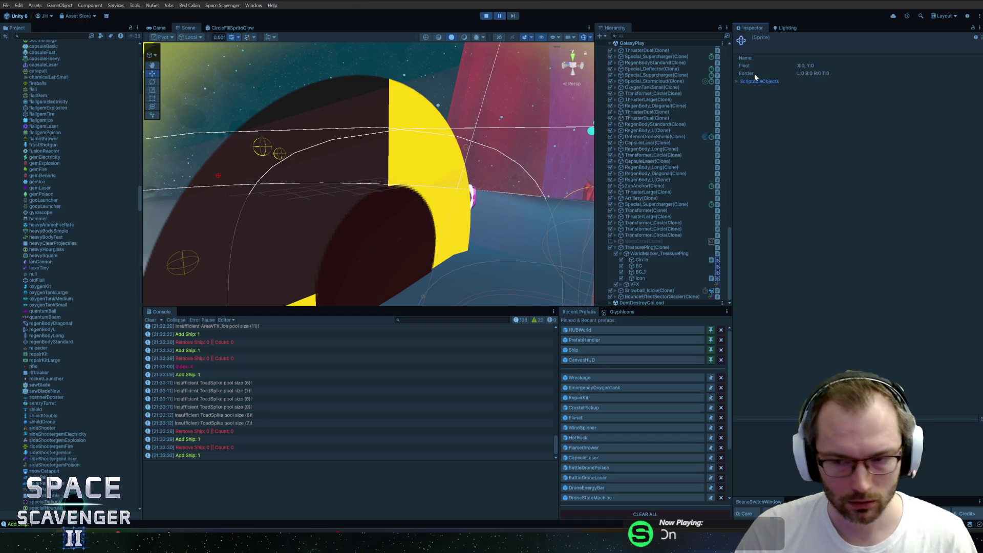
key(super+shift+s)
mouse_move(732, 27)
mouse_down()
mouse_move(844, 120)
mouse_move(859, 104)
mouse_up()
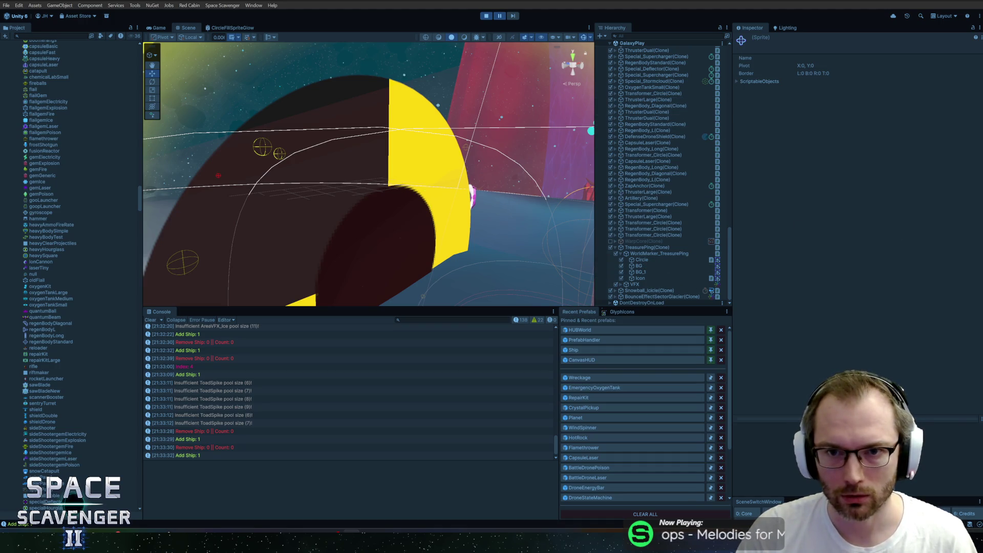
Step: Give the treasure marker's Icon the IconHealth sprite via a 'health' picker search
click(644, 276)
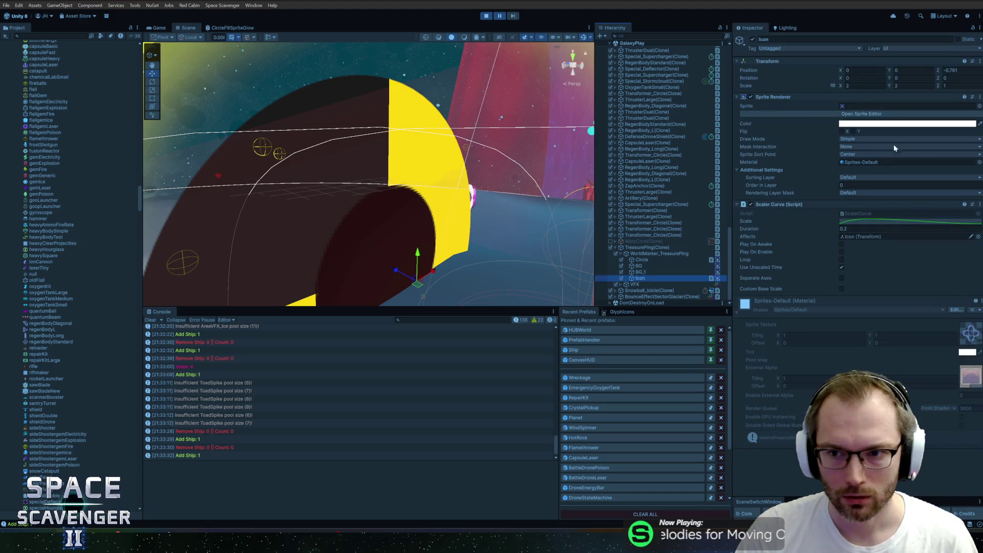
click(975, 110)
text(health)
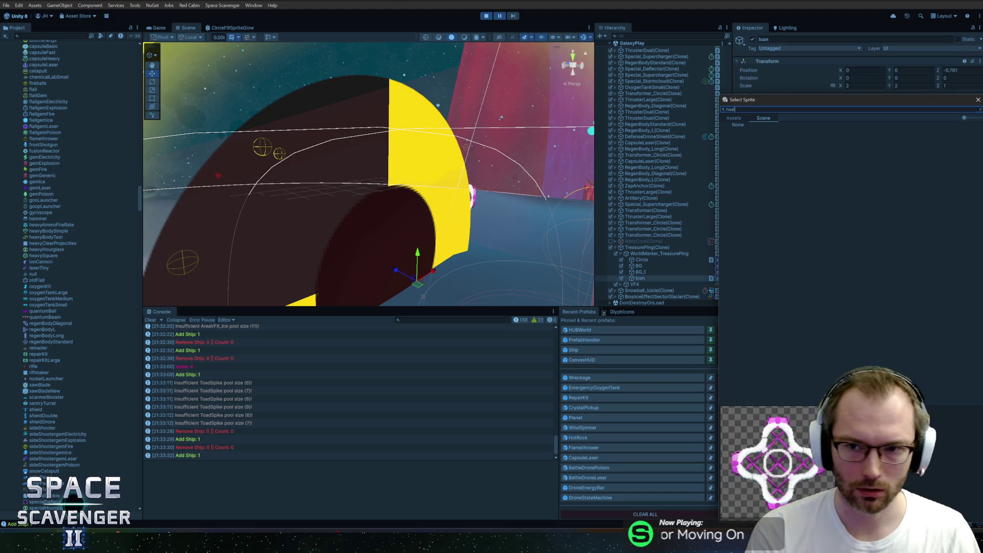
click(739, 122)
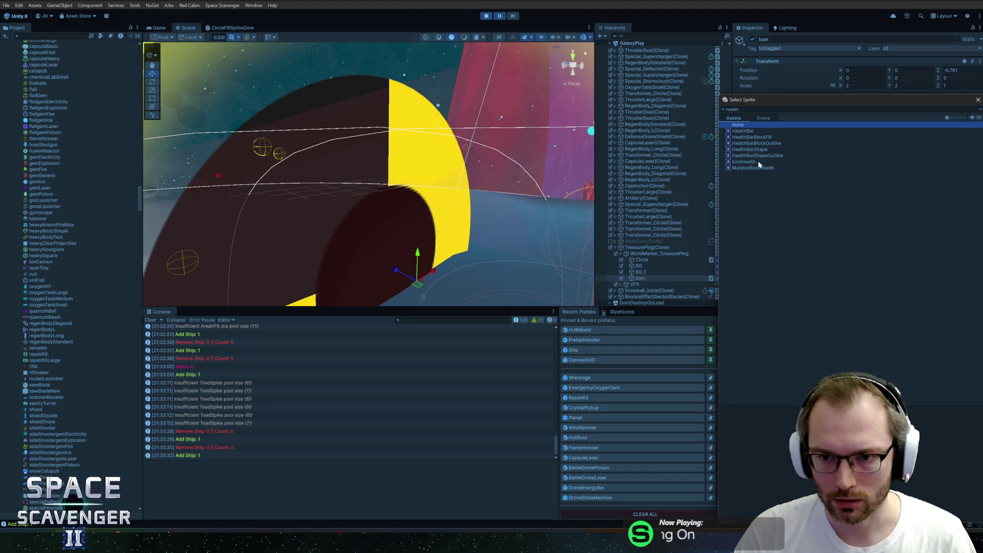
double_click(748, 162)
Step: Check IconHealth's source sheet and sprite settings (pivot 0.5, 0.5), then reselect Icon
double_click(865, 106)
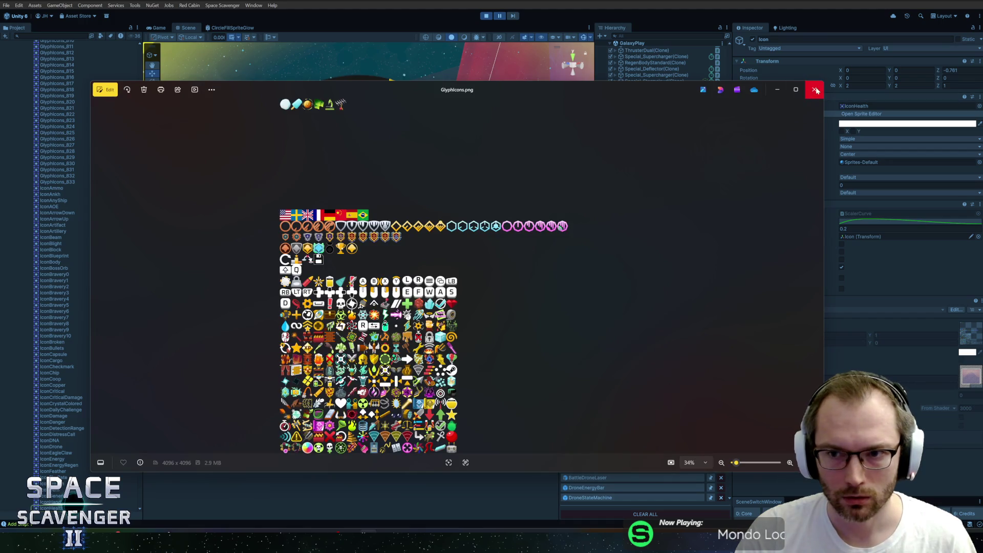
click(814, 89)
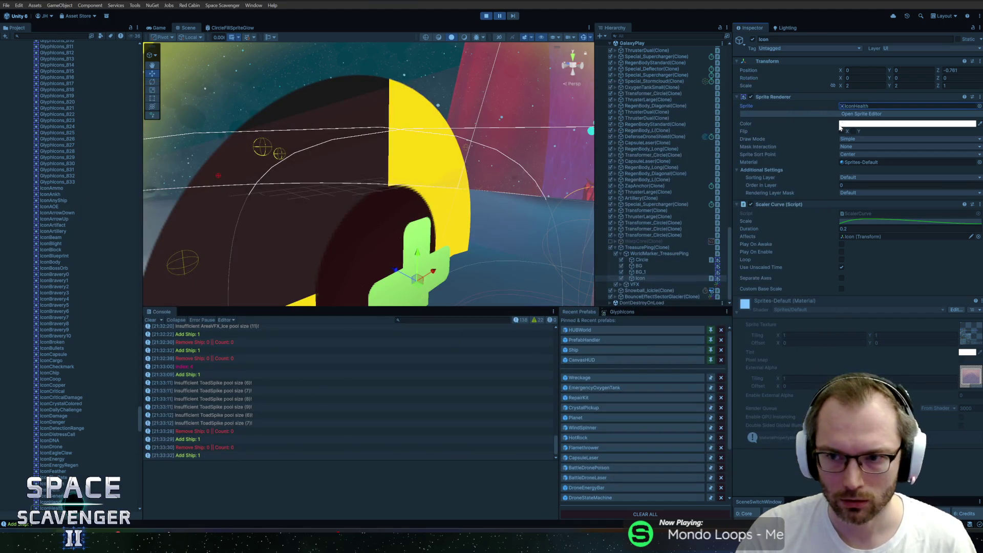
click(105, 507)
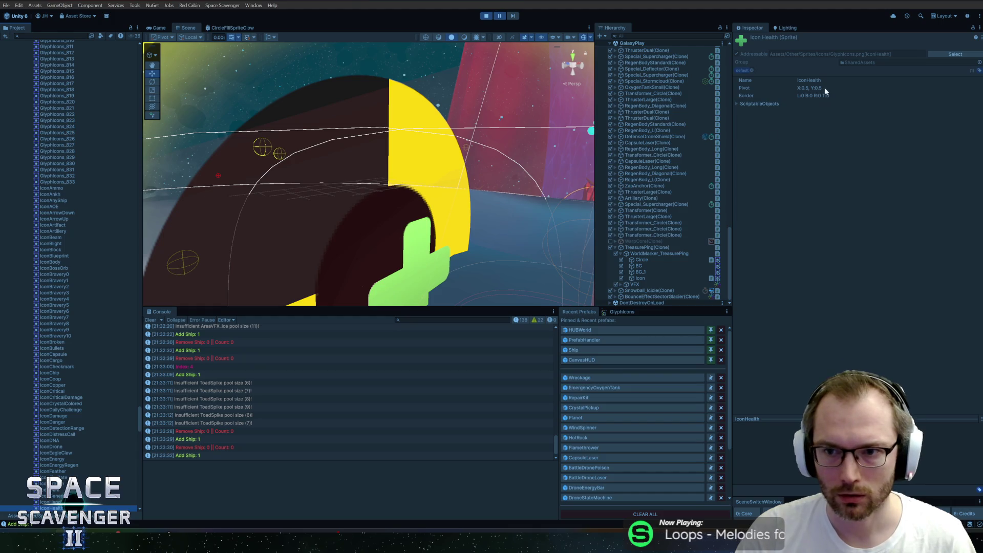
click(796, 102)
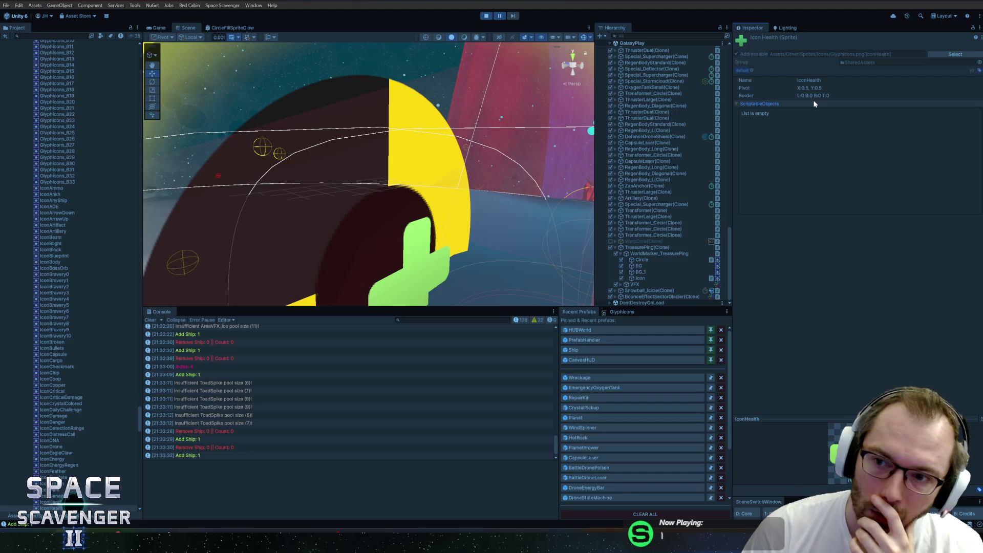
click(639, 278)
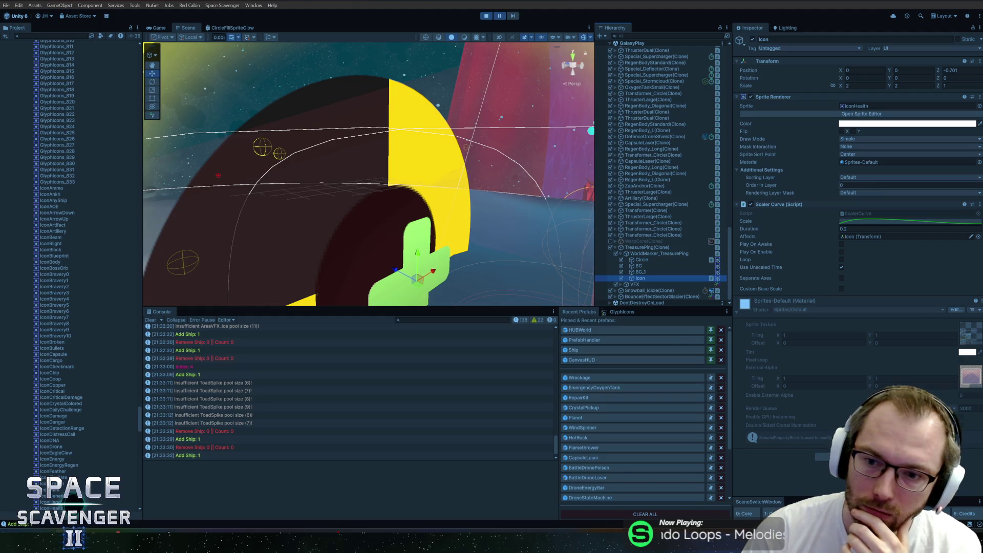
Step: Locate the Glyphicons texture and screenshot its import settings, then collapse its folder
click(969, 331)
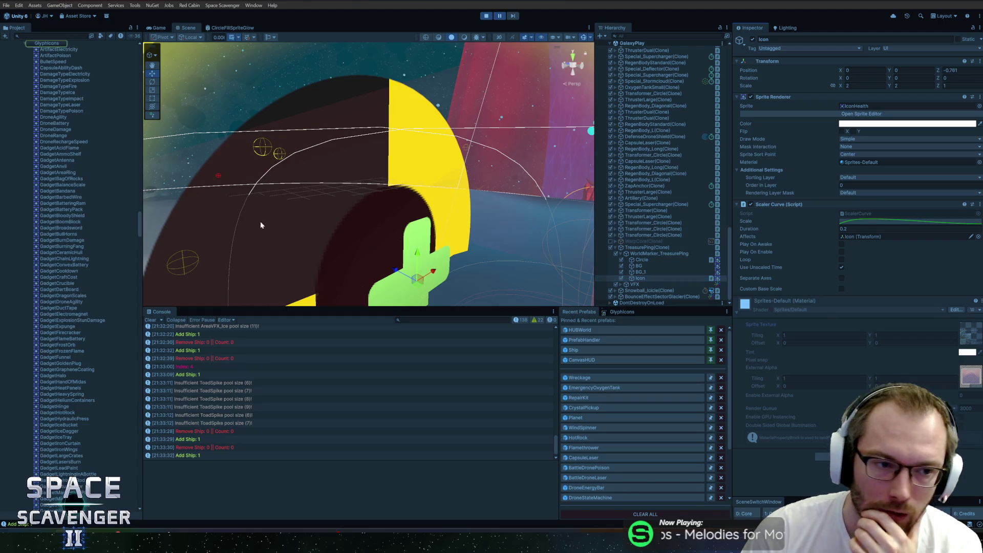
click(41, 134)
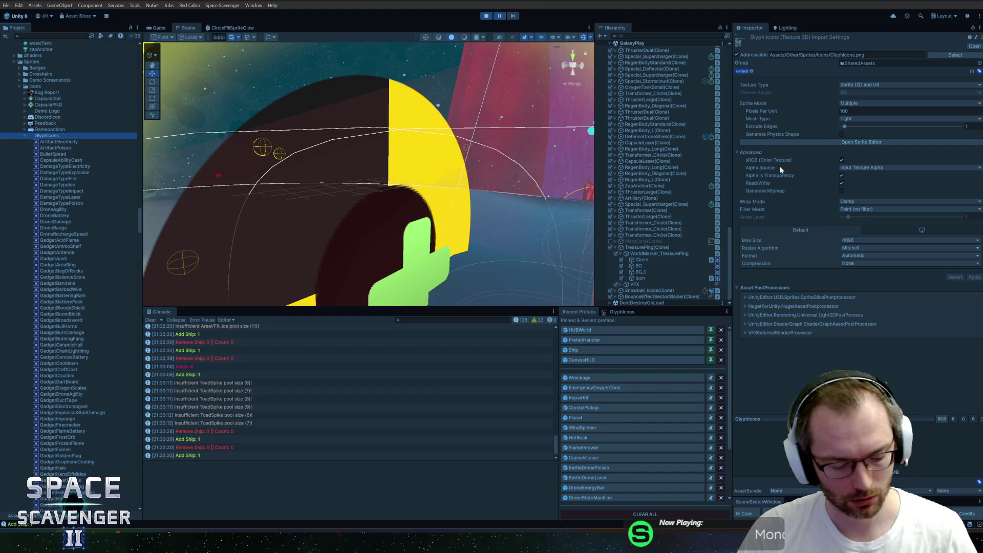
key(super+shift+s)
drag(731, 23, 982, 361)
click(747, 317)
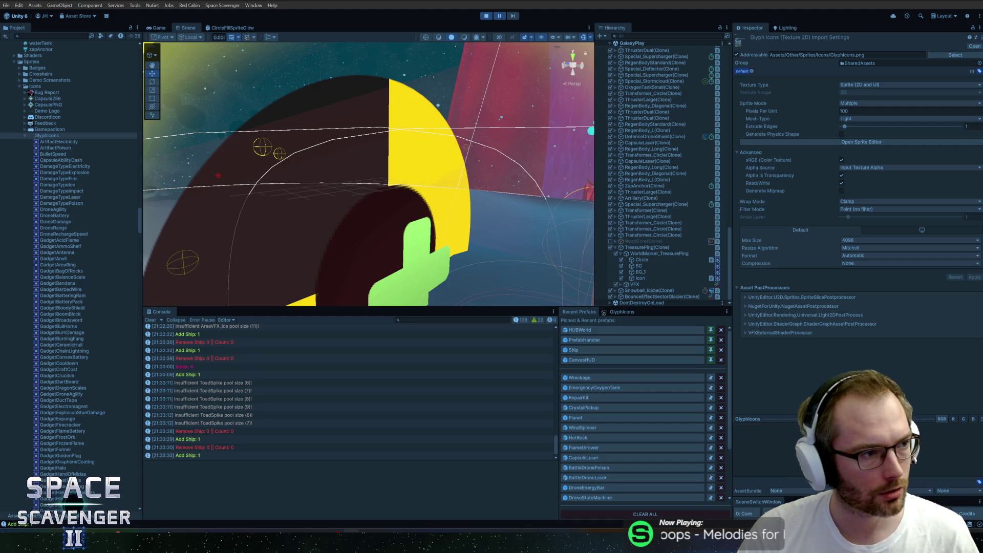
click(23, 134)
Step: Search the Project for 'moduleicons' and select the ModuleIcons folder
click(49, 37)
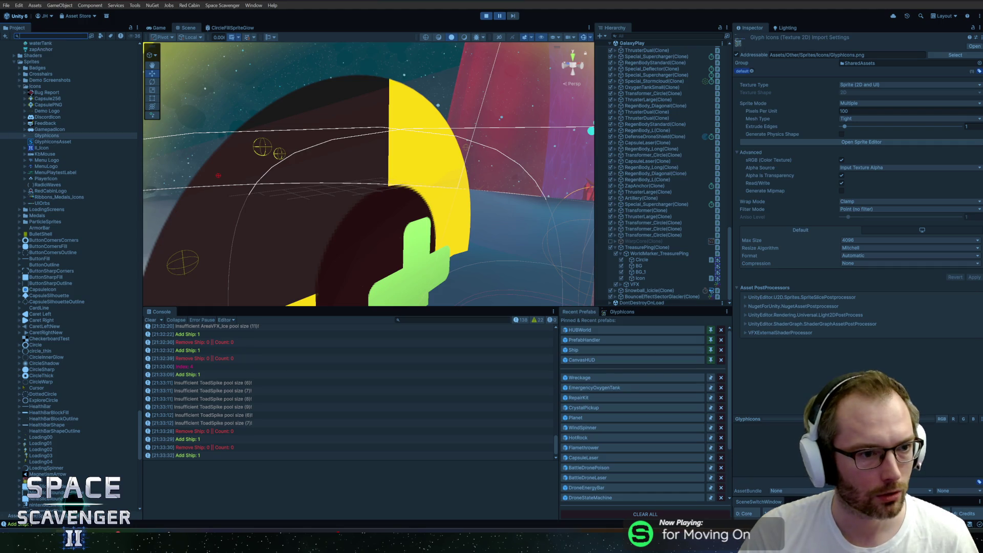
text(moduleicons)
click(16, 52)
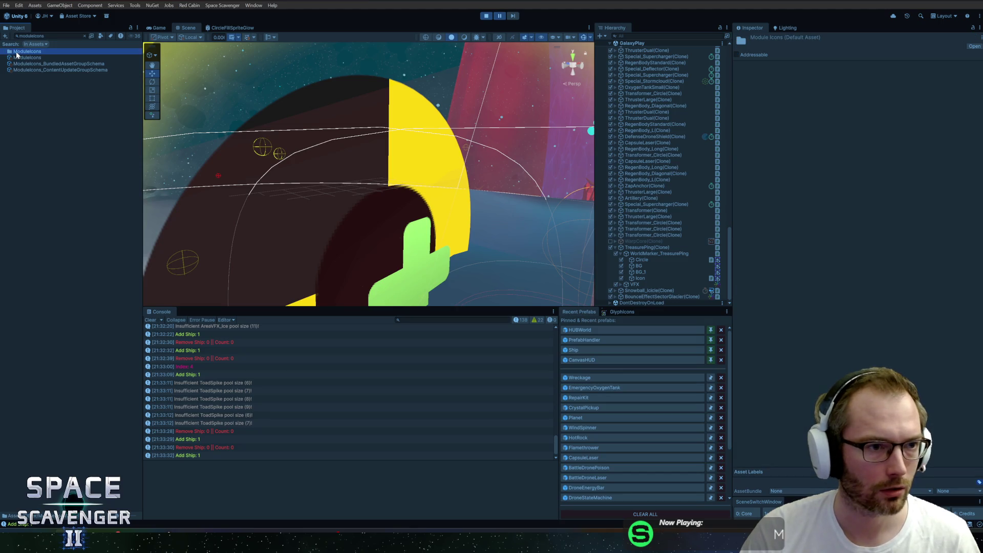
Step: Show body1x2B's import settings and place the enlarged Glyph Icons screenshot beside them
double_click(17, 54)
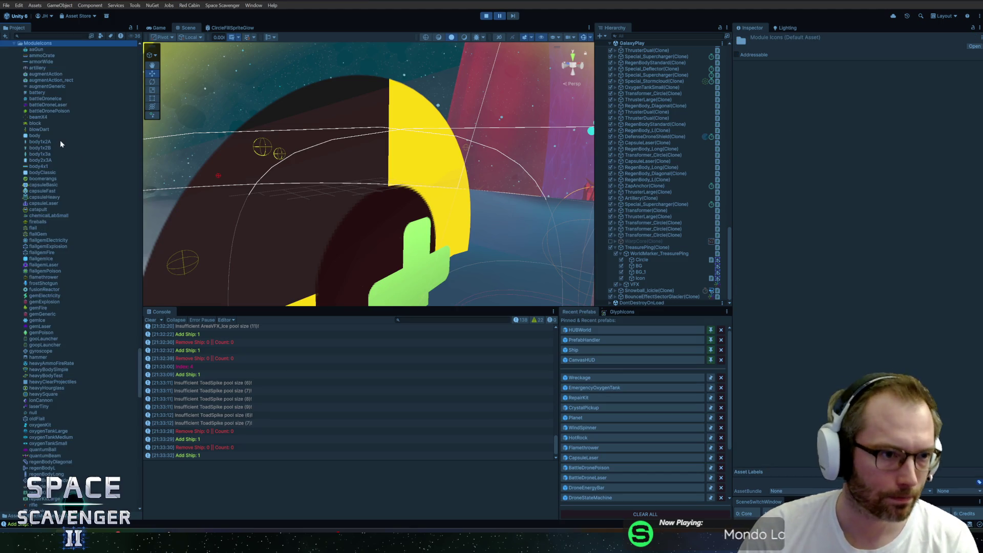
click(60, 148)
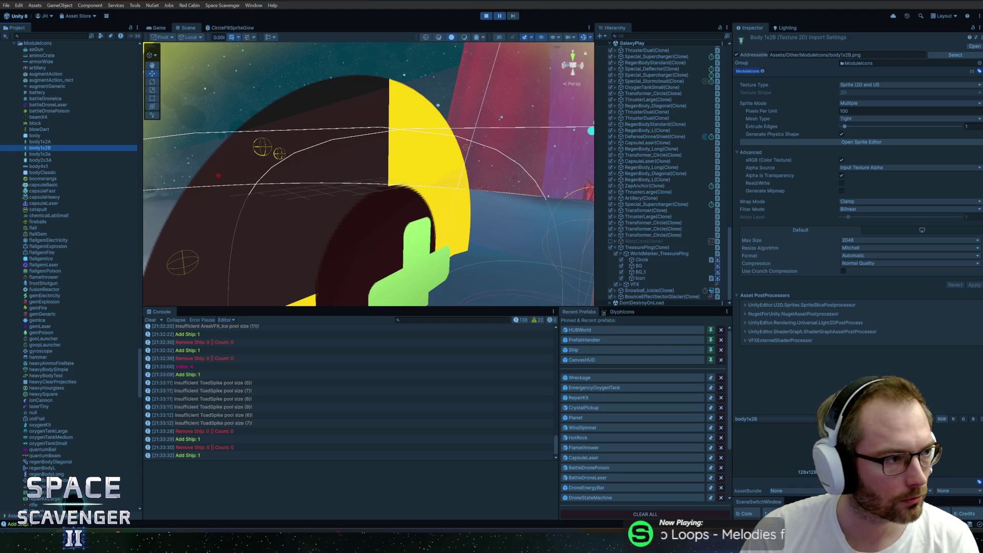
mouse_move(442, 50)
mouse_down()
mouse_move(608, 25)
mouse_move(559, 24)
mouse_up()
mouse_move(272, 320)
mouse_down()
mouse_move(496, 373)
mouse_move(507, 461)
mouse_move(447, 438)
mouse_move(452, 422)
mouse_up()
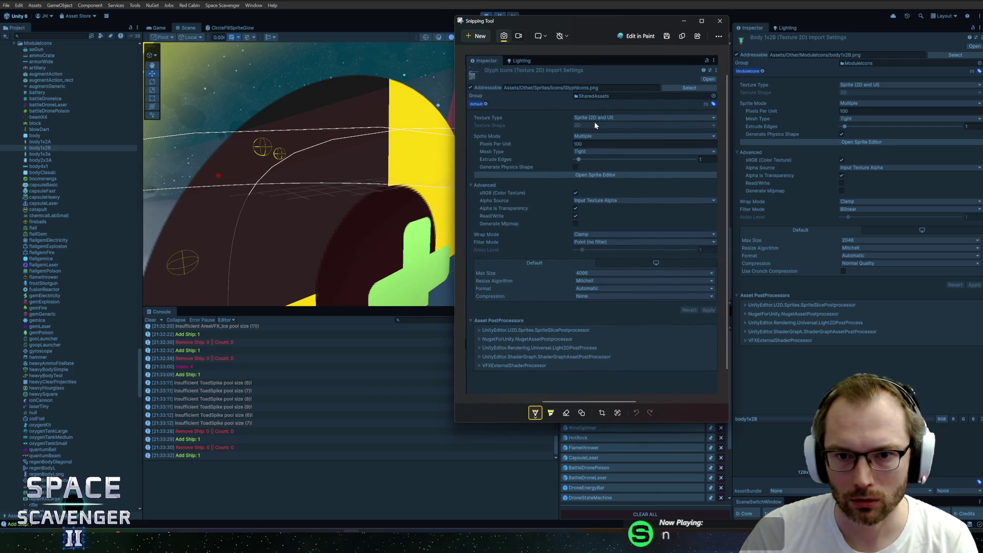
Step: Compare the Glyph Icons screenshot with the Inspector settings, then close Snipping Tool
drag(596, 24, 593, 16)
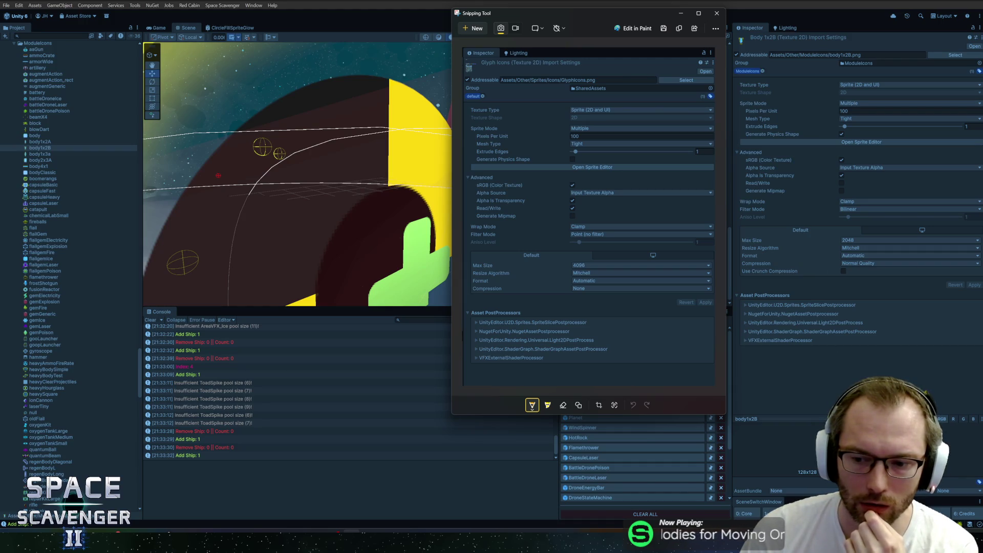
mouse_move(769, 189)
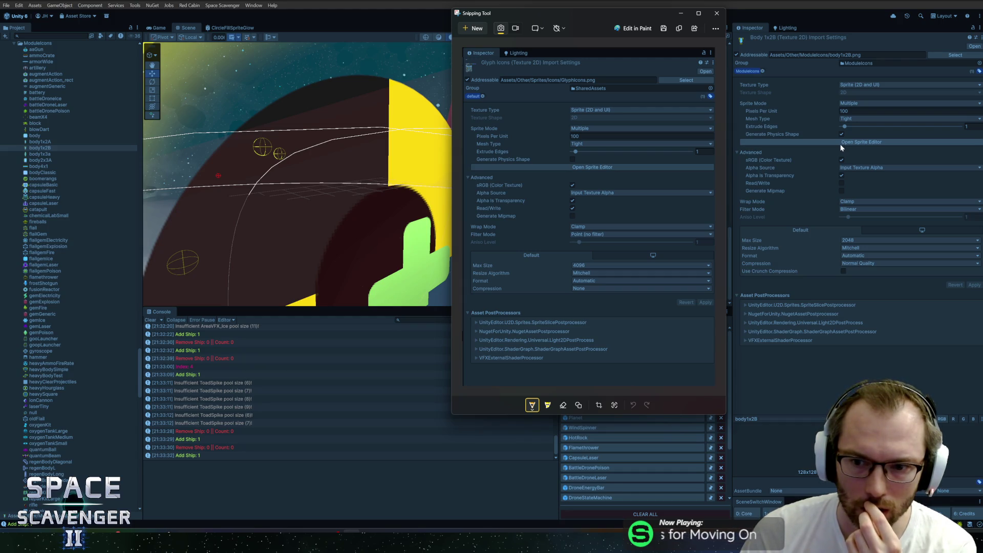
click(716, 13)
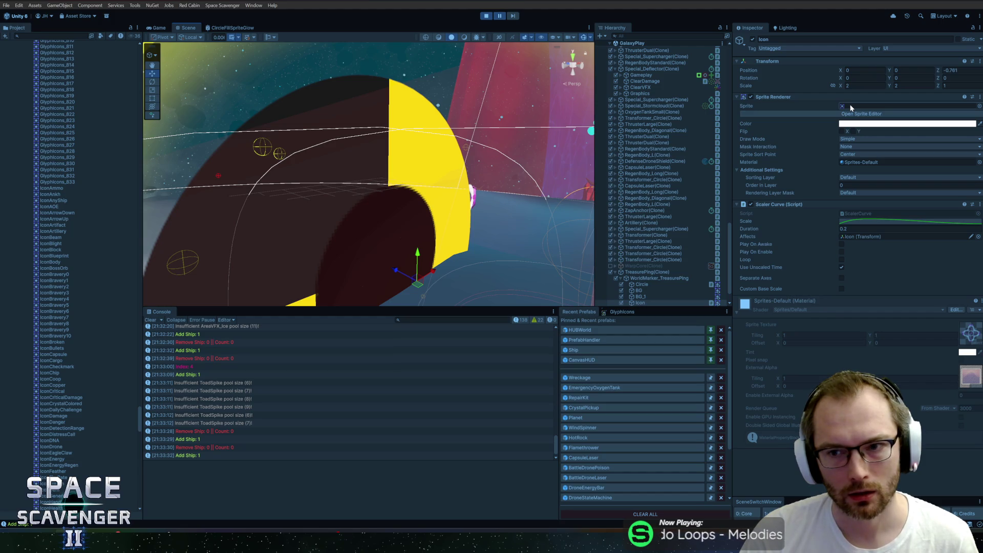
Step: Make regenBodyStandard a Single sprite and apply it, then close the Snipping Tool screenshot
click(970, 333)
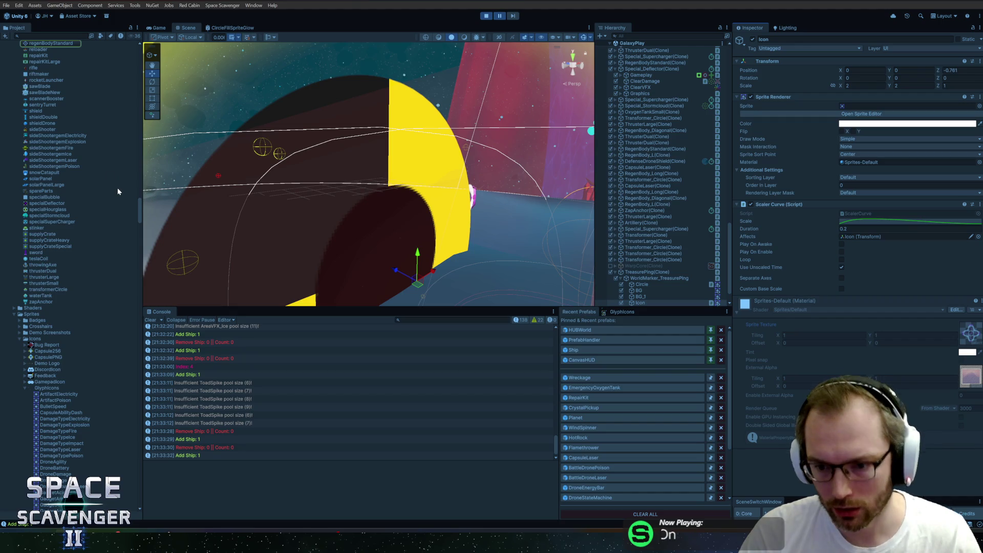
scroll(99, 167, up, 3)
click(35, 113)
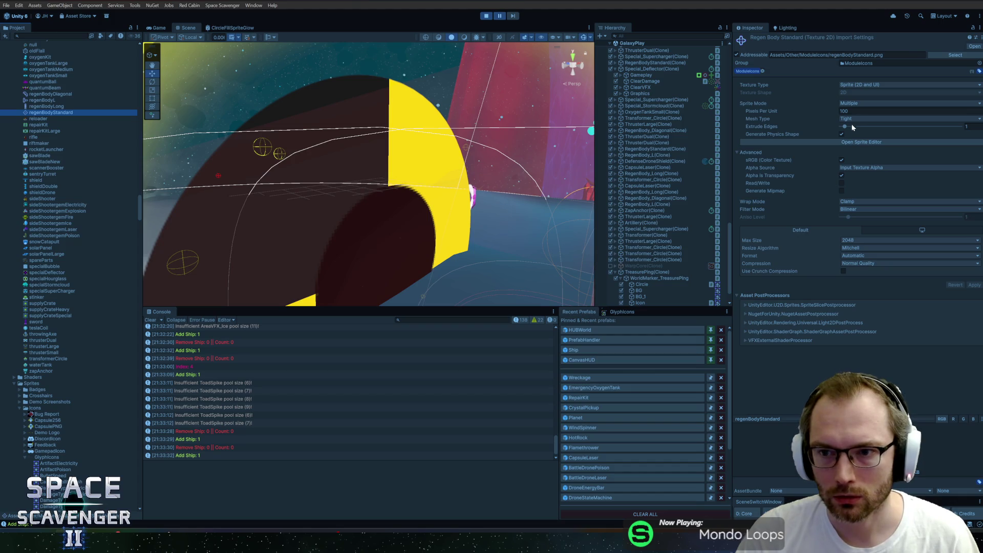
click(855, 106)
click(861, 115)
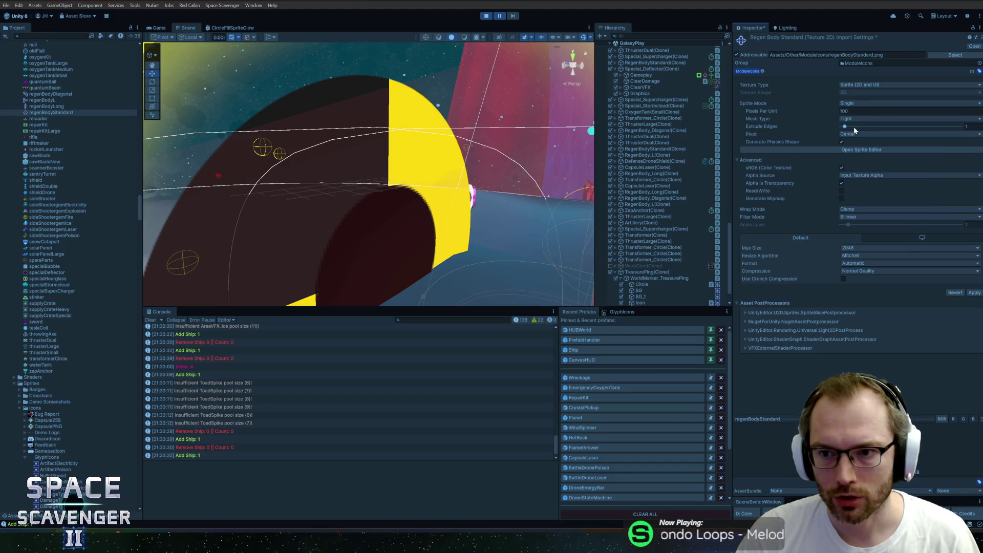
click(853, 149)
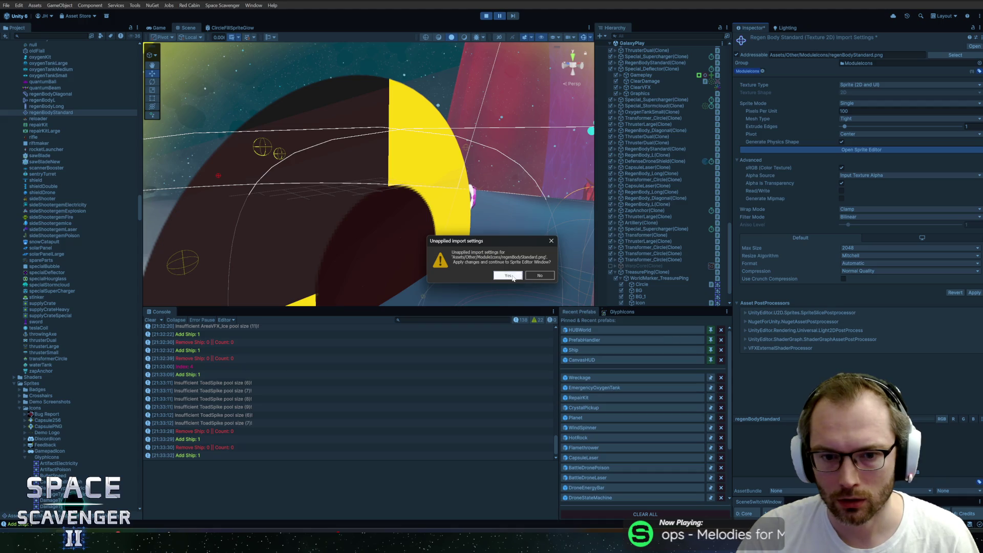
click(507, 276)
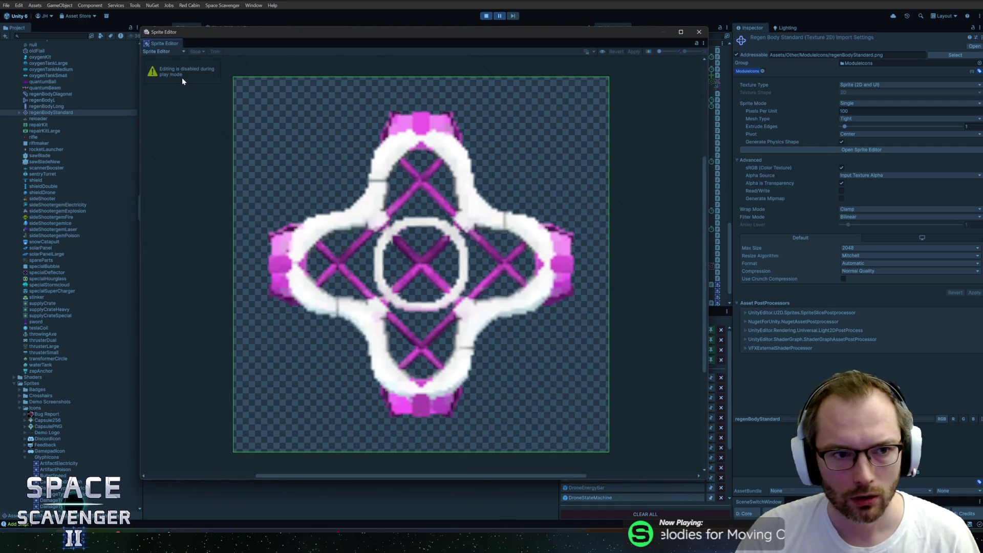
click(698, 32)
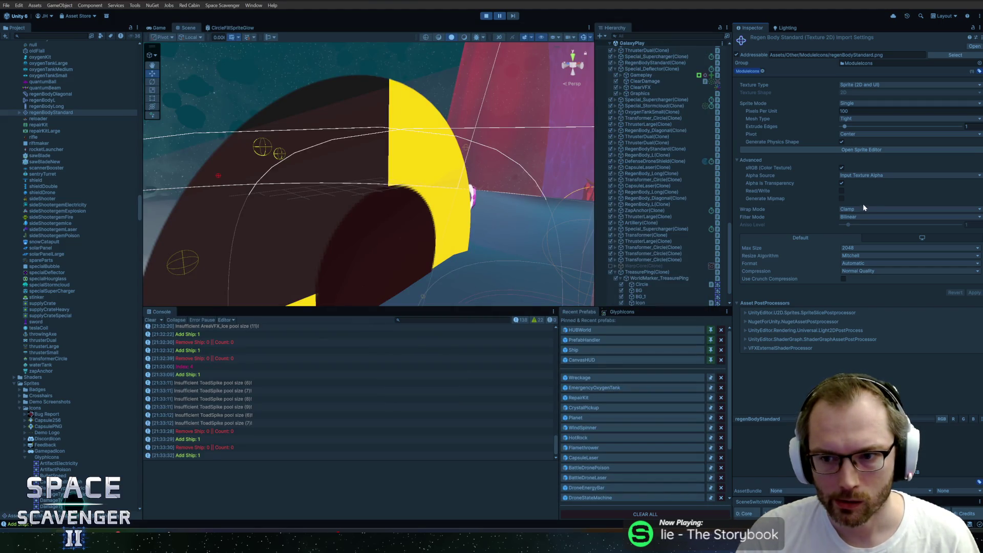
key(alt+Tab)
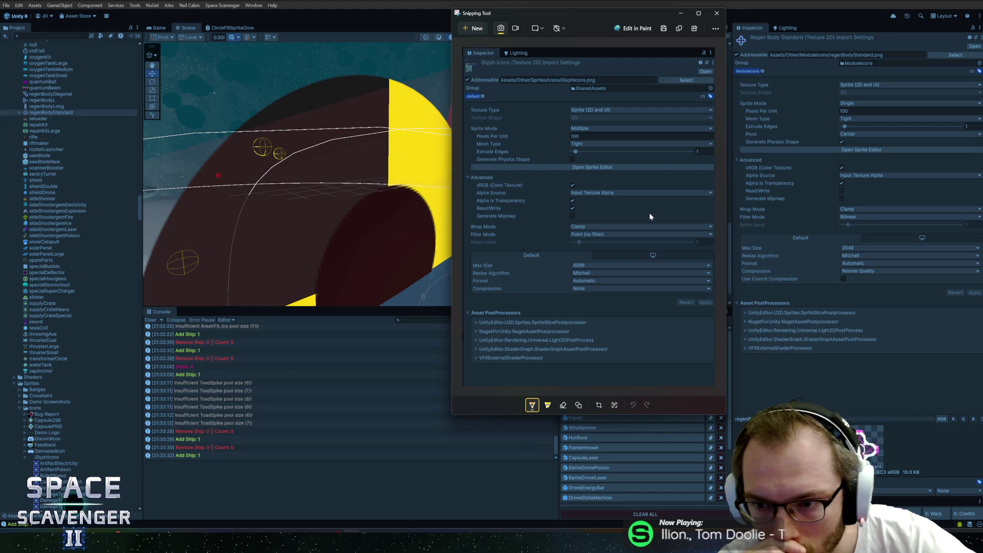
click(716, 13)
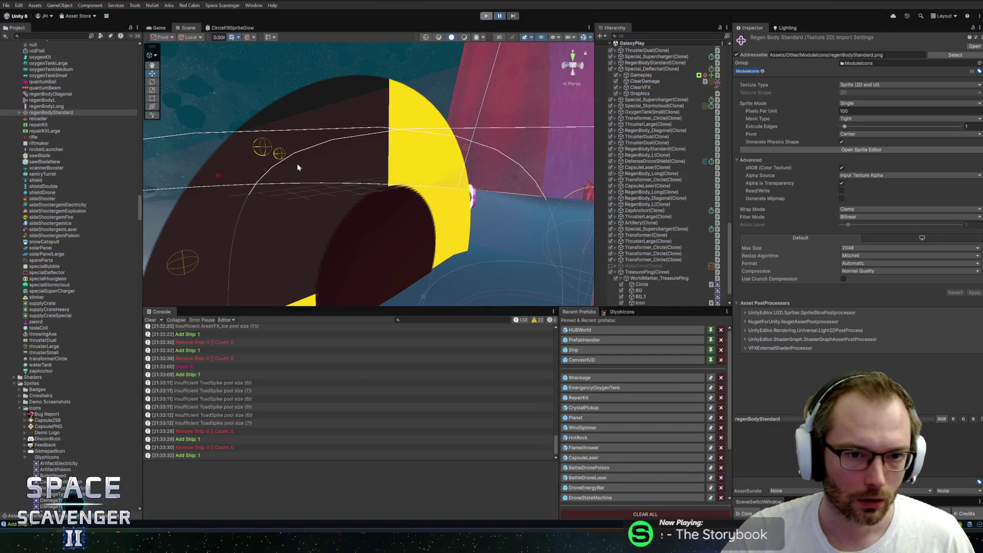
Step: Stop play mode and browse the ModuleIcons textures up to the first one, aaGun
key(alt+Tab)
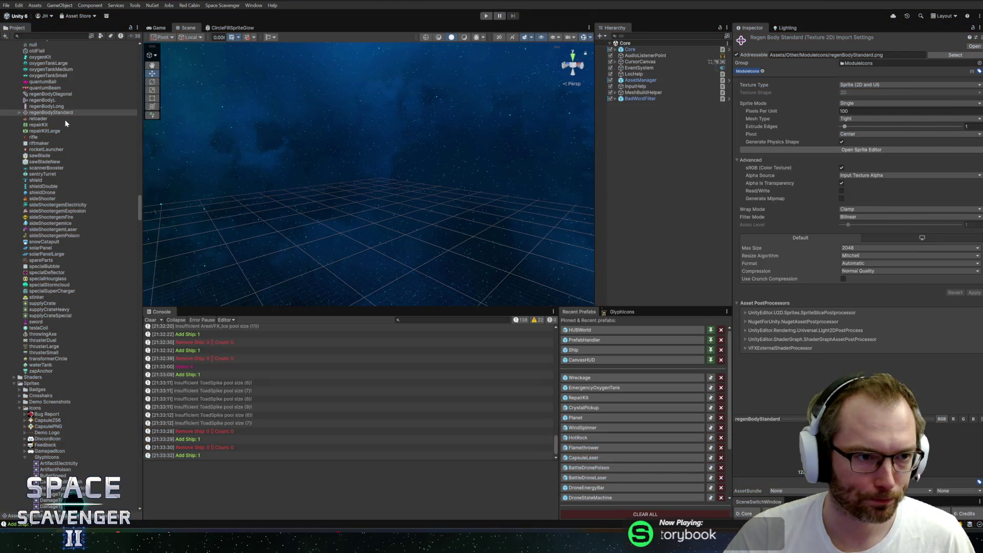
scroll(53, 126, up, 5)
click(36, 95)
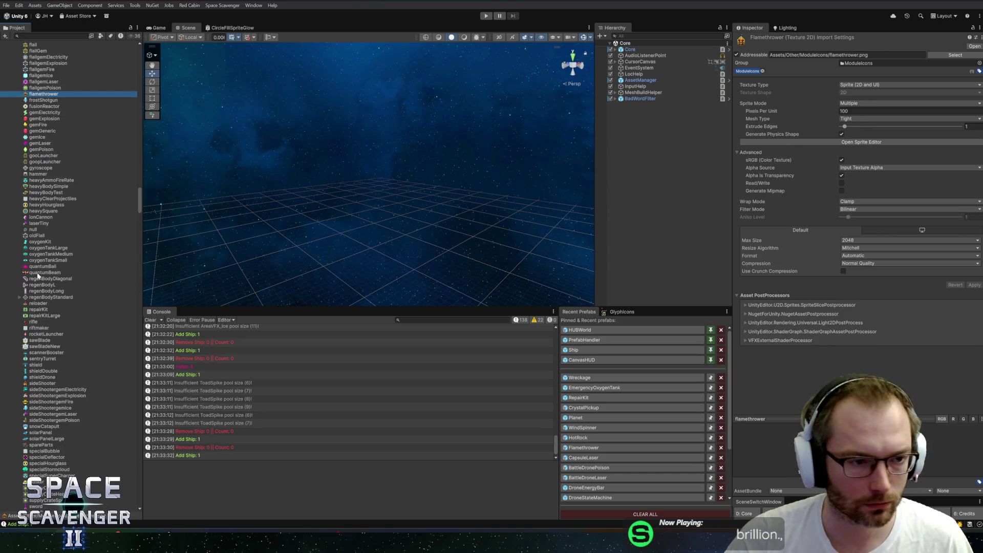
click(32, 297)
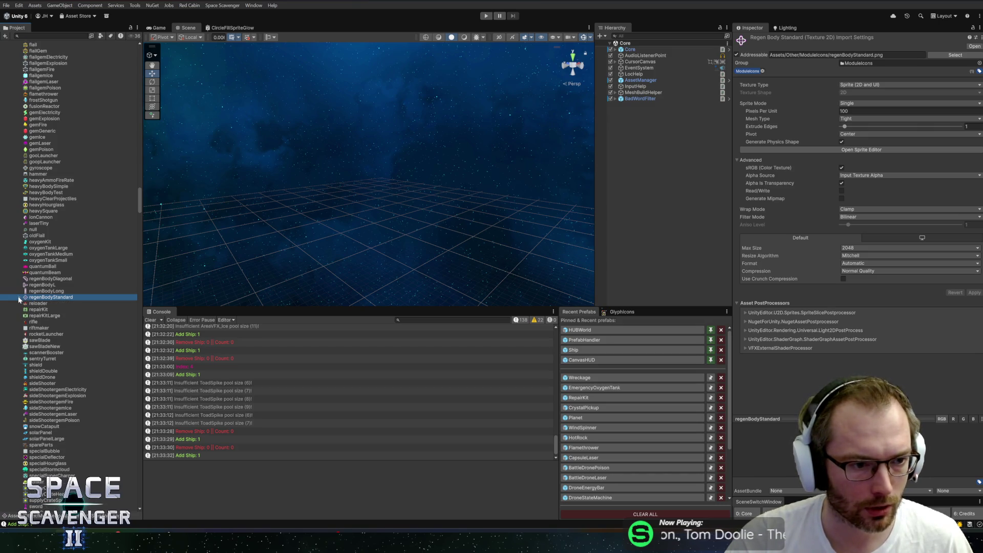
key(Up)
key(Down)
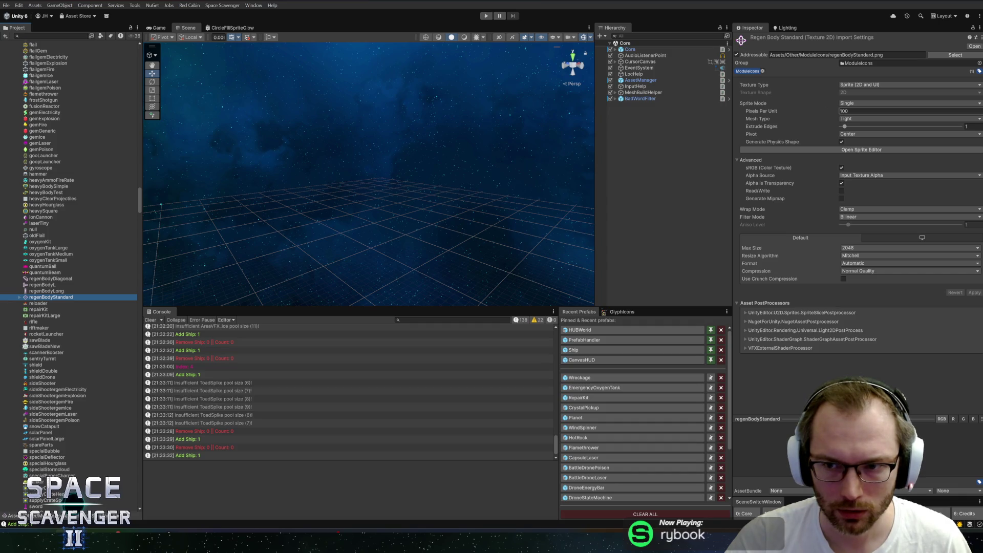
scroll(36, 77, up, 4)
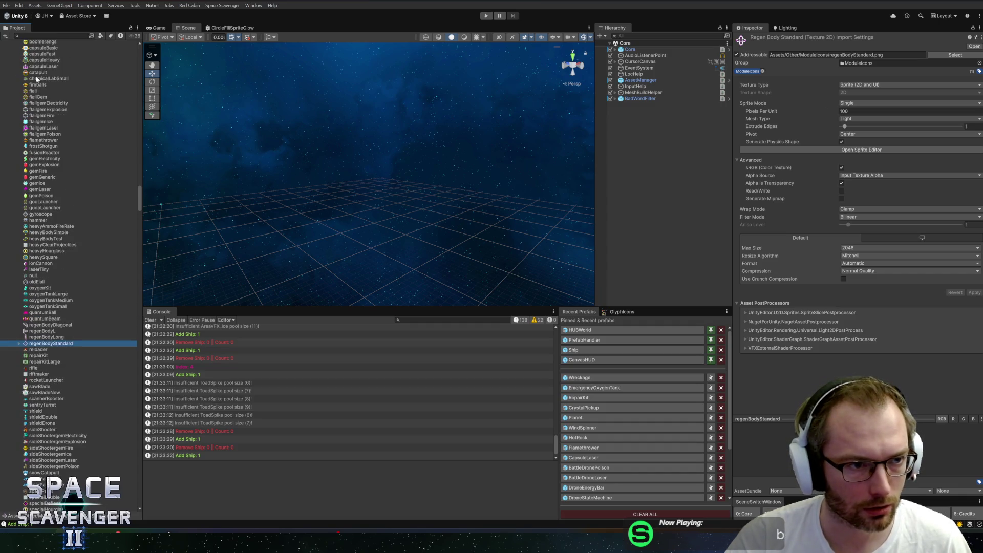
scroll(36, 75, up, 3)
click(36, 75)
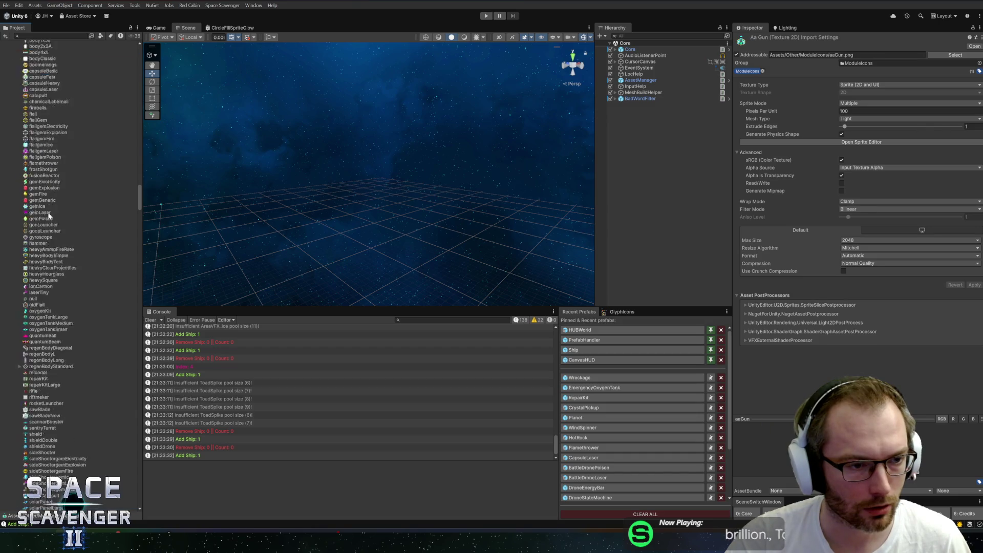
scroll(60, 376, down, 10)
Step: Re-import all 112 module icon textures as Single sprites and apply
key(ctrl+a)
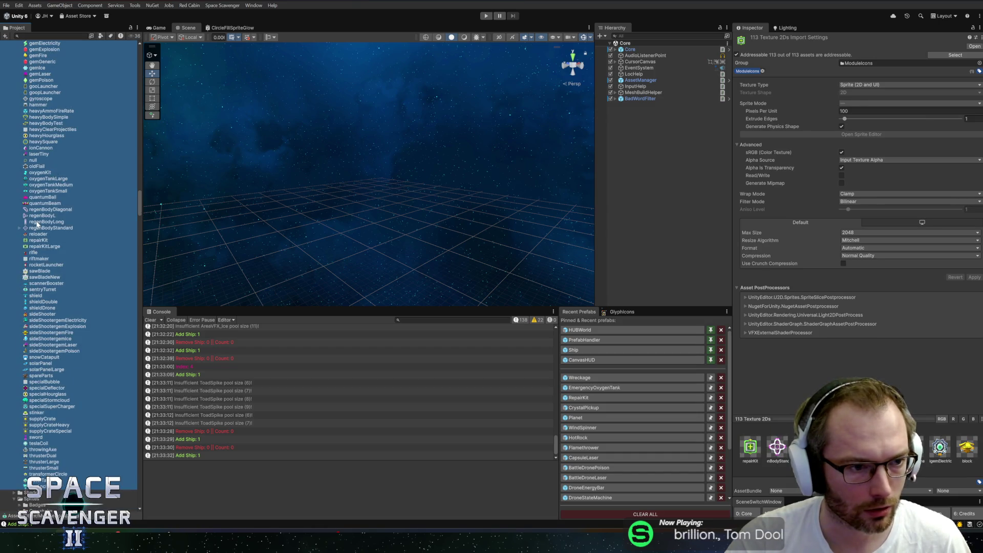
ctrl+click(32, 230)
click(870, 103)
click(865, 111)
click(972, 292)
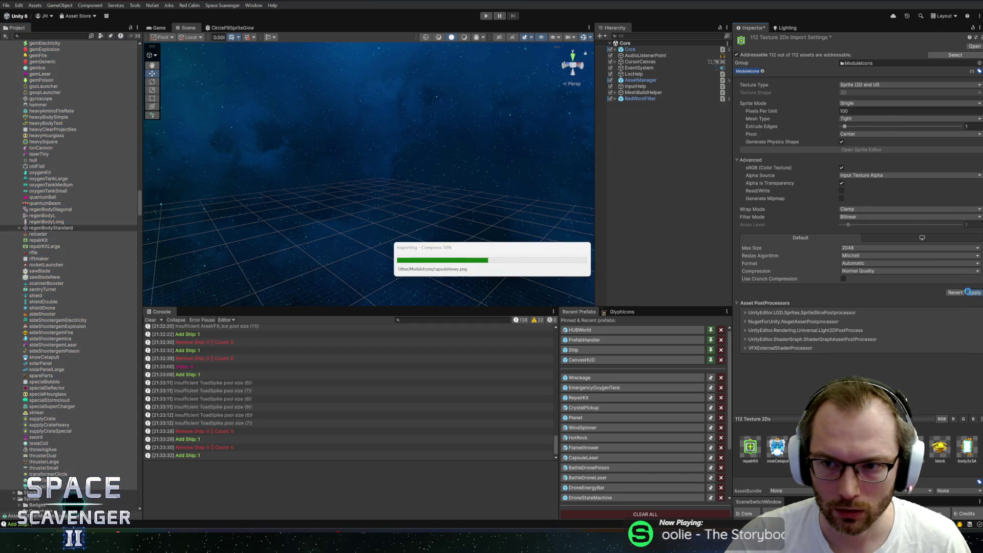
Step: Verify regenBodyStandard's centred pivot in the Sprite Editor, then switch to Rider
click(42, 229)
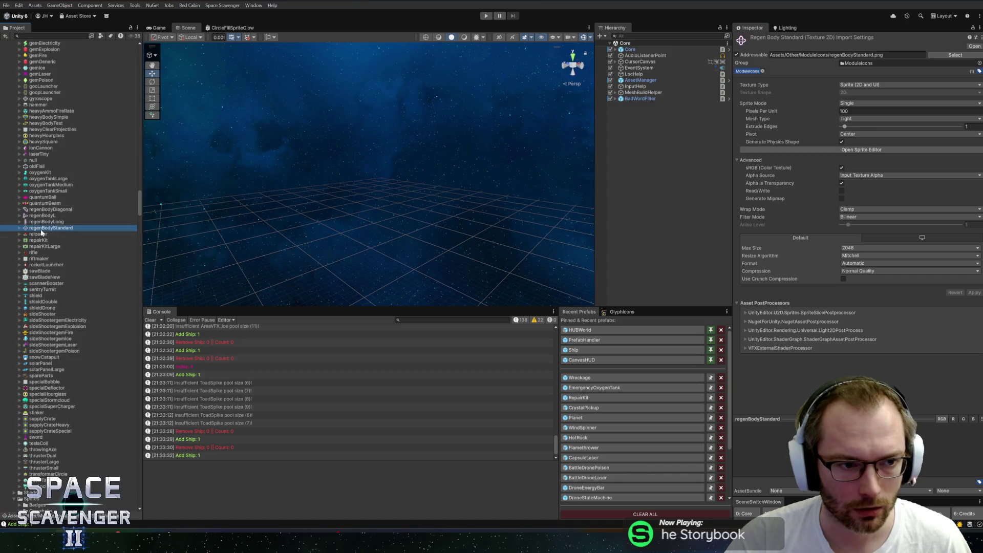
click(878, 150)
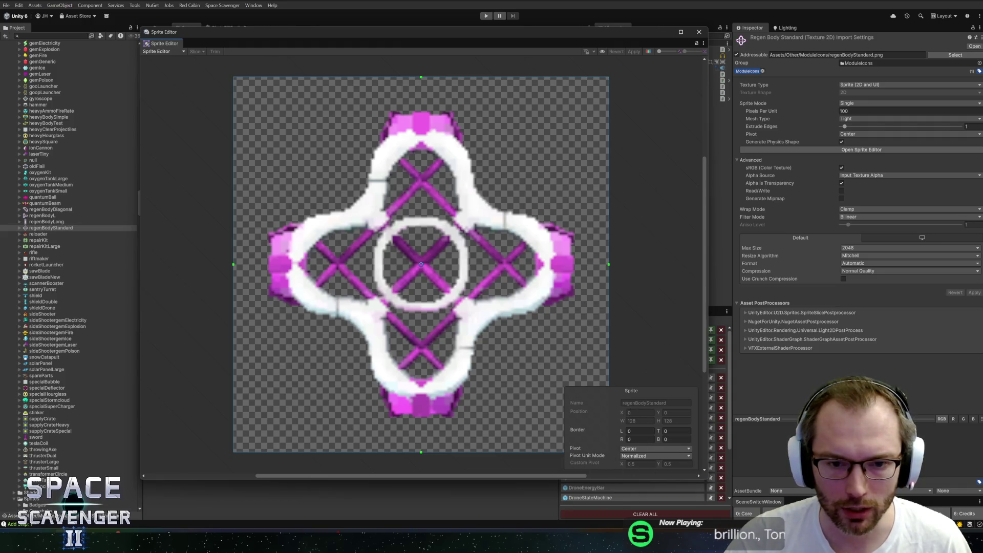
click(699, 32)
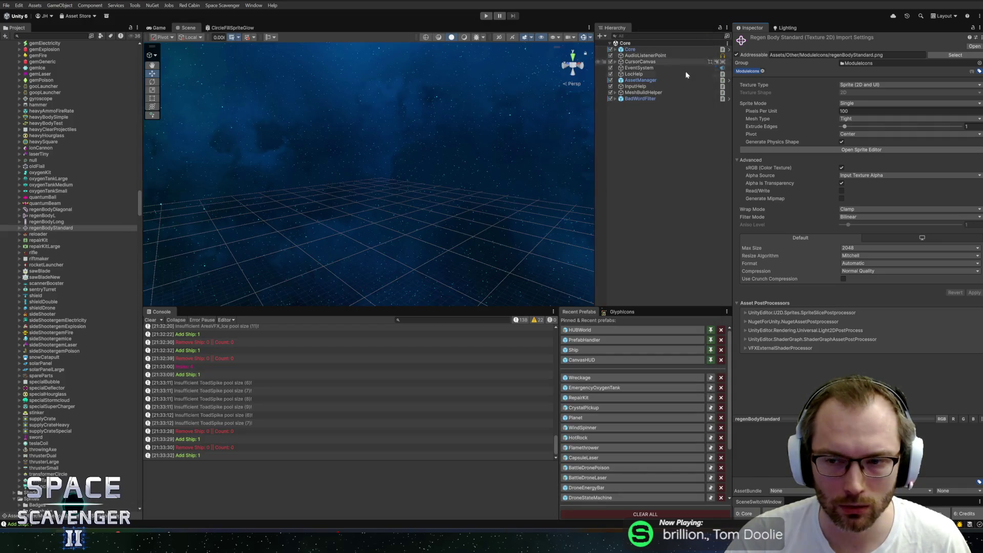
key(alt+Tab)
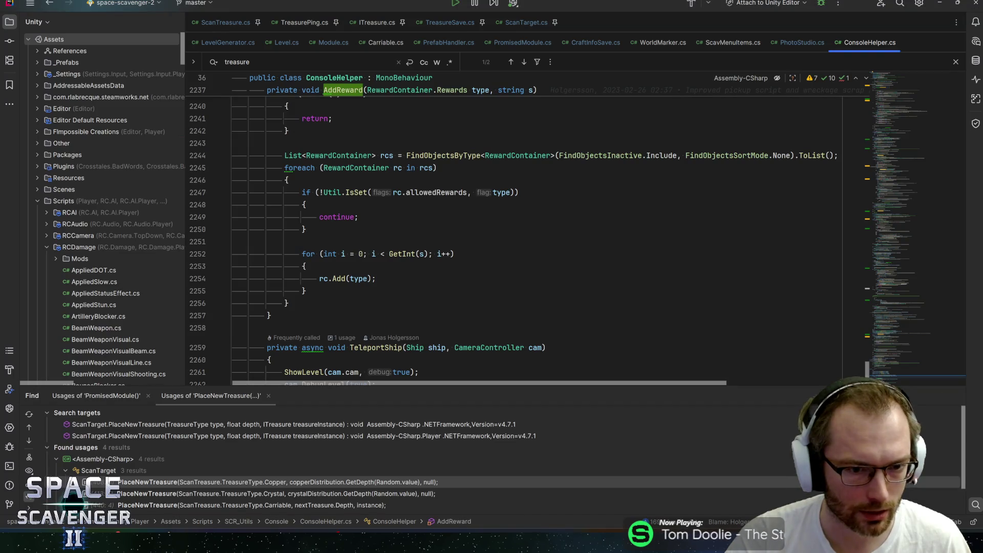
Step: Search the solution for Sprite.Create and open its call in AssetManager's ReloadIcons method
key(ctrl+shift+f)
key(Escape)
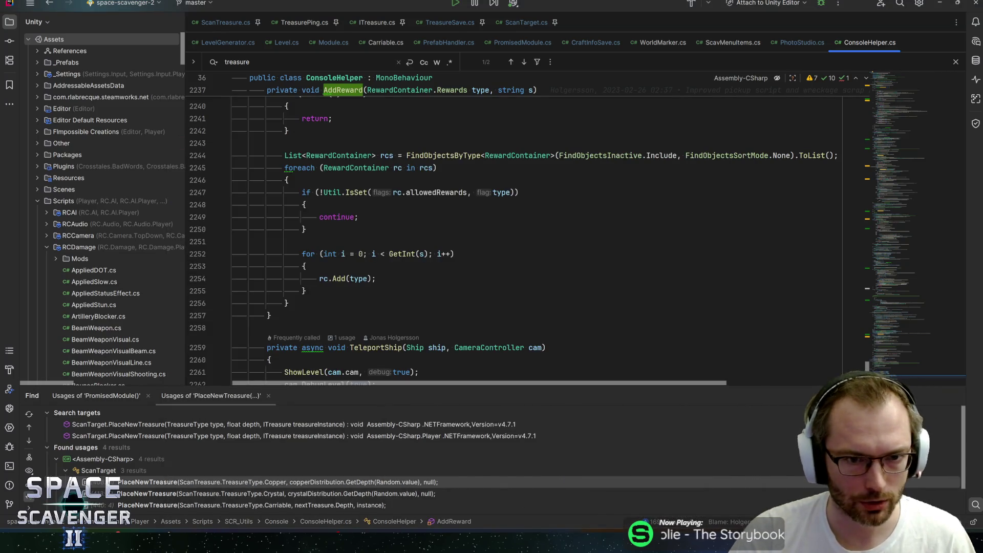
click(798, 43)
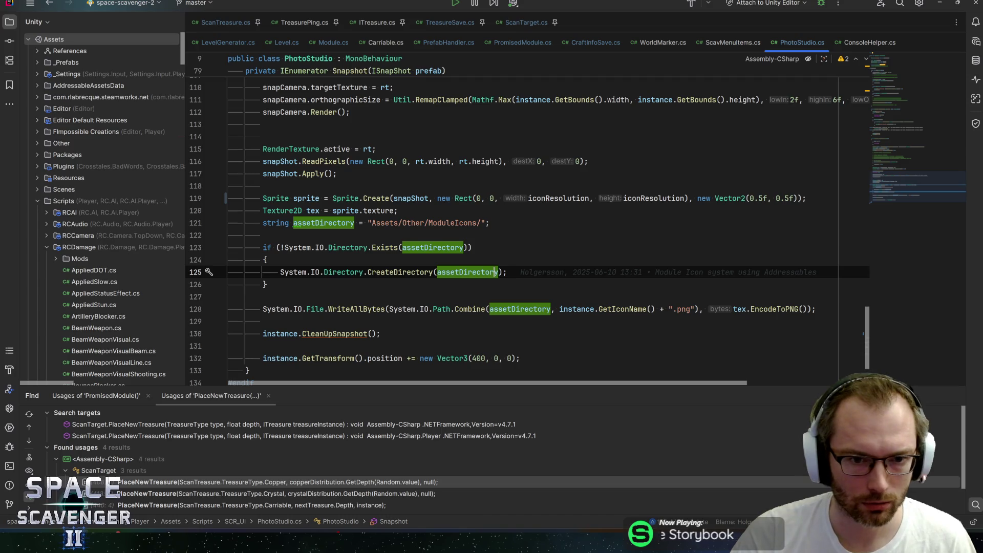
click(393, 199)
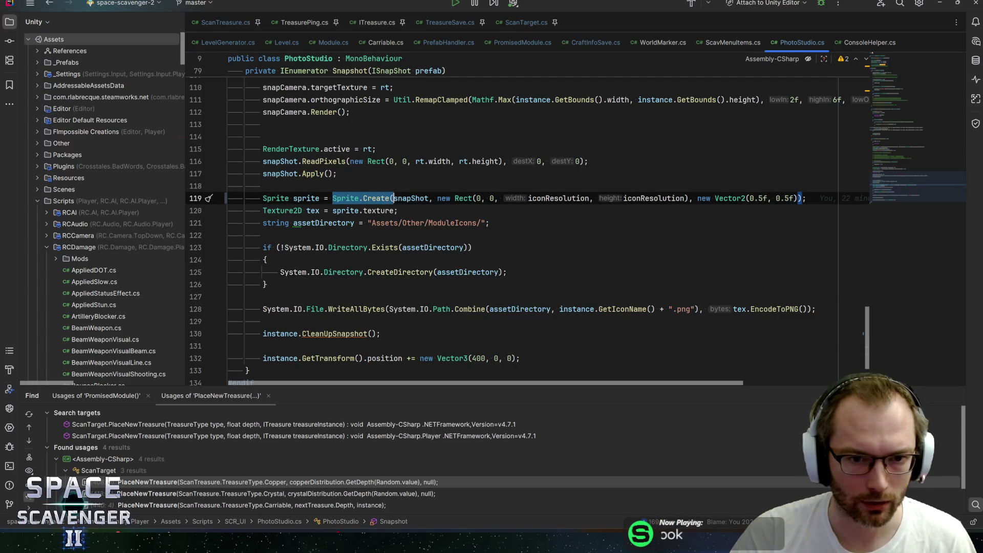
key(ctrl+shift+f)
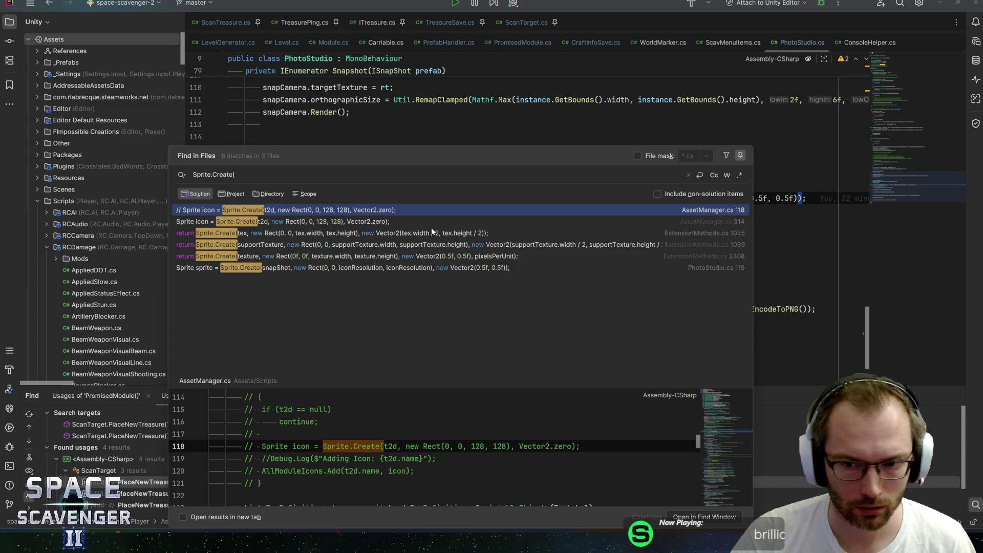
double_click(322, 225)
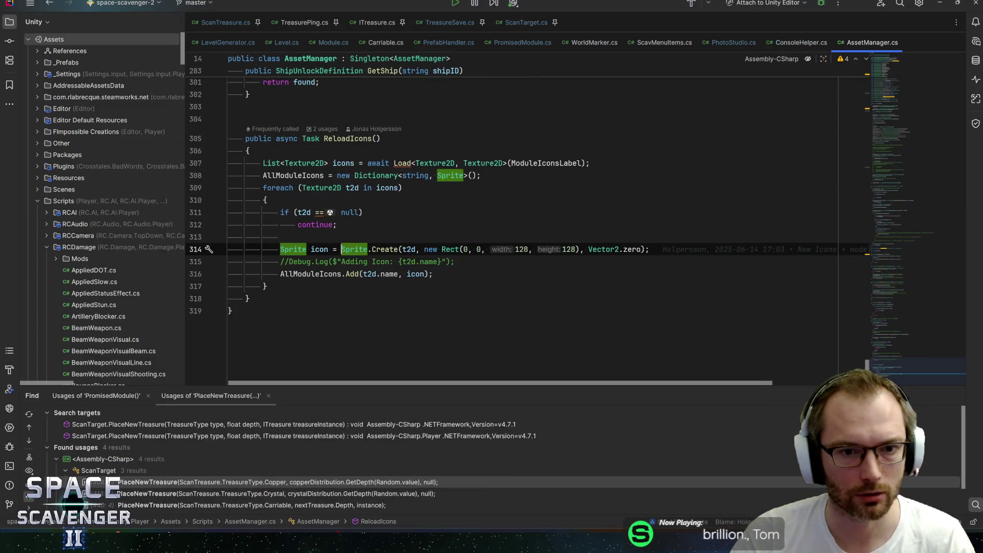
click(351, 138)
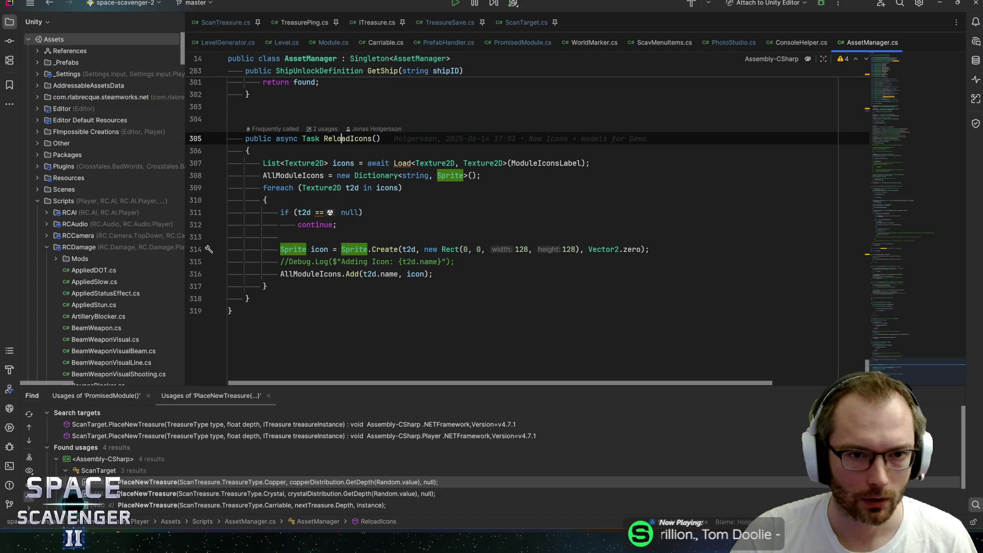
Step: Replace the Vector2.zero pivot with new Vector2(0.5f, 0.5f) and save AssetManager.cs
click(623, 249)
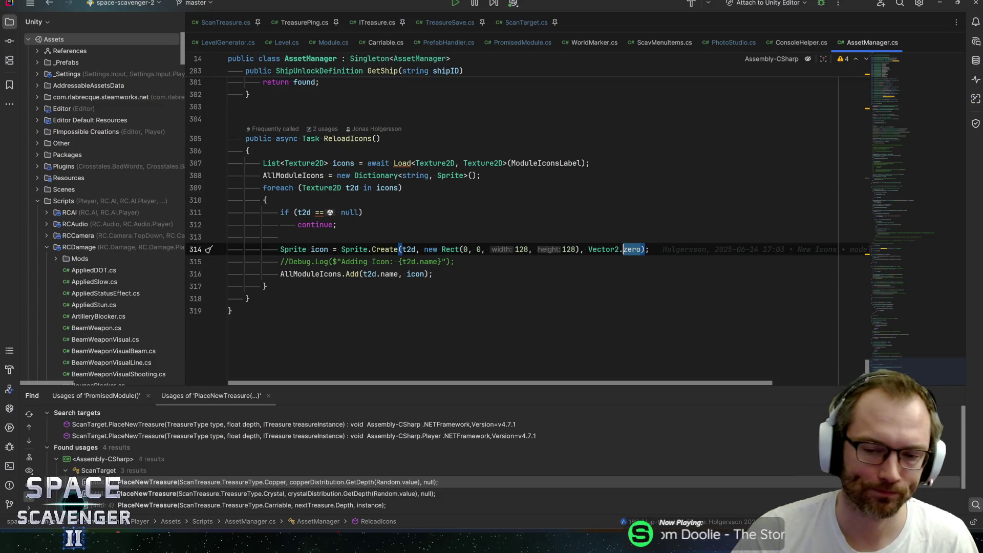
key(ctrl+w)
text(new Vector2)
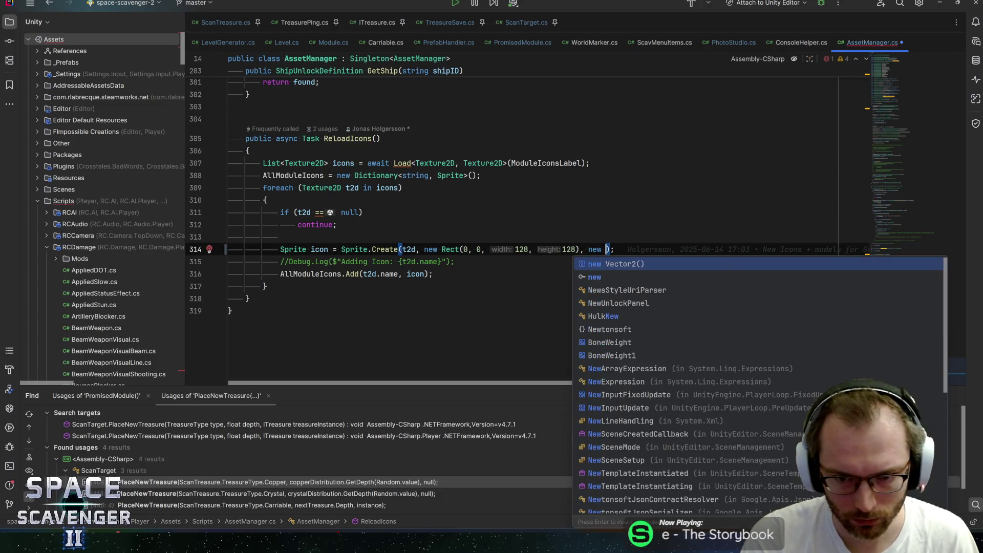
key(Return)
text(0.5f, 0.5)
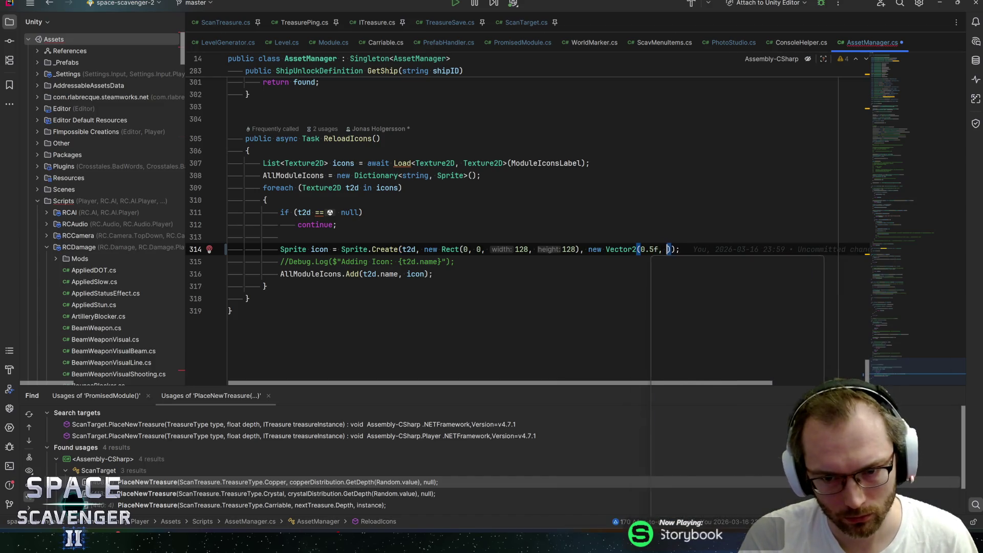
text(f)
key(End)
key(ctrl+s)
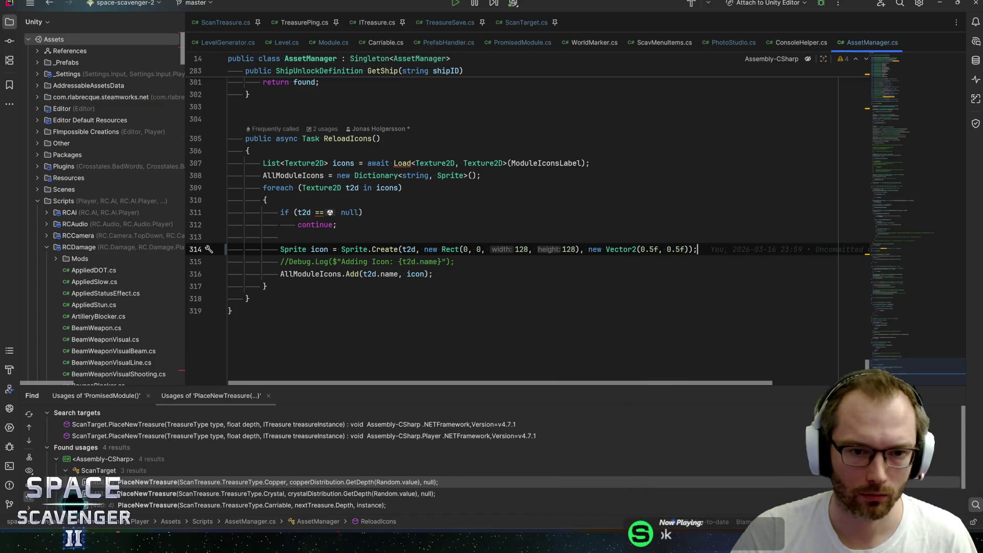
click(455, 261)
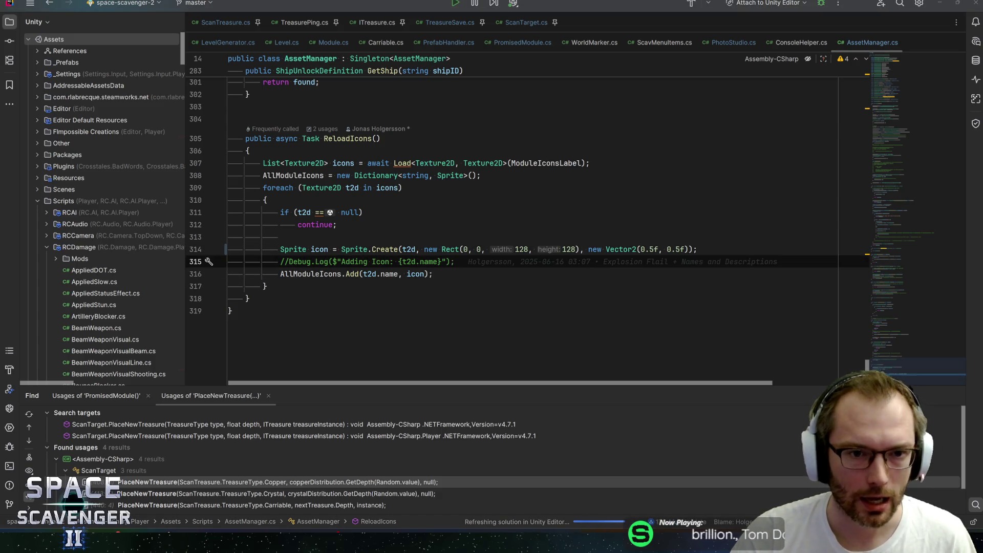
Step: Switch back to the Unity editor and start play mode
key(alt+Tab)
key(alt+Tab)
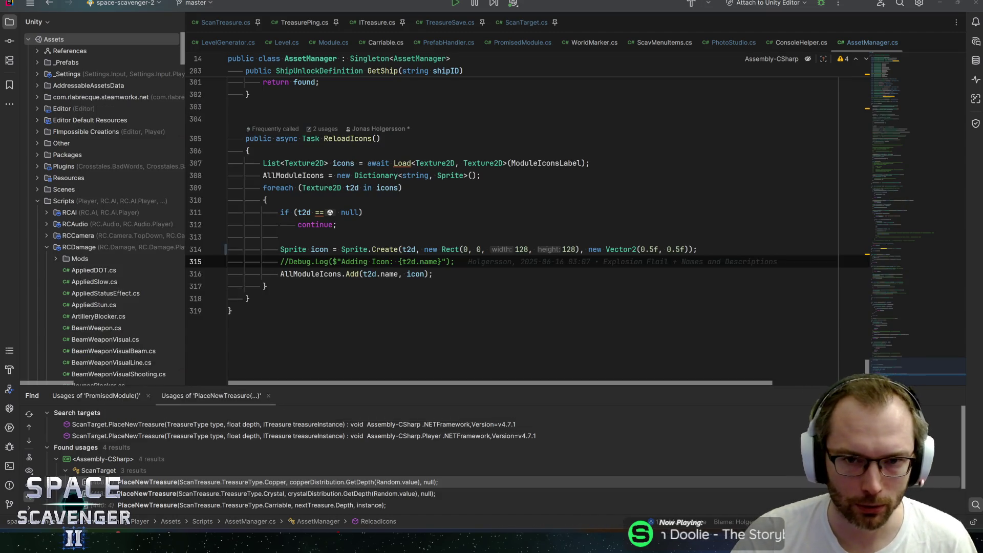
key(alt+Tab)
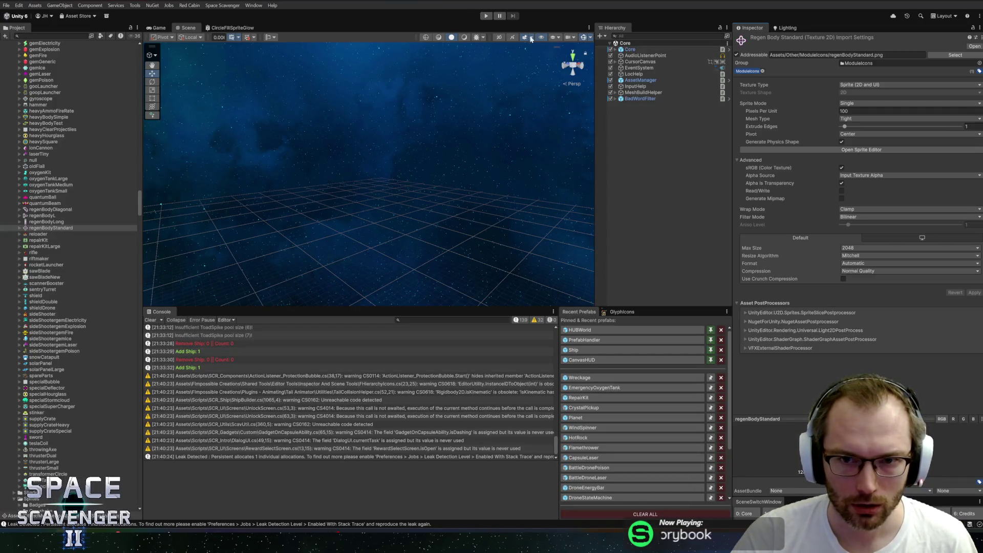
click(486, 17)
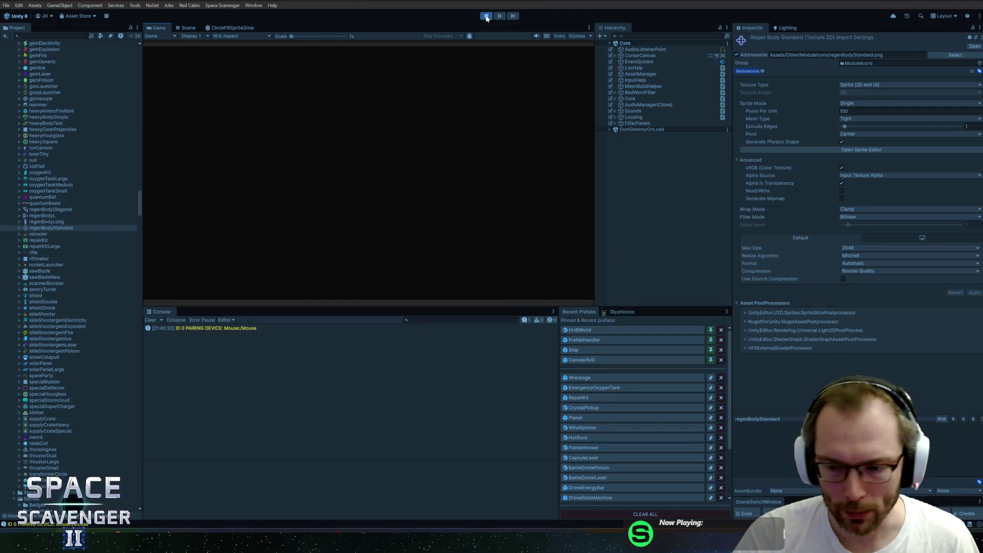
Step: Start a new run from the Bravery and anomalies setup with the Game view maximized
double_click(156, 29)
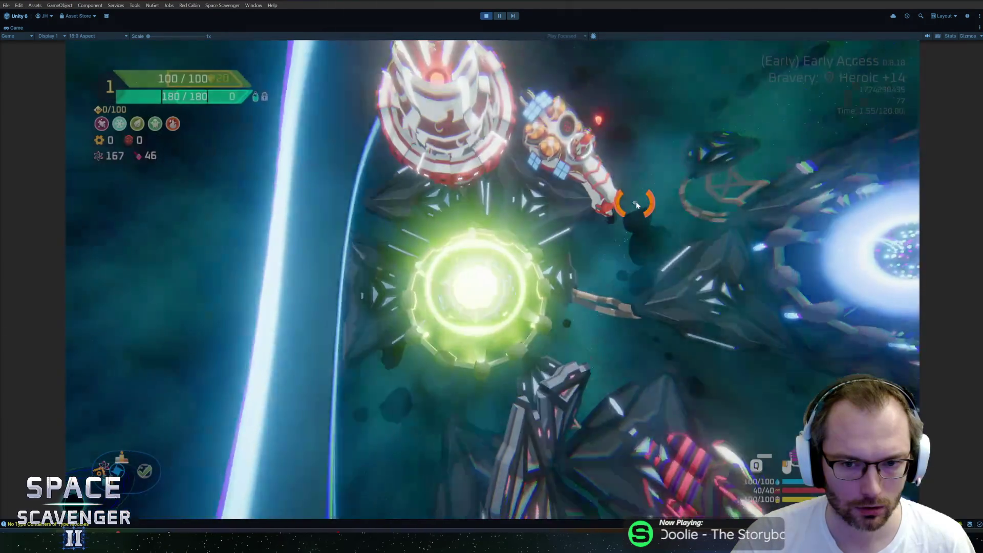
key(f)
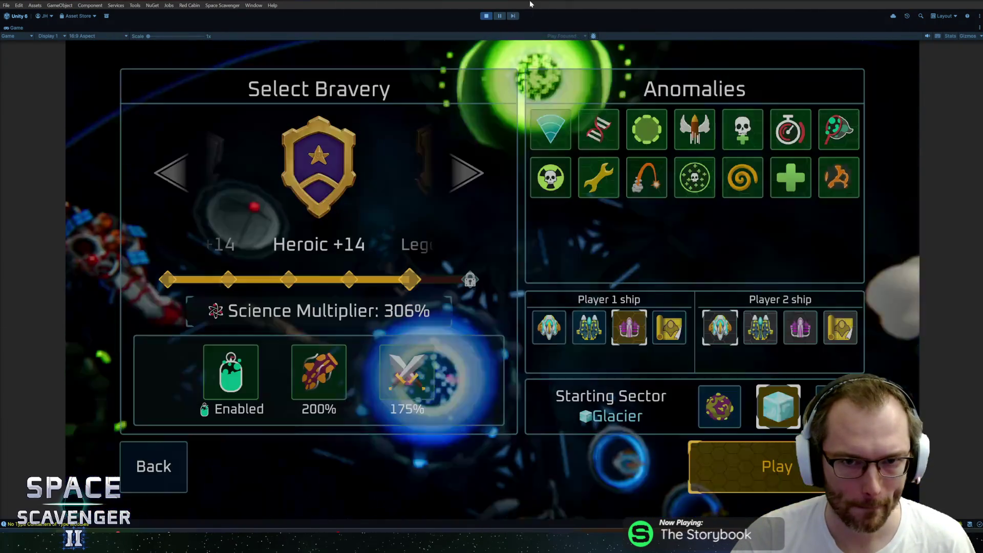
key(Return)
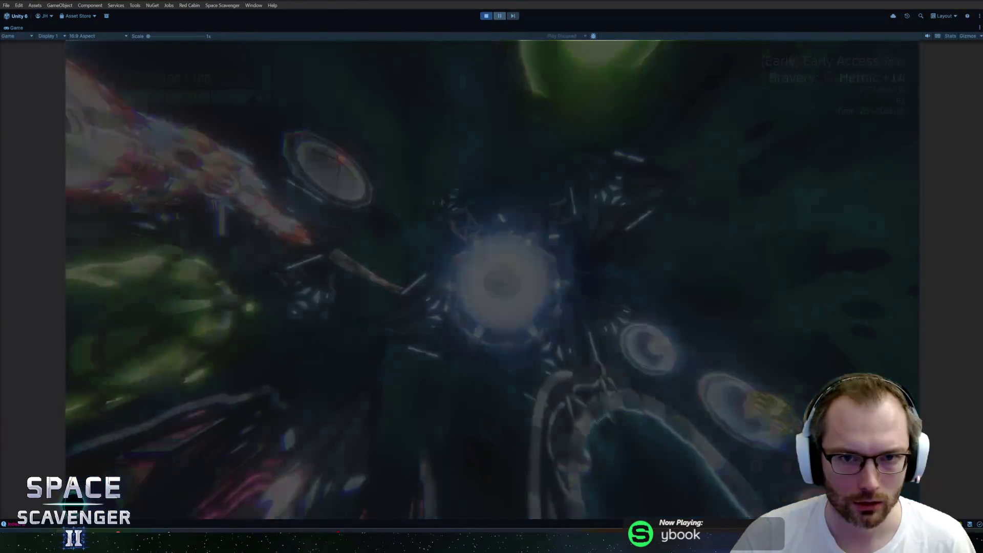
key(shift+space)
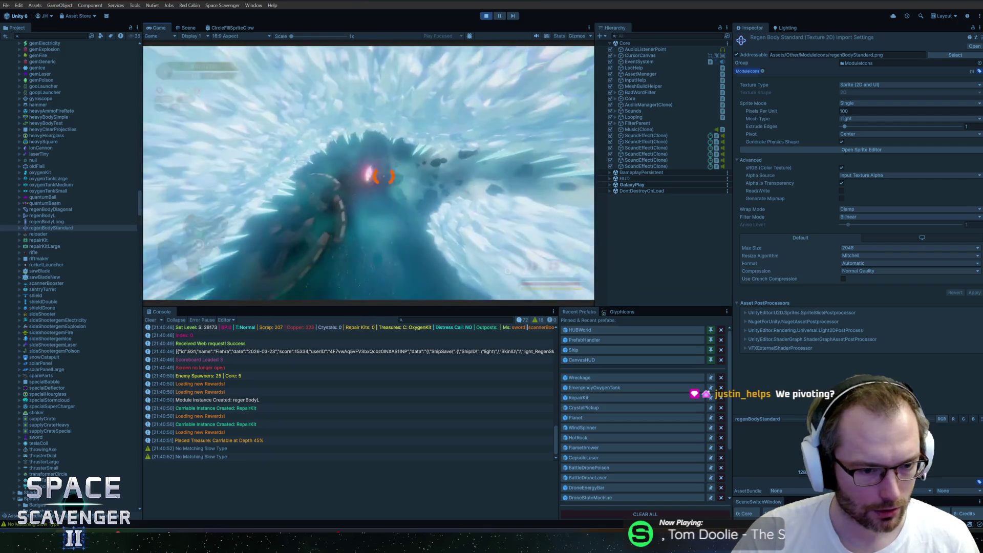
Step: Run the 'level clear' debug command and warp out to the sector map
key(BackSpace)
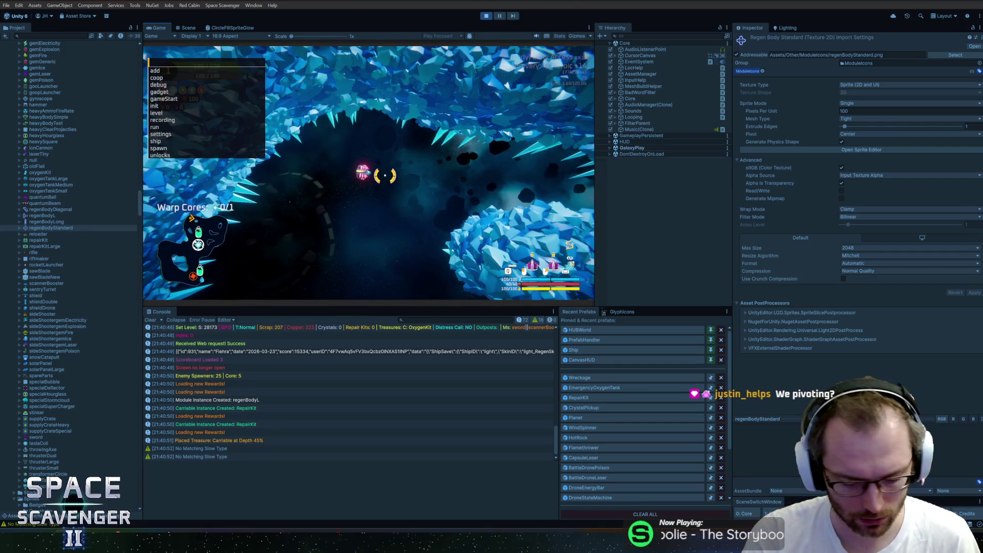
text(level clear)
key(Return)
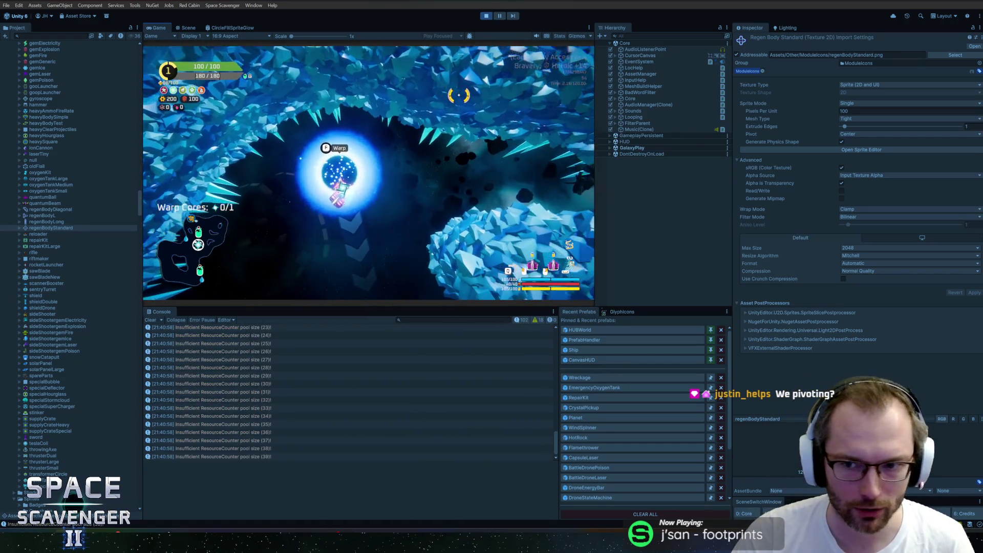
key(f)
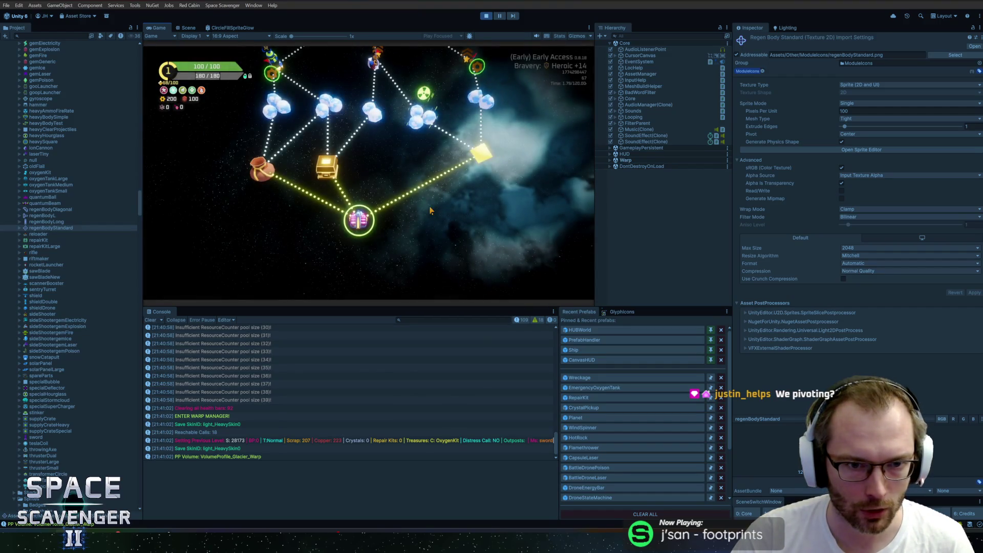
Step: Inspect the stack traces of the health-bar, Level and Save SkinID console entries
click(303, 398)
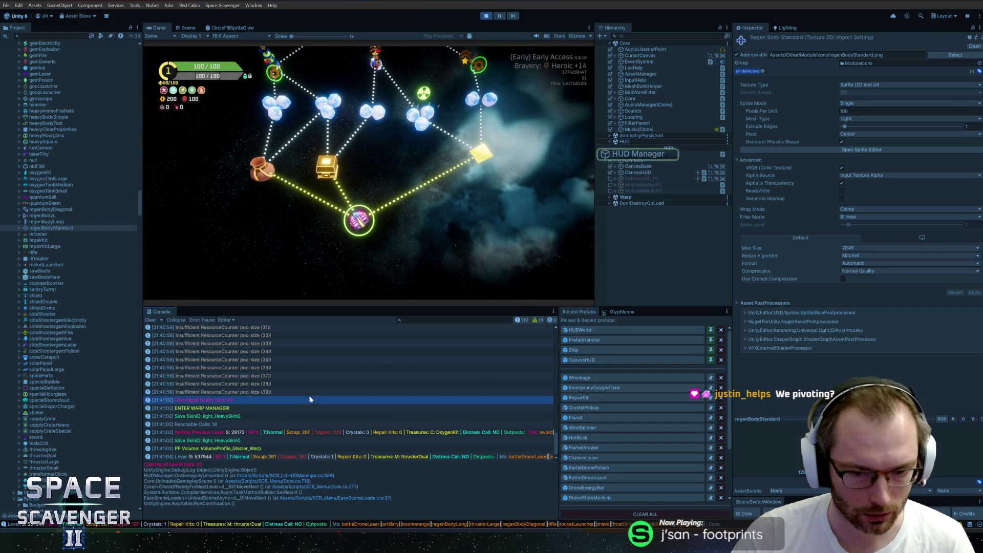
click(275, 455)
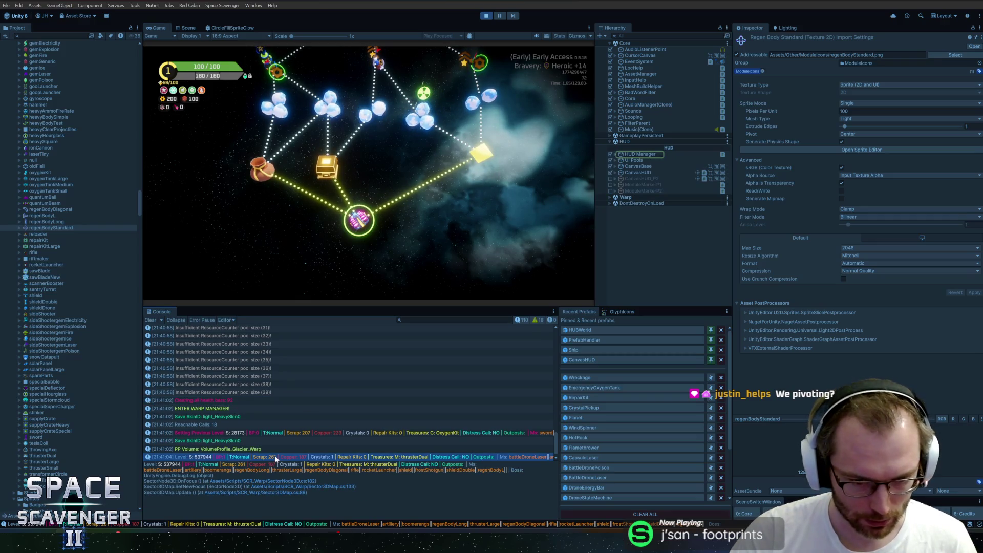
mouse_move(510, 167)
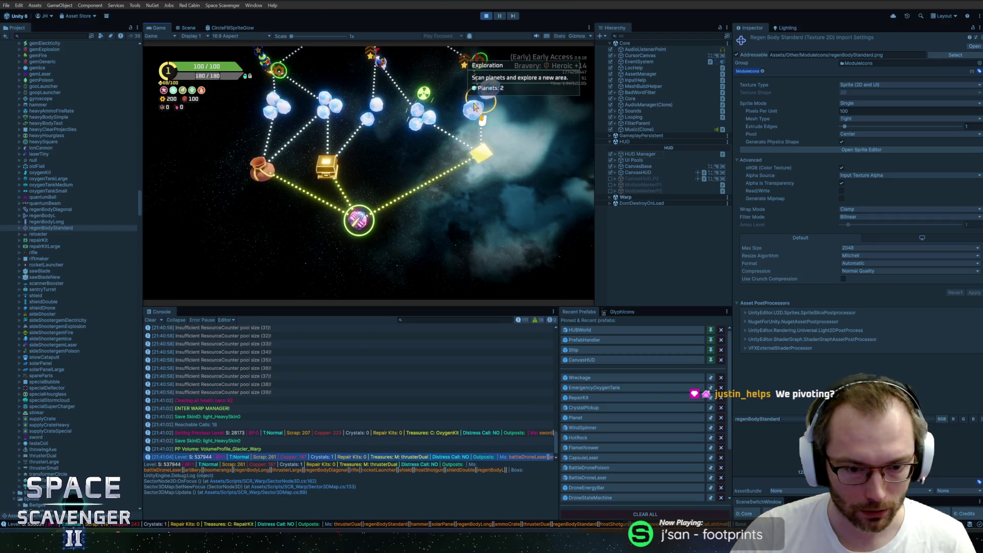
click(399, 416)
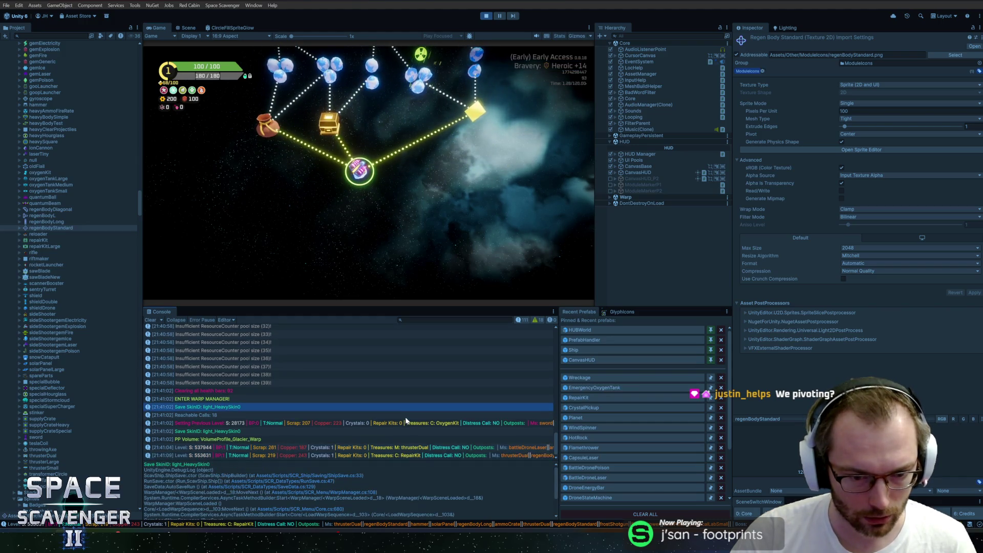
click(394, 455)
Step: Travel from the sector map to the cloud planet node
mouse_move(421, 92)
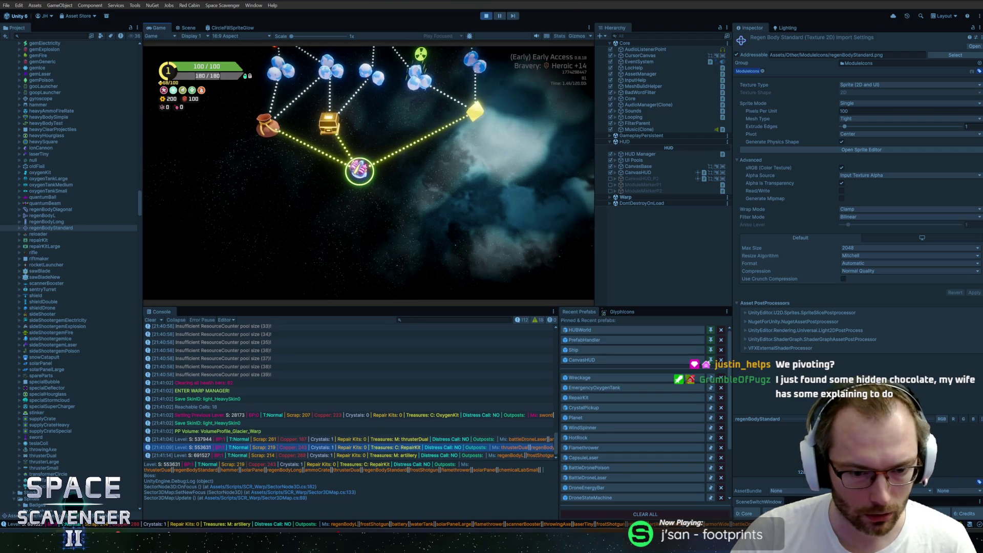
mouse_move(361, 106)
mouse_move(323, 97)
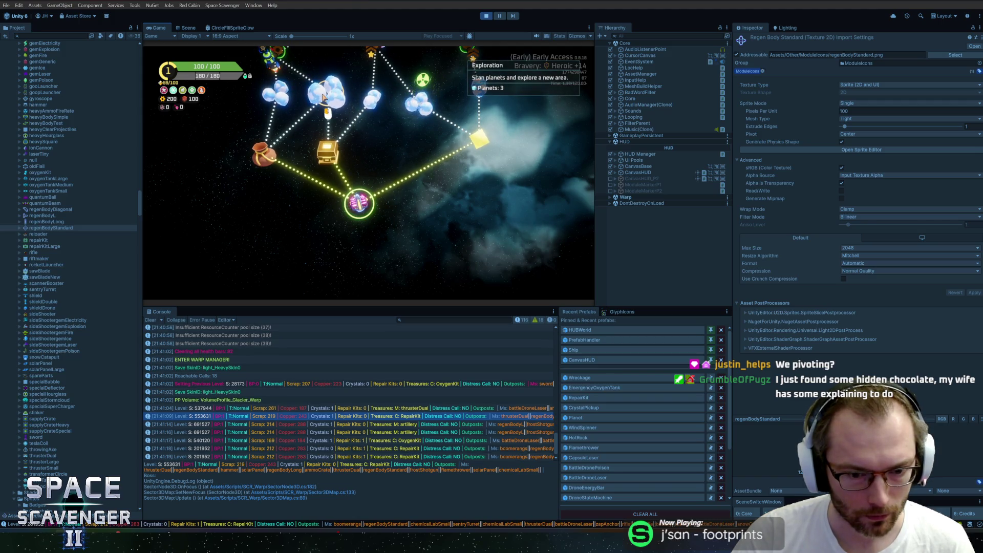
click(277, 98)
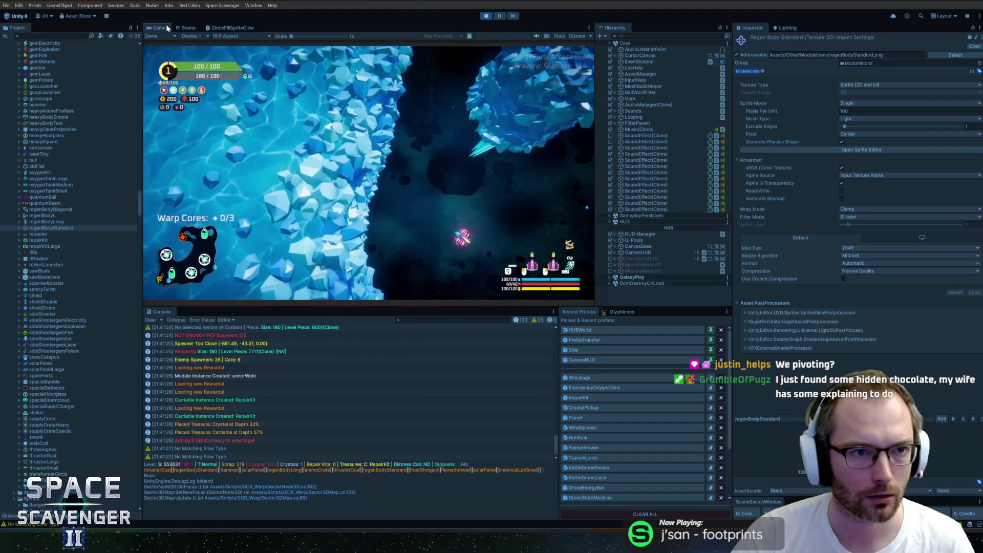
Step: Run the 'deb' command in the in-game console and pick two upgrade cards
key(shift+space)
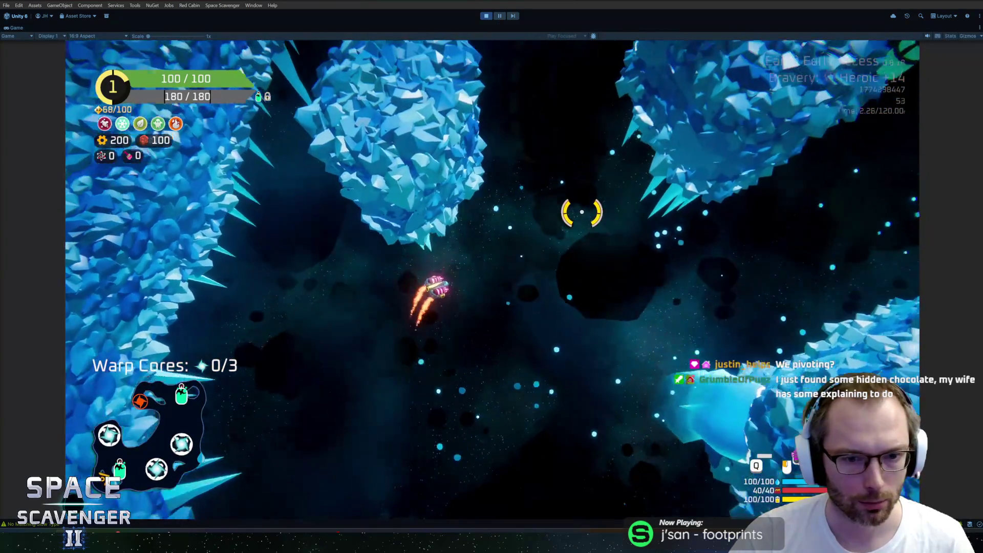
key(shift+space)
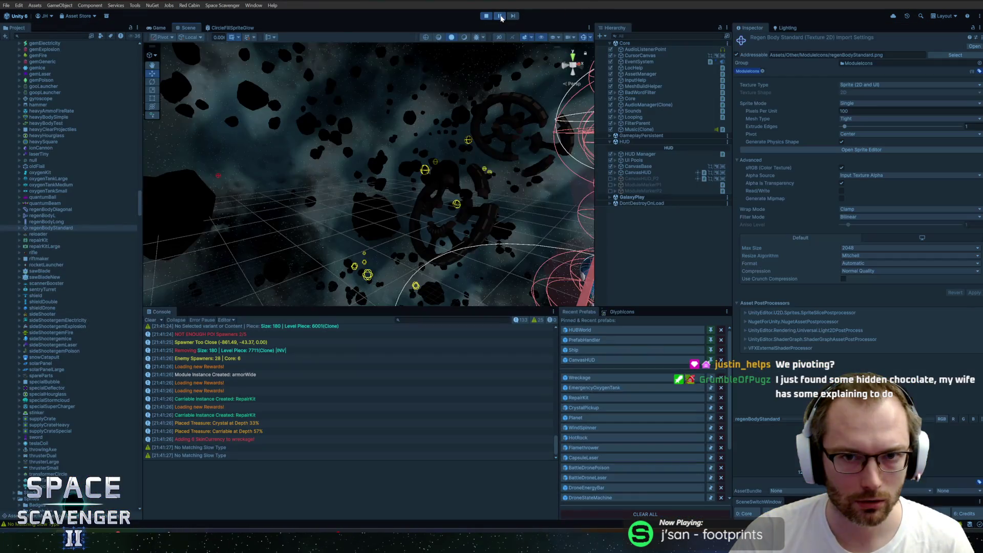
key(grave)
text(debug damag)
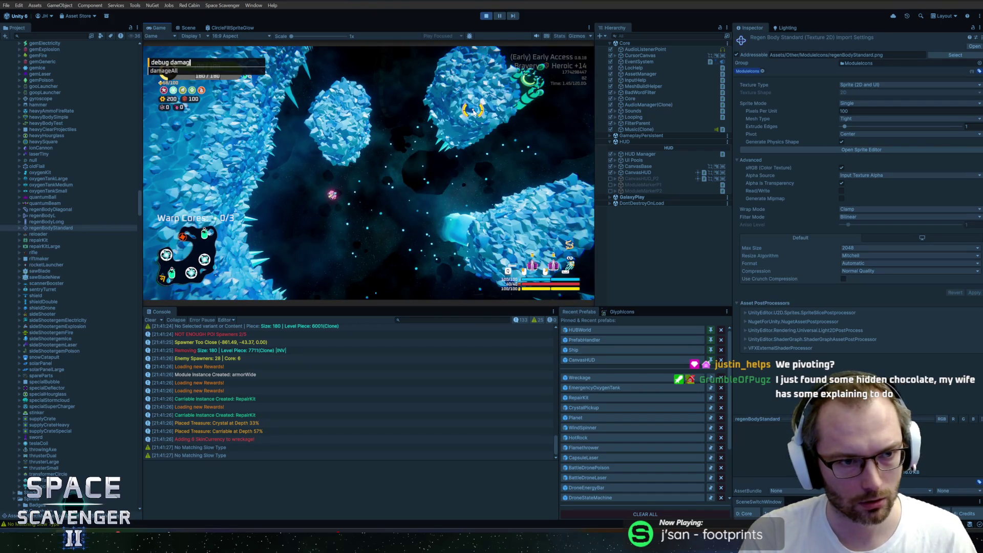
key(Return)
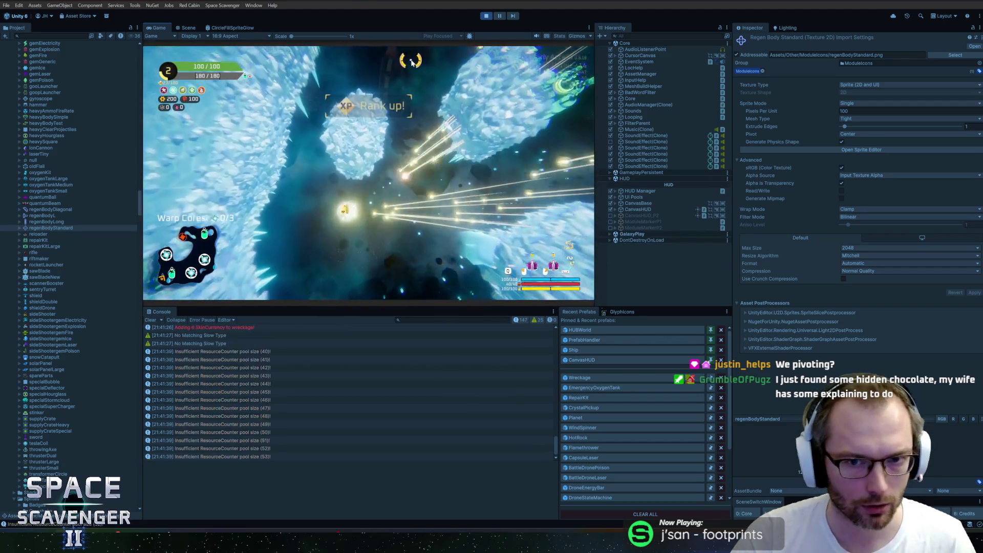
click(450, 171)
click(417, 143)
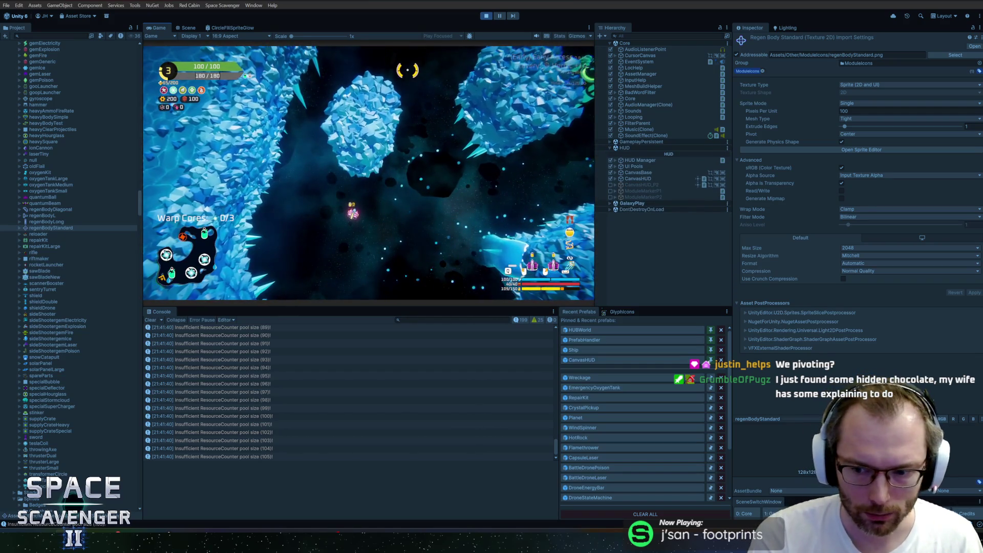
Step: Add 1 to the ship's ScanStrength via the debug console, then pause and resume the game
key(grave)
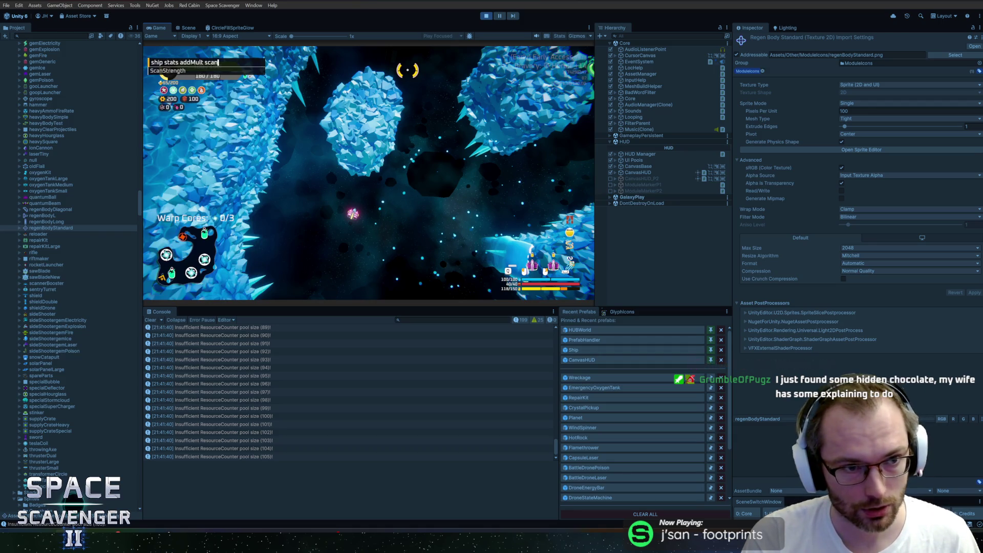
key(Return)
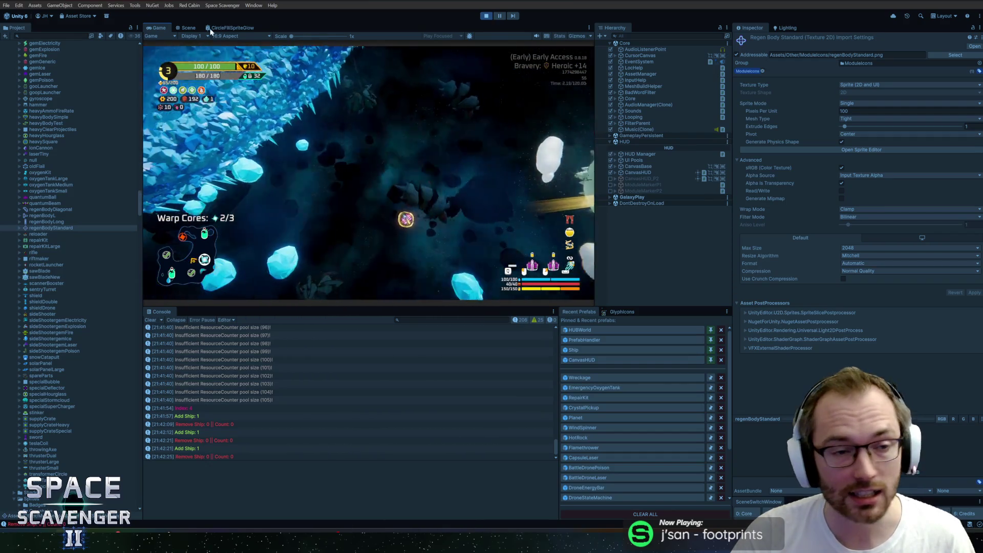
double_click(163, 29)
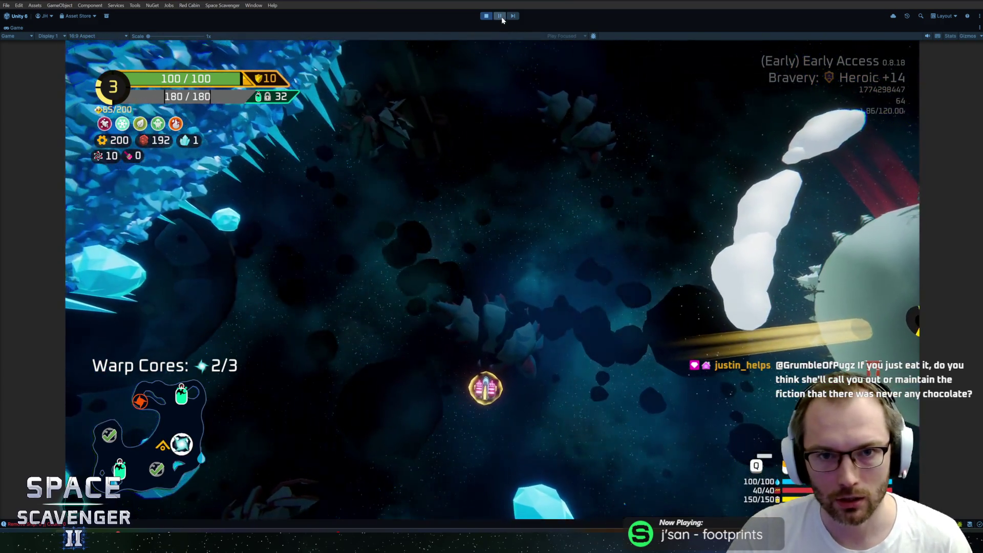
click(500, 17)
click(500, 16)
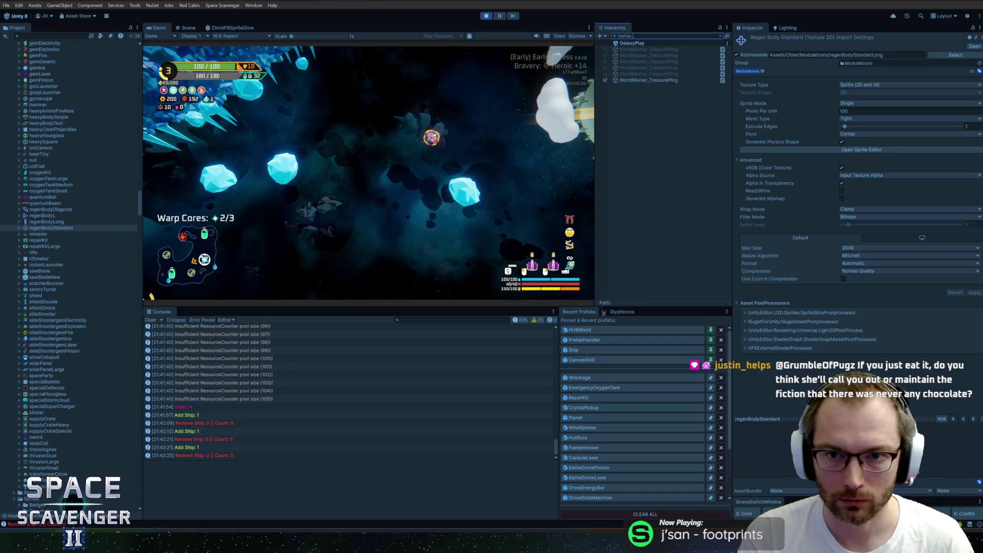
Step: Select the Icon object under the WorldMarker_TreasurePing marker in the Hierarchy
click(686, 80)
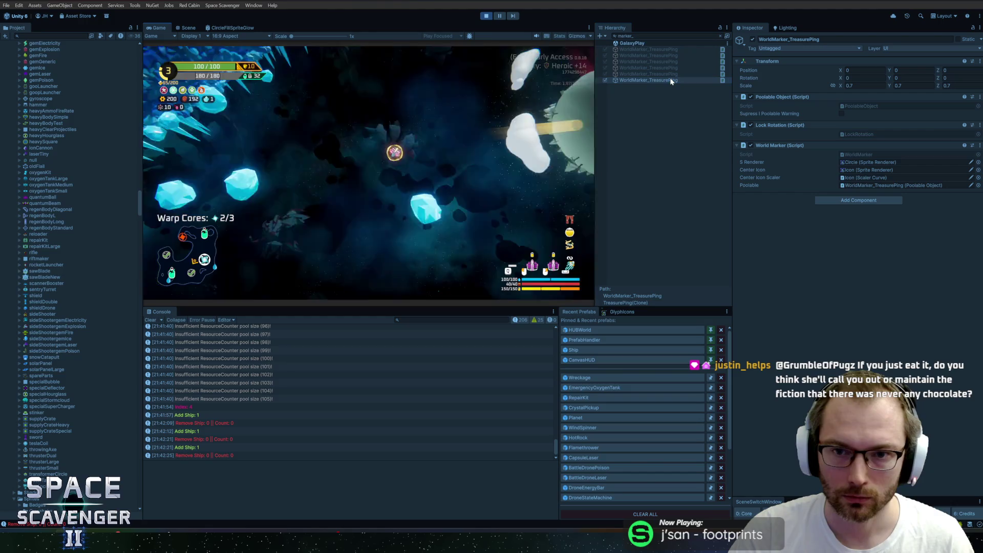
right_click(639, 94)
key(Escape)
click(719, 36)
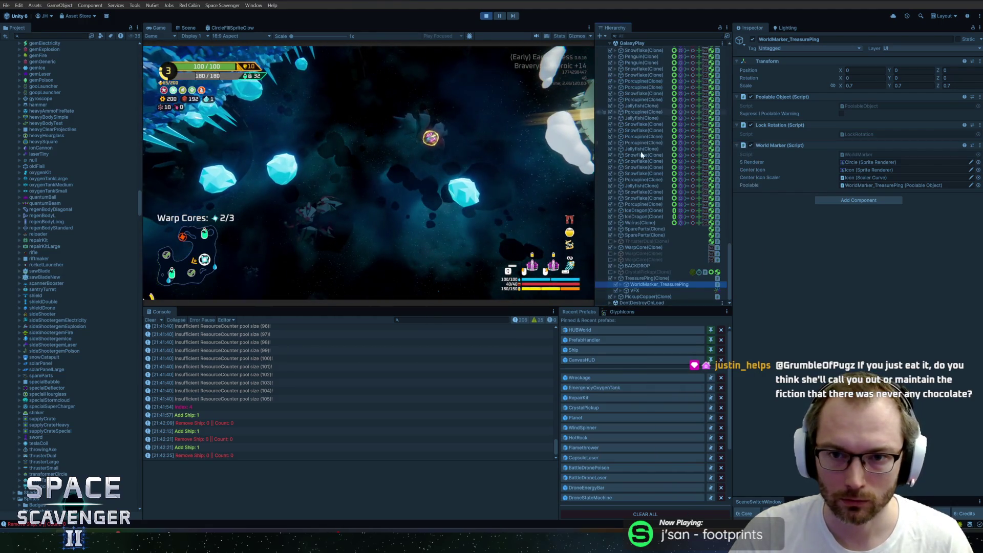
click(617, 285)
click(640, 284)
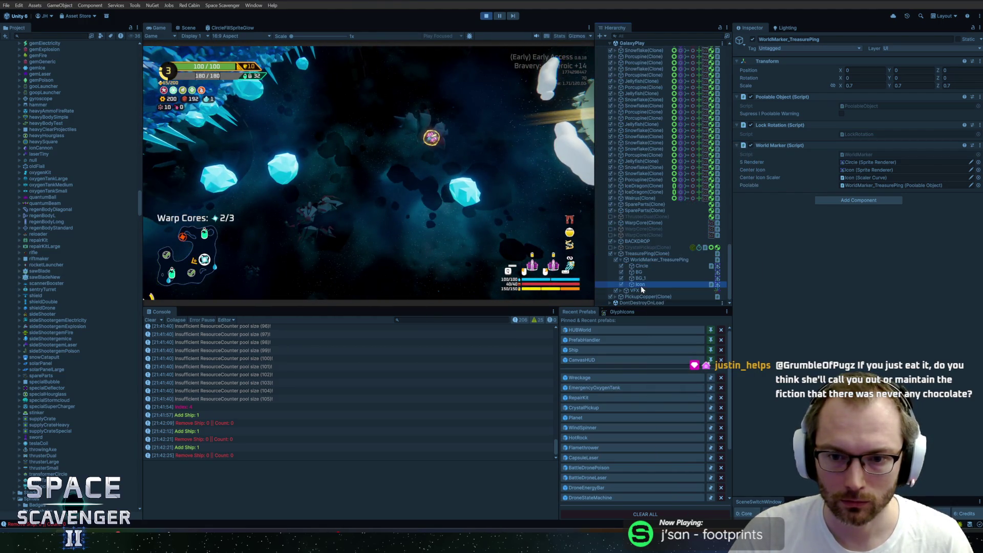
click(187, 28)
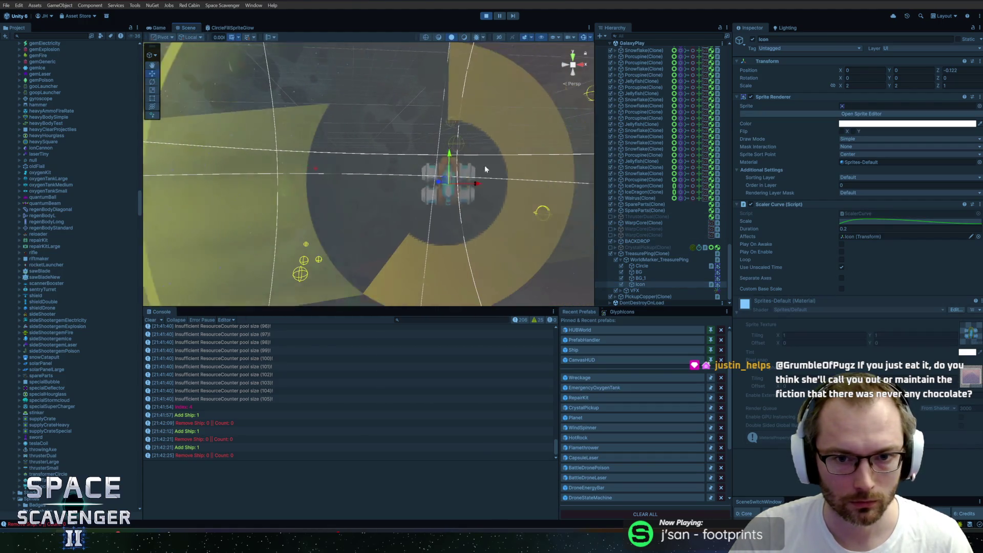
Step: Set the Icon's Transform Scale to 5, 5, 1 and return to the maximized Game view
click(865, 85)
text(4)
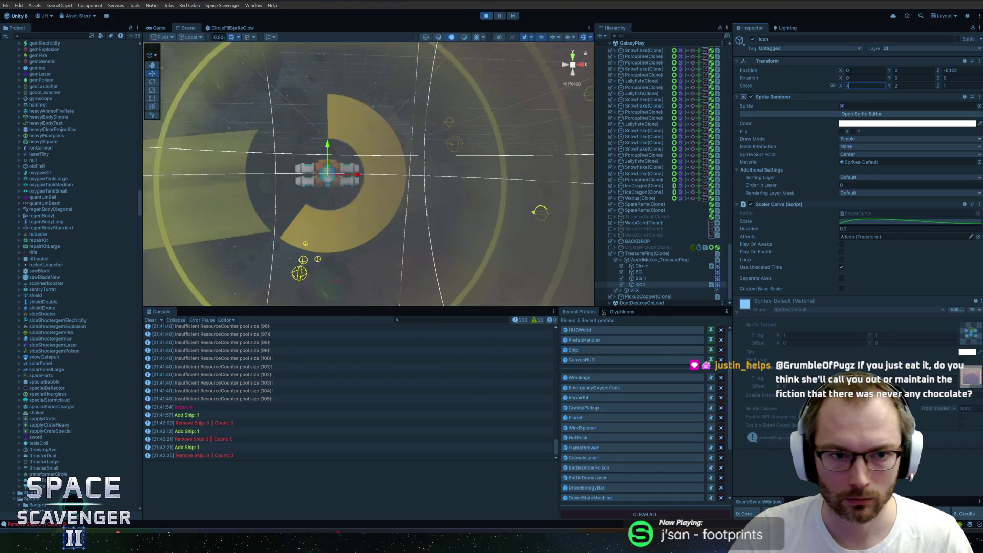
click(899, 85)
text(4)
key(Tab)
text(41)
click(760, 85)
text(5)
key(Tab)
text(5)
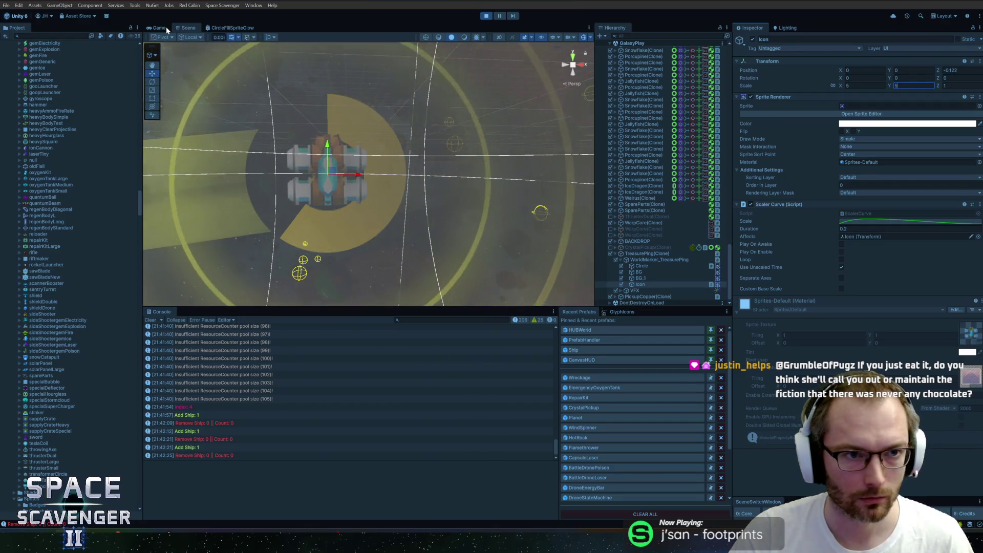
click(160, 28)
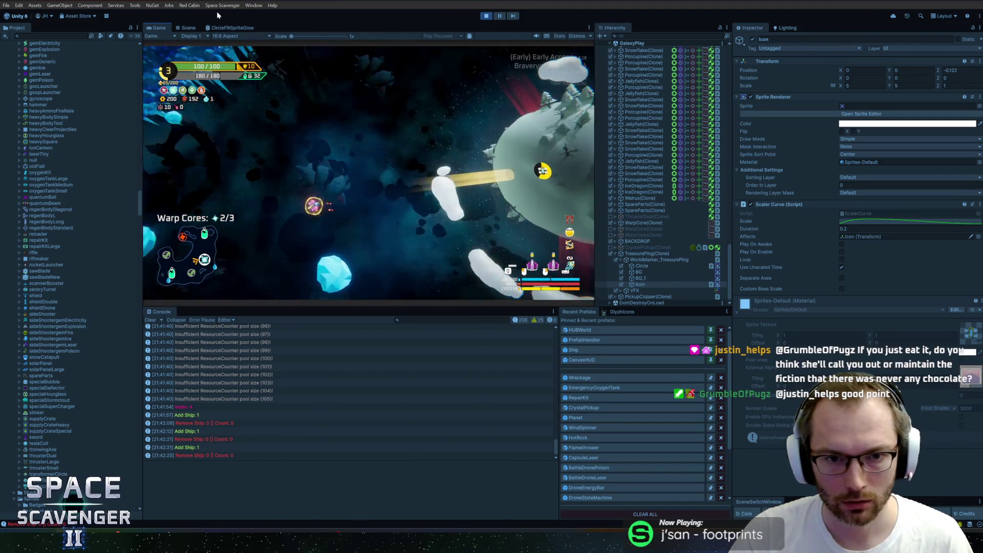
key(shift+space)
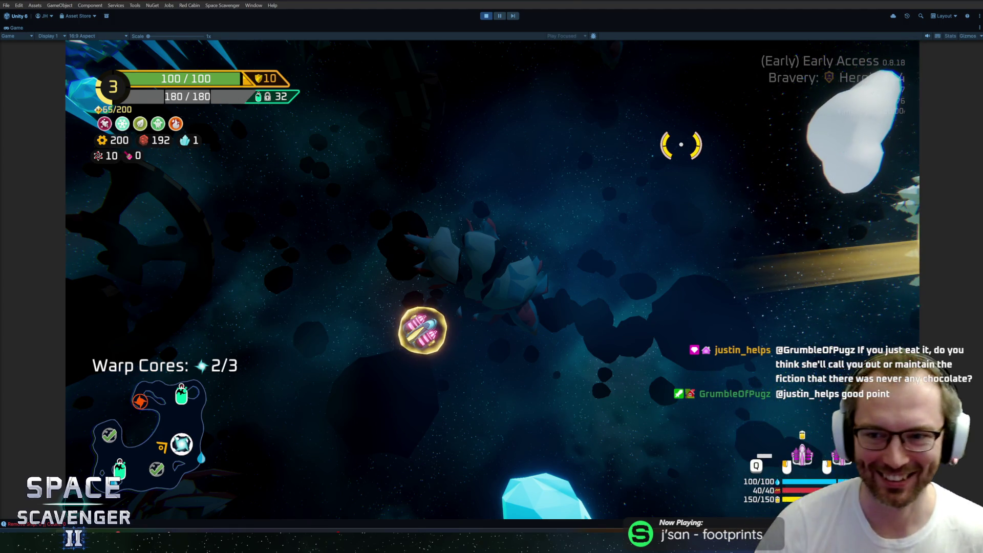
Step: Fly around the snowy planet mining ore, collect the last warp core, and attach the Dual Thruster
key(d)
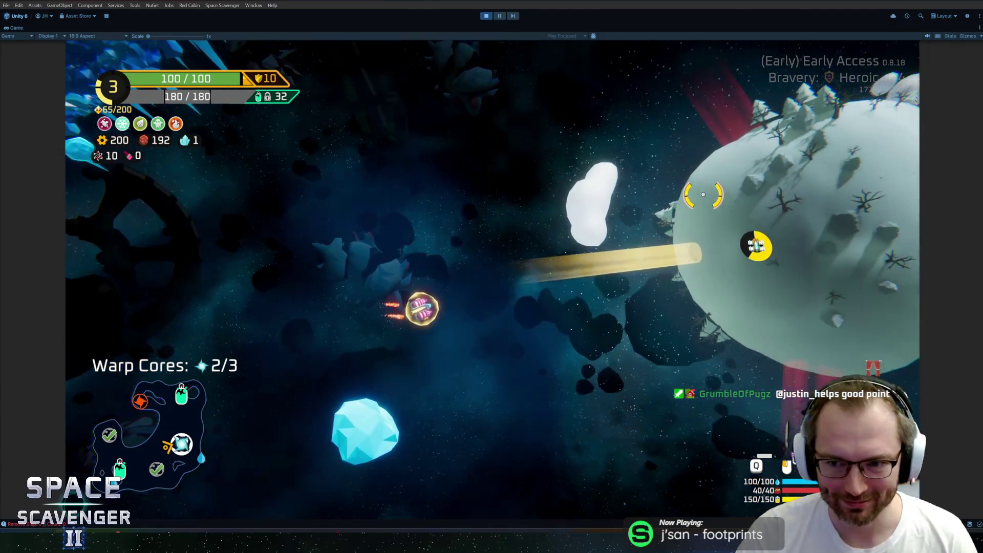
key(d)
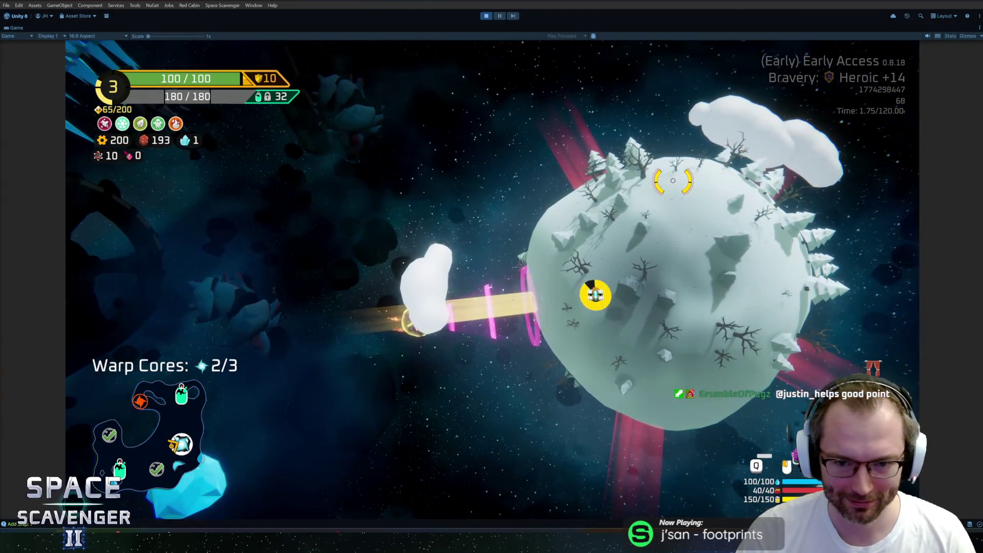
key(d)
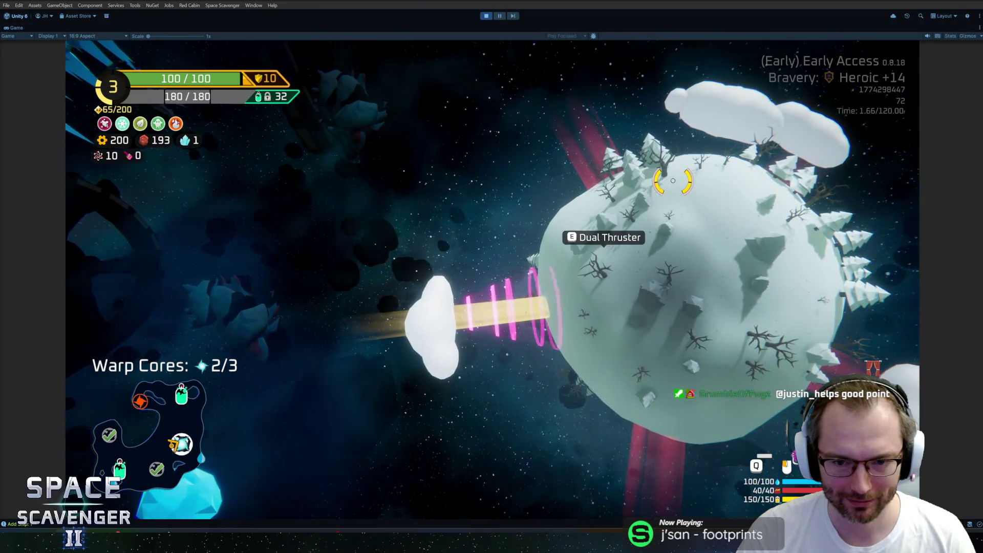
key(d)
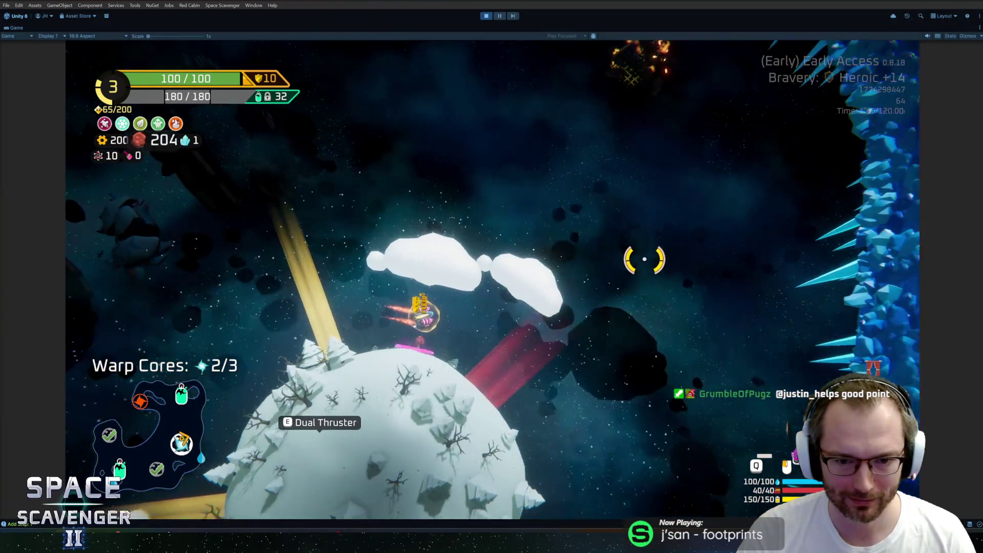
key(d)
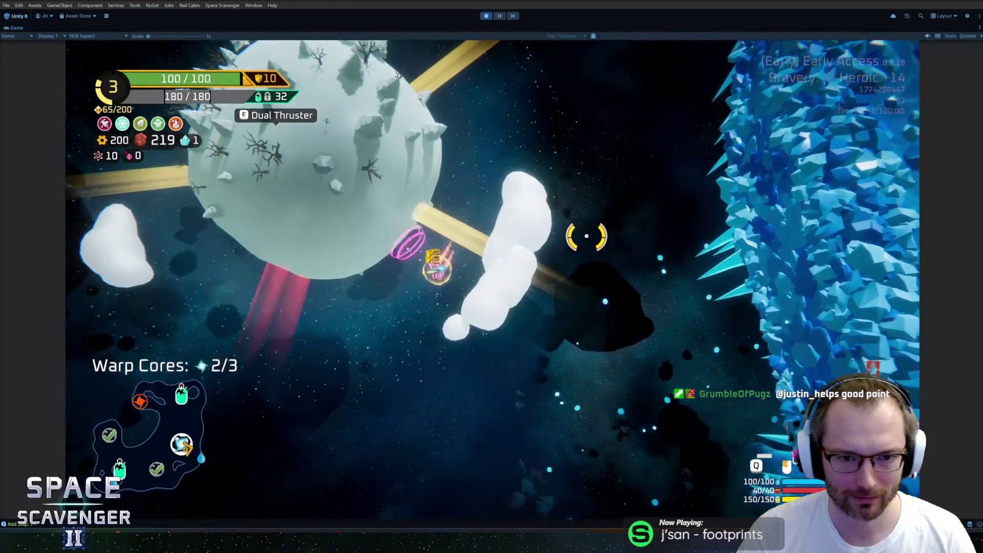
key(d)
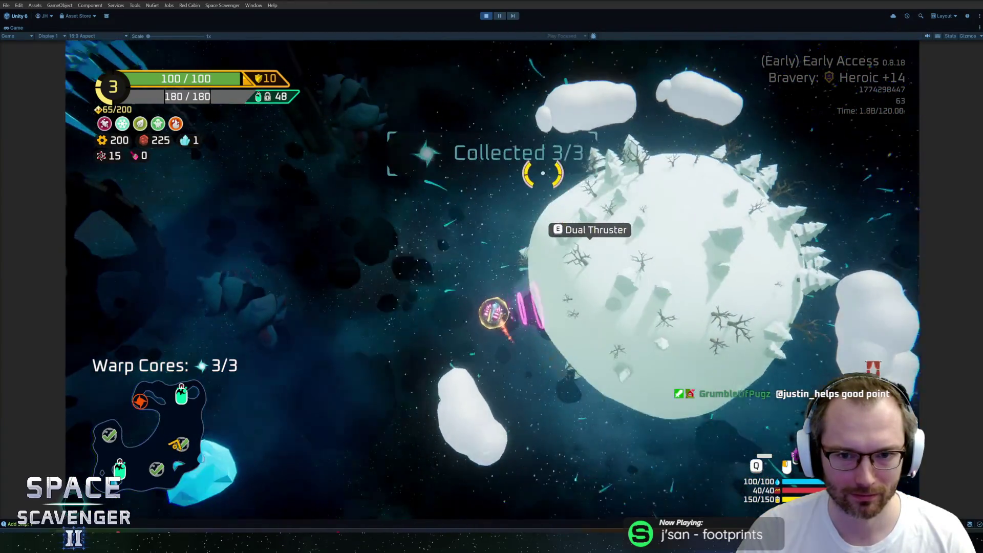
key(d)
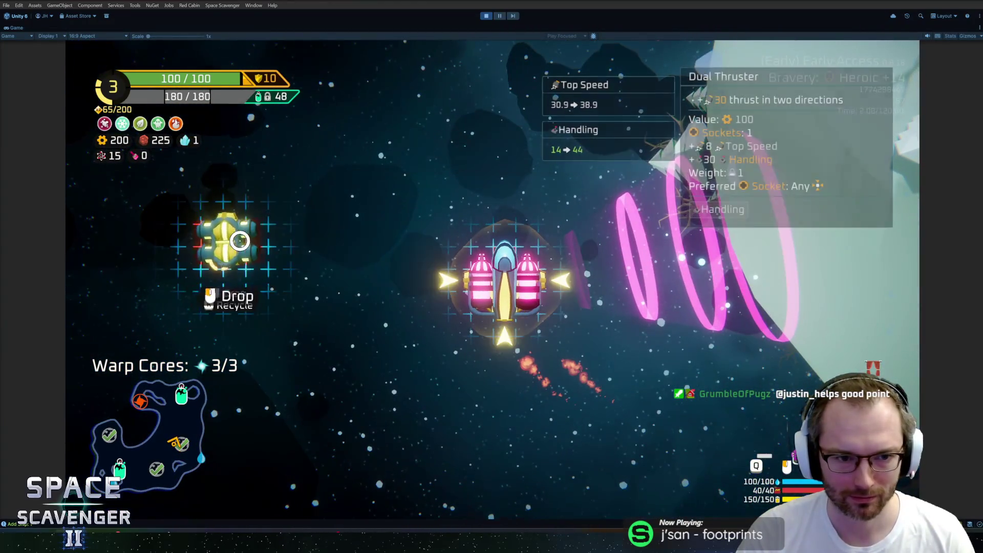
drag(239, 240, 507, 287)
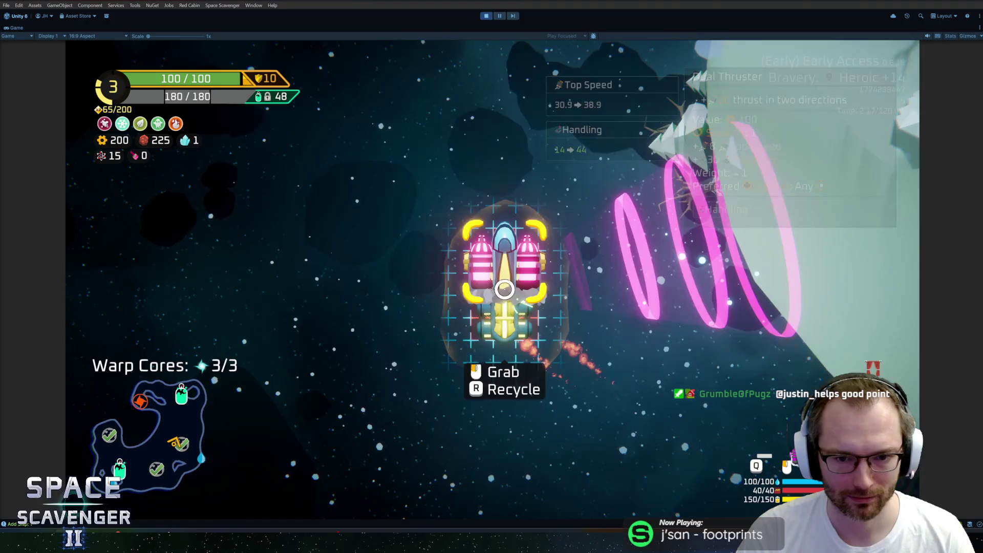
Step: Destroy the enemy cluster, fly to the oxygen station and take the scrap reward
key(w)
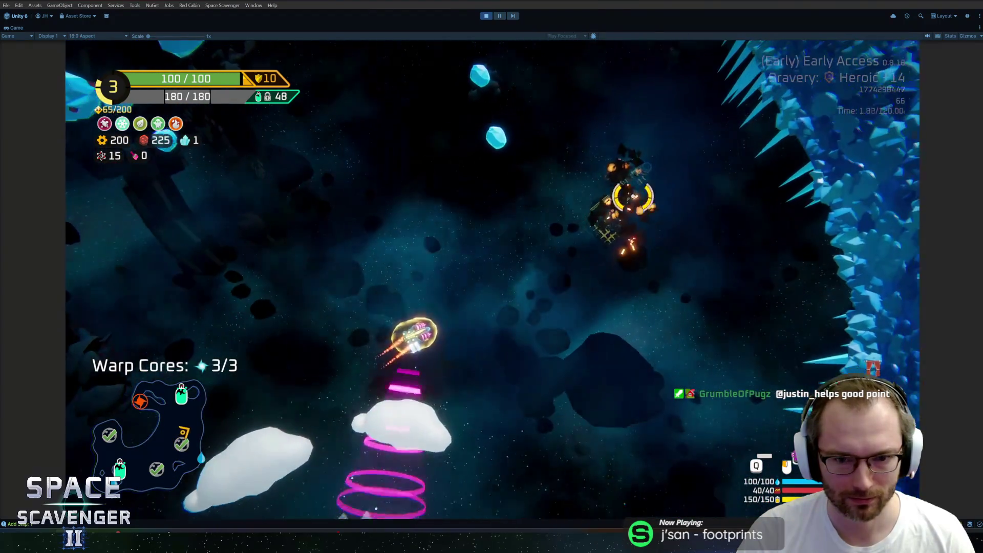
key(a)
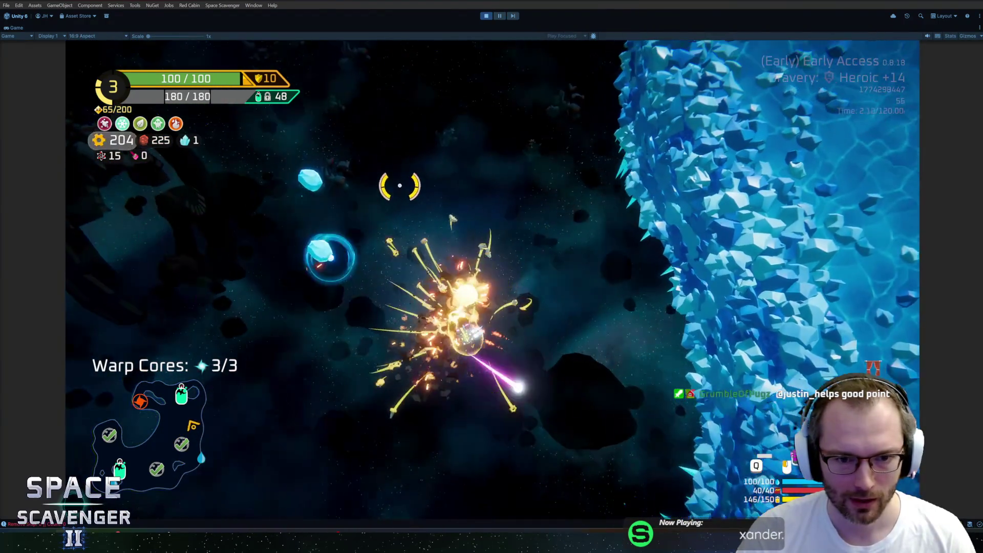
key(w)
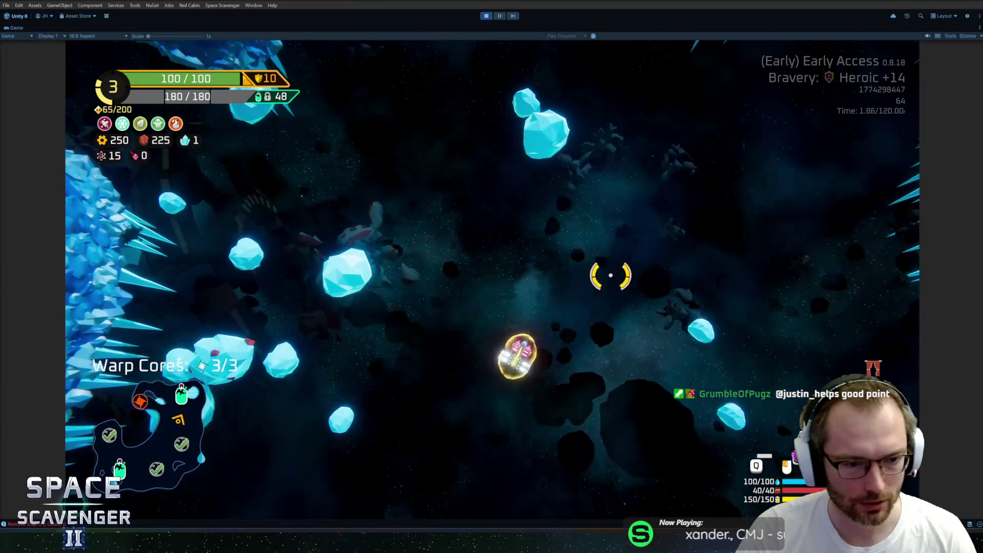
key(w)
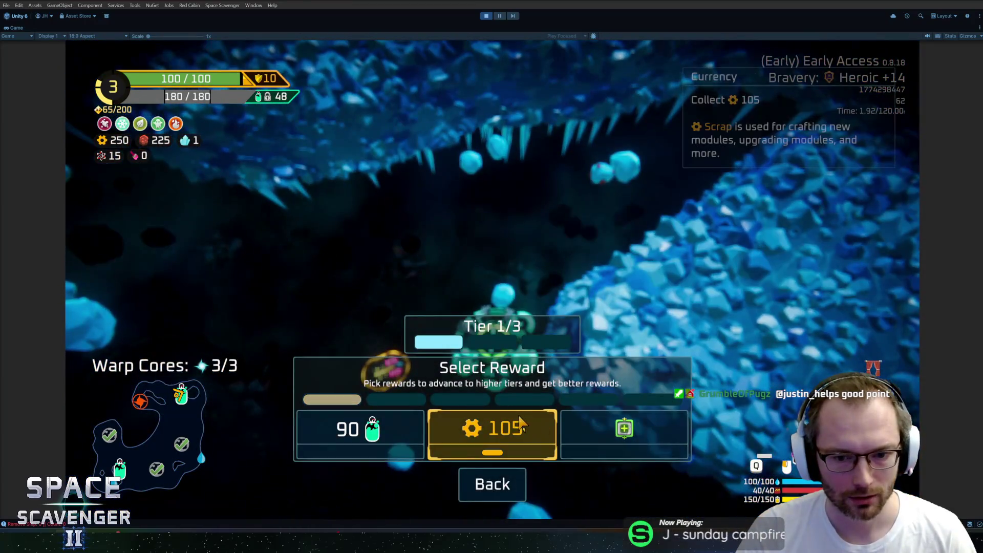
click(521, 424)
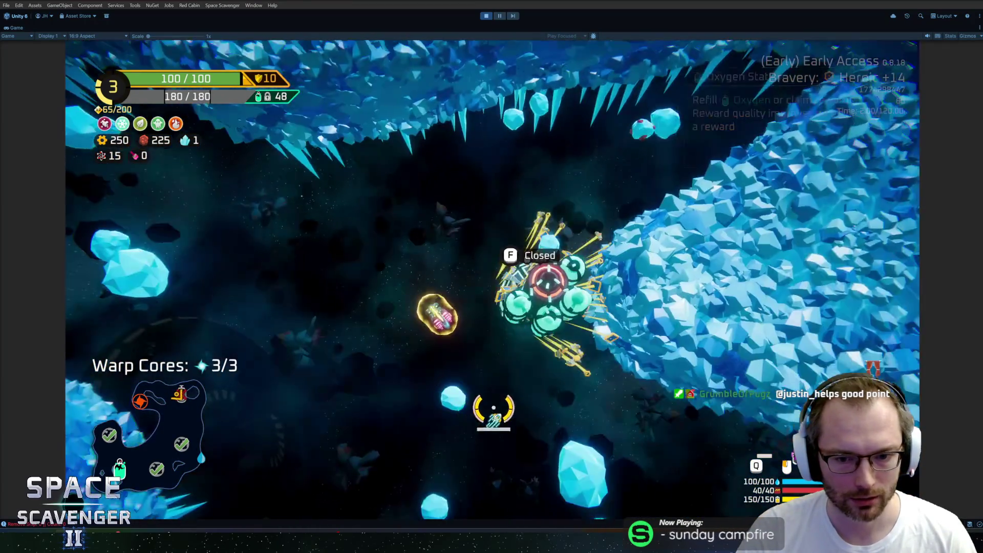
key(s)
key(s)
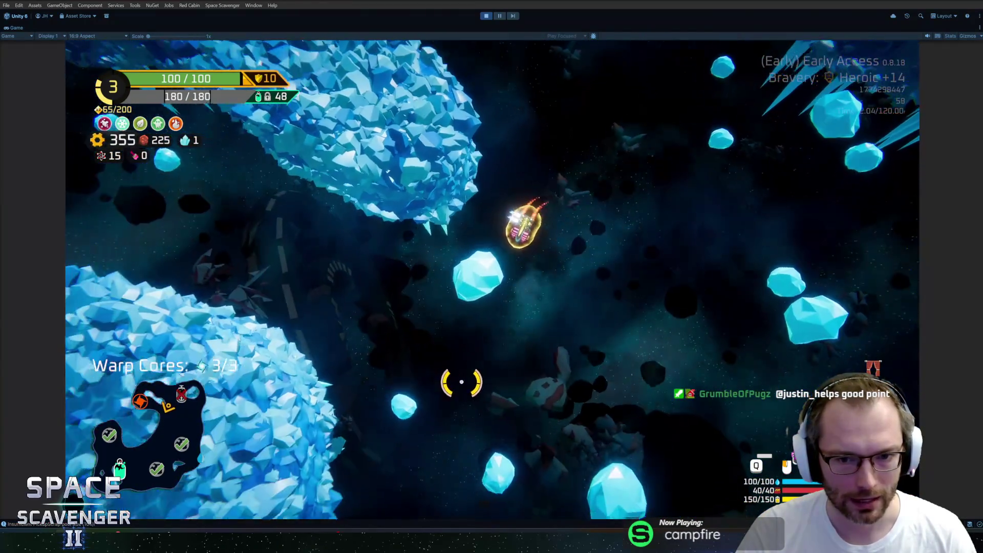
key(s)
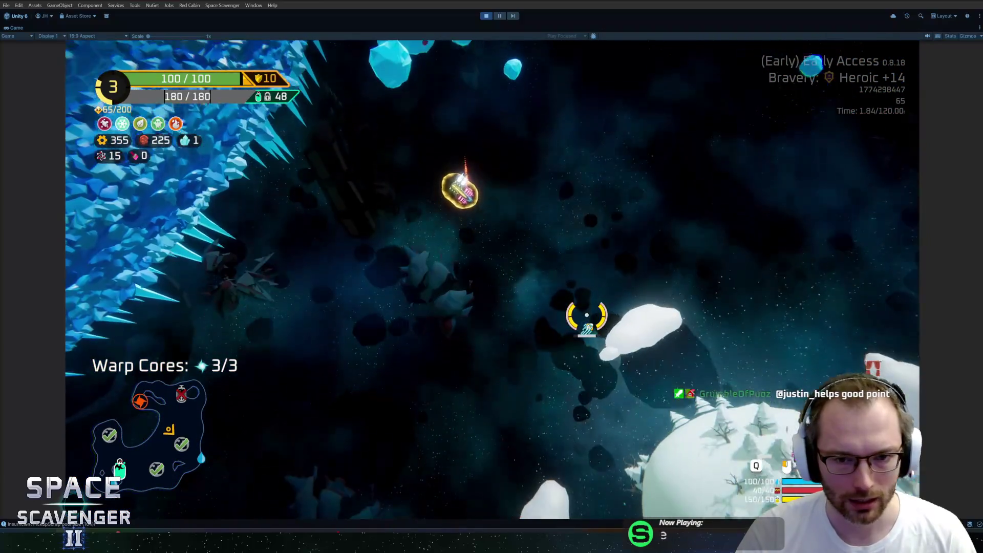
key(s)
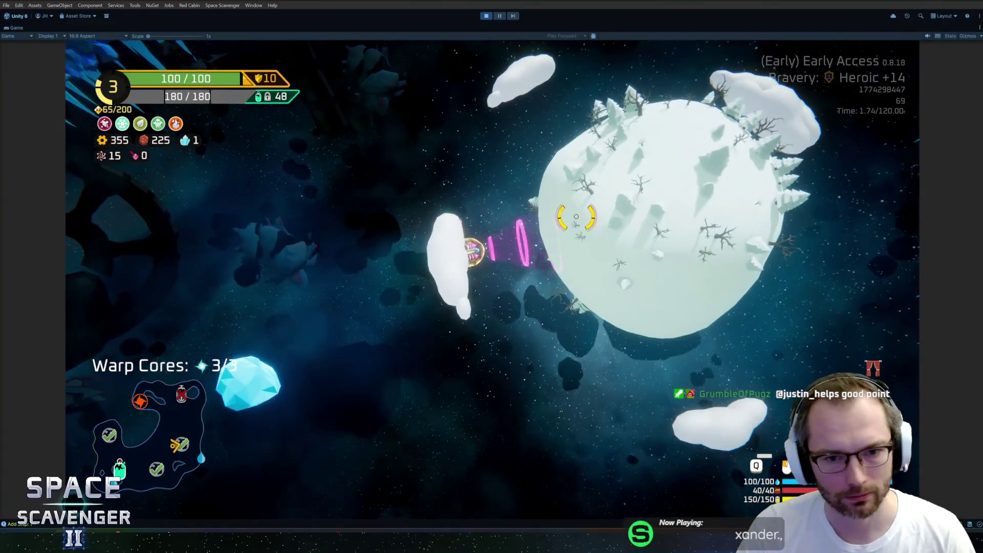